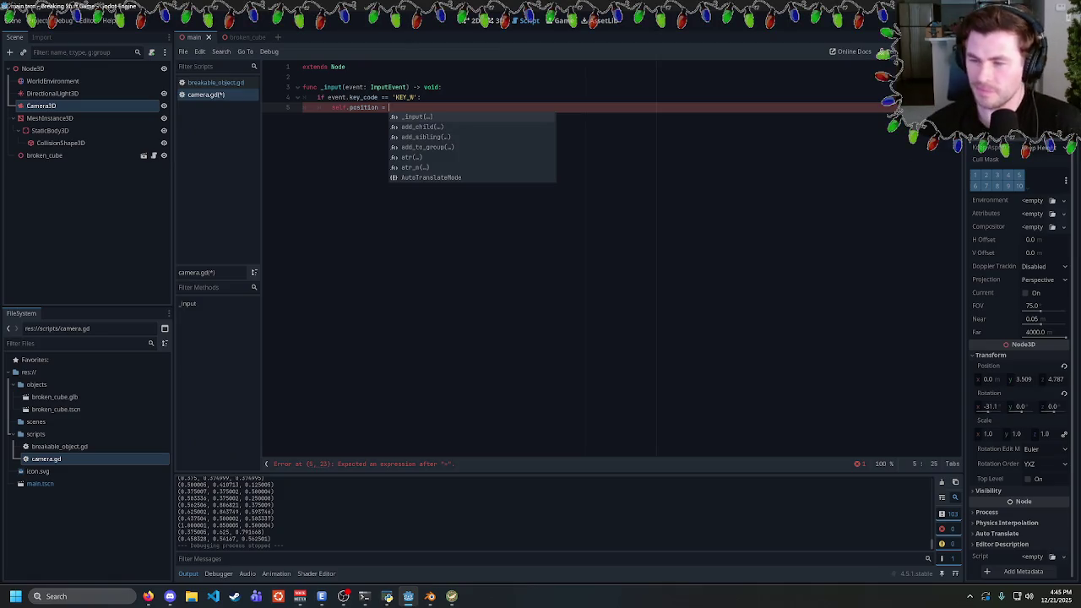
Under the KEY_W check, write self.position.z = self.position.z + 0.01 and save camera.gd
key("Escape")
key("shift+Home")
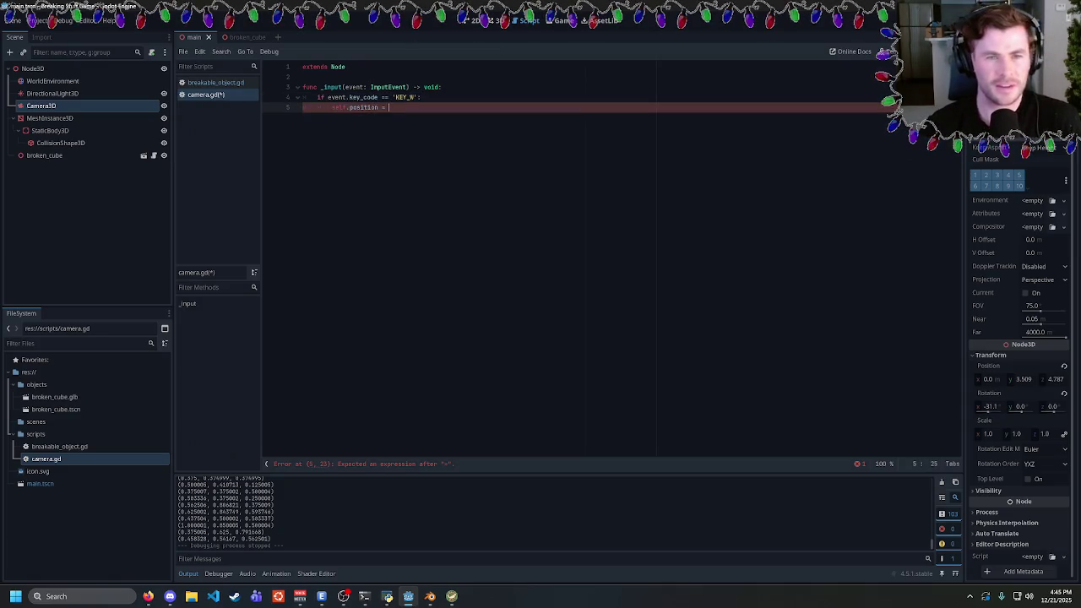
left_click(388, 107)
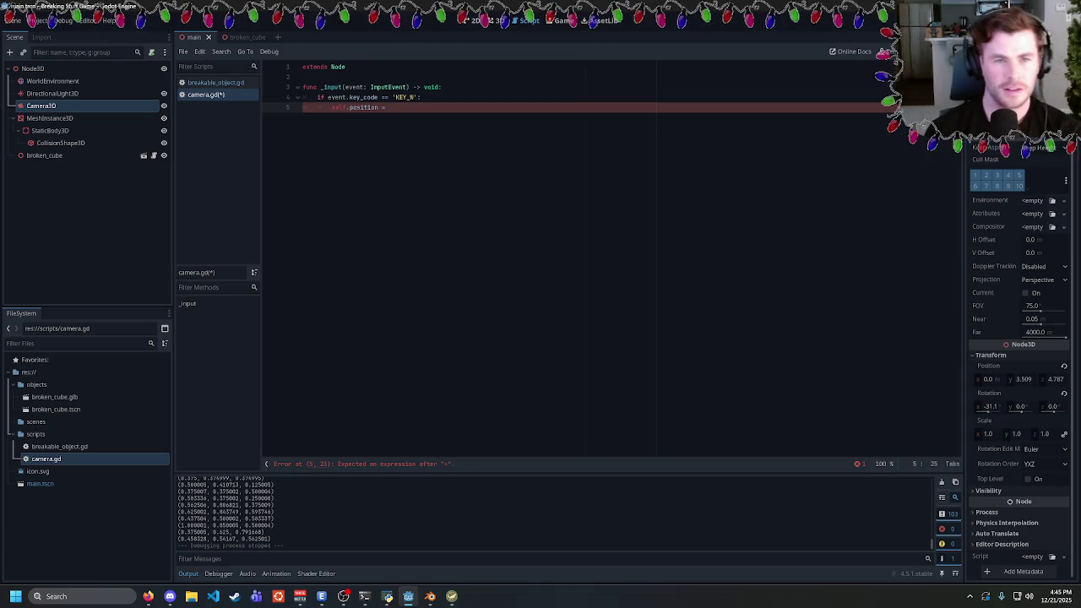
type("Vector3")
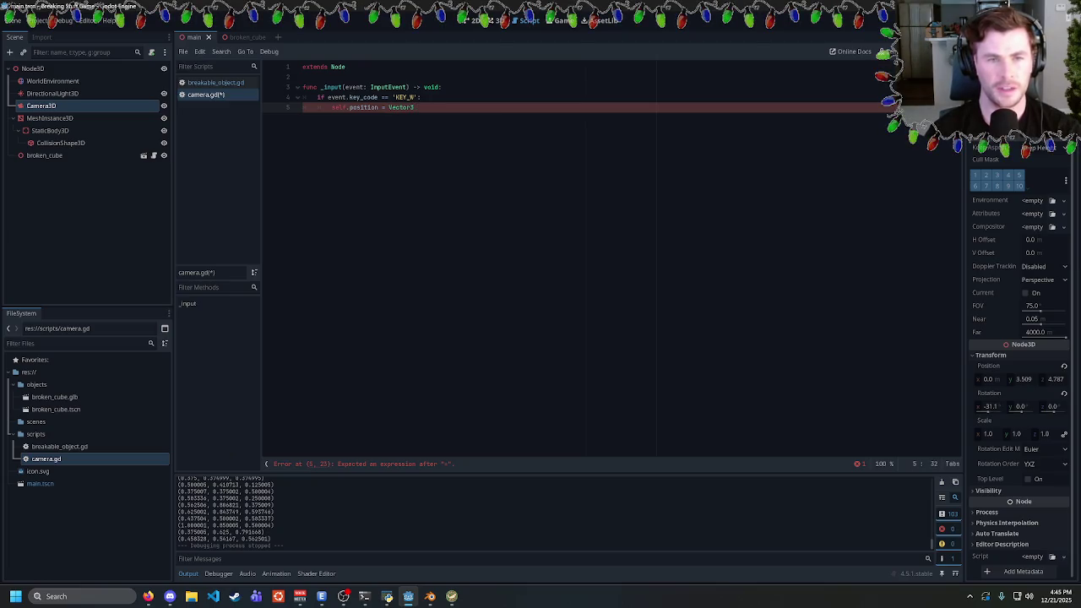
type(".(position.x")
key("BackSpace")
key("BackSpace")
key("BackSpace")
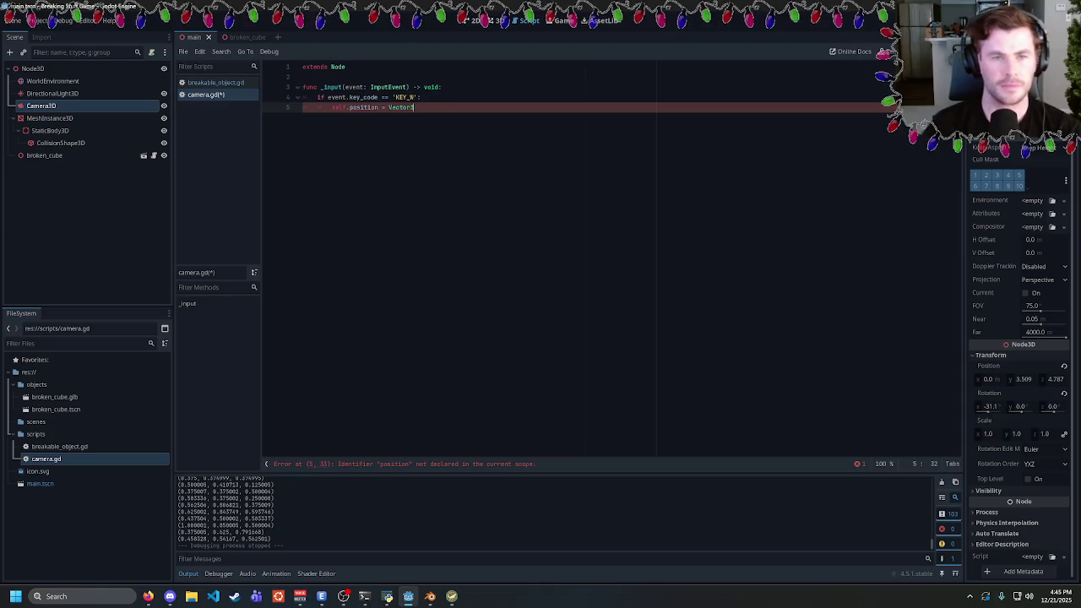
type("(")
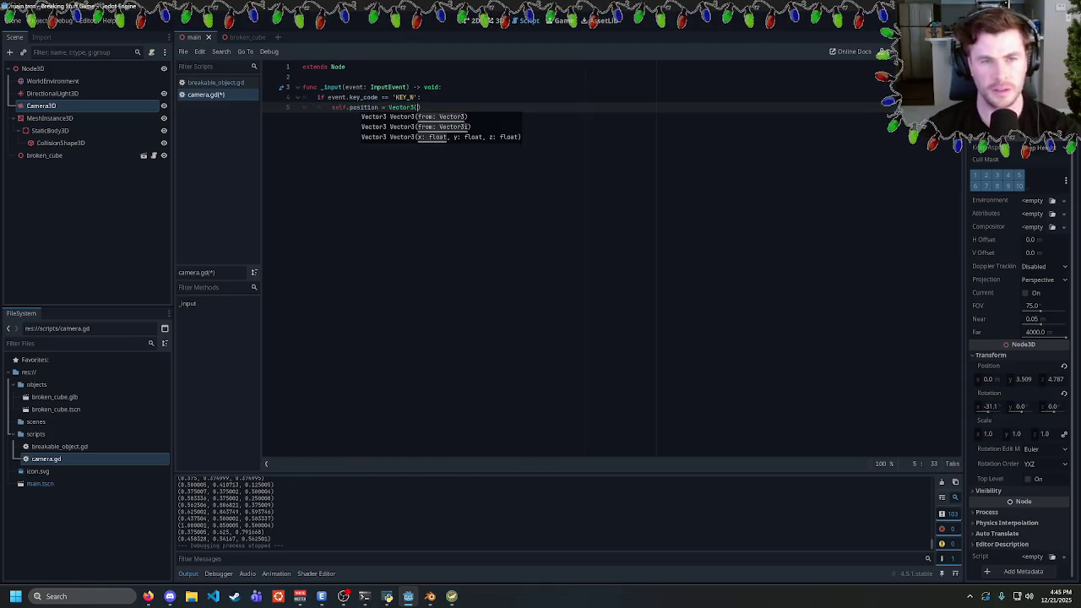
type("self.position.")
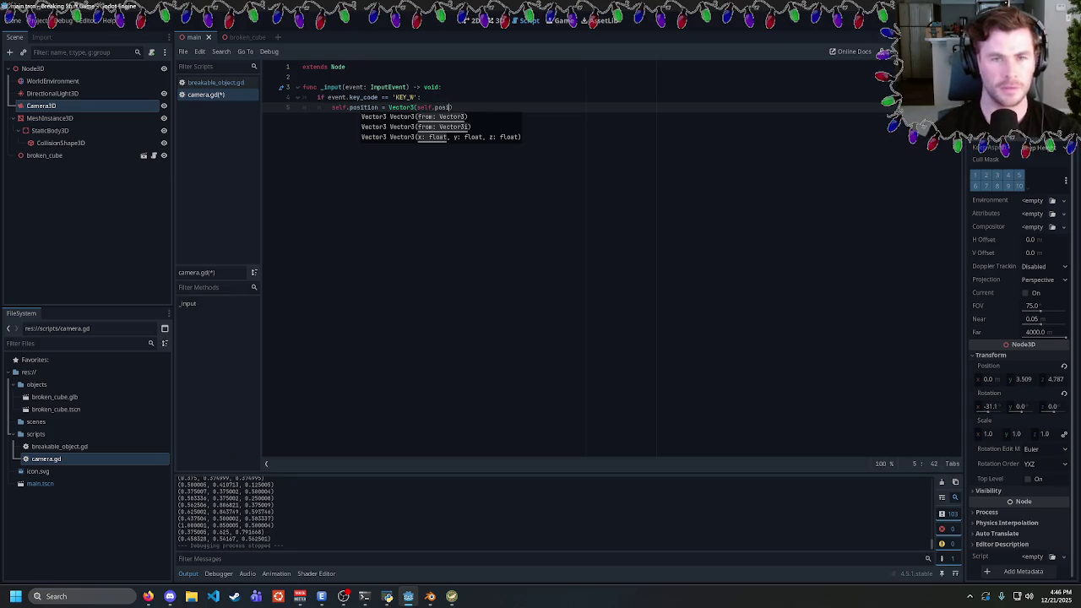
key("BackSpace")
key("BackSpace")
key("BackSpace")
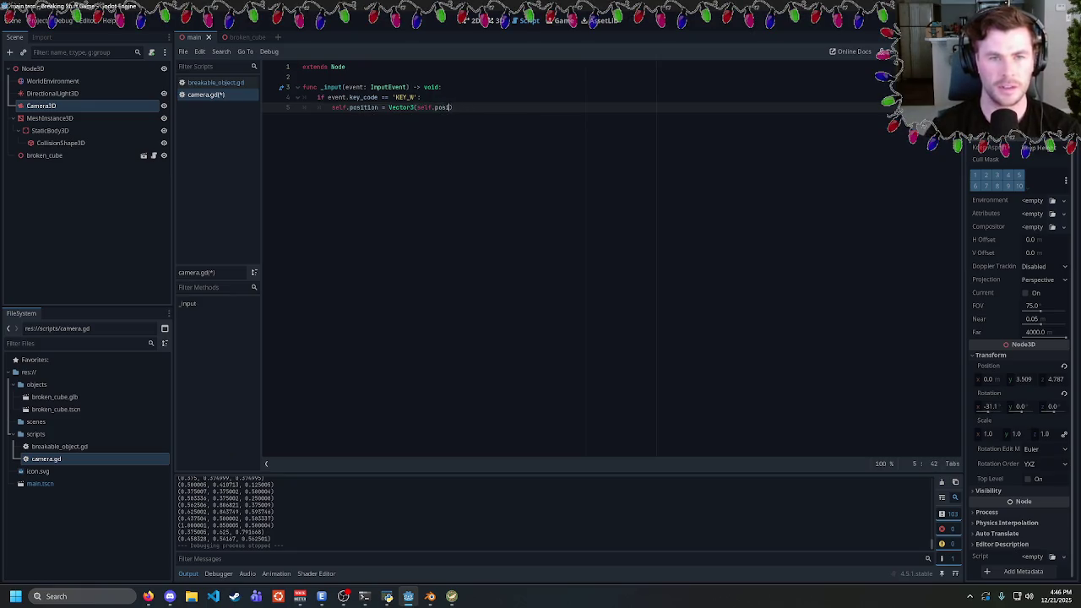
key("BackSpace")
key("BackSpace")
key("BackSpace")
type(".")
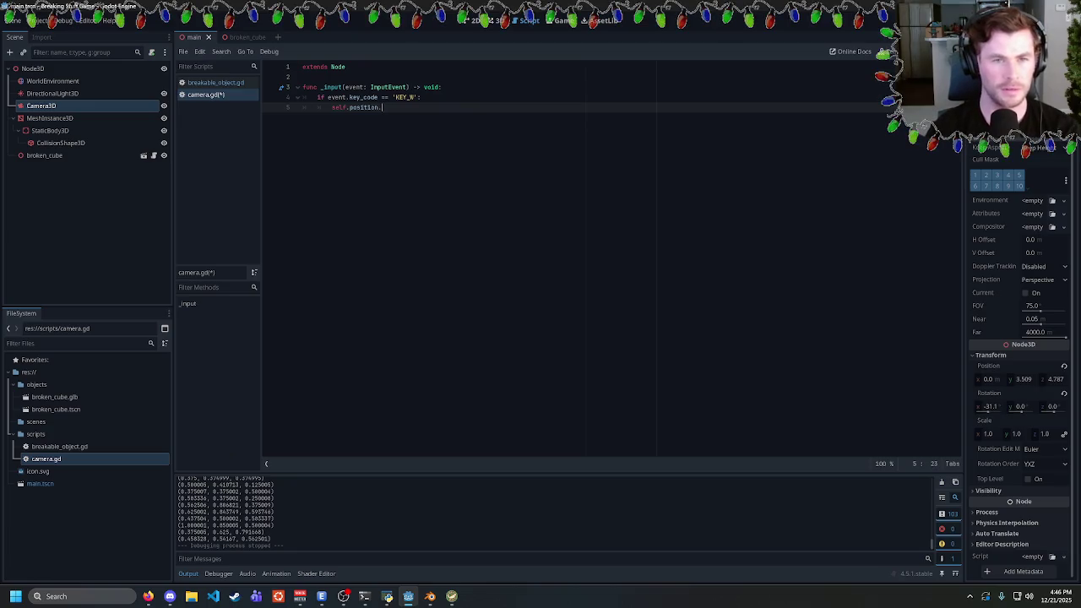
type("z = self.position.z +")
key("BackSpace")
type("0.01")
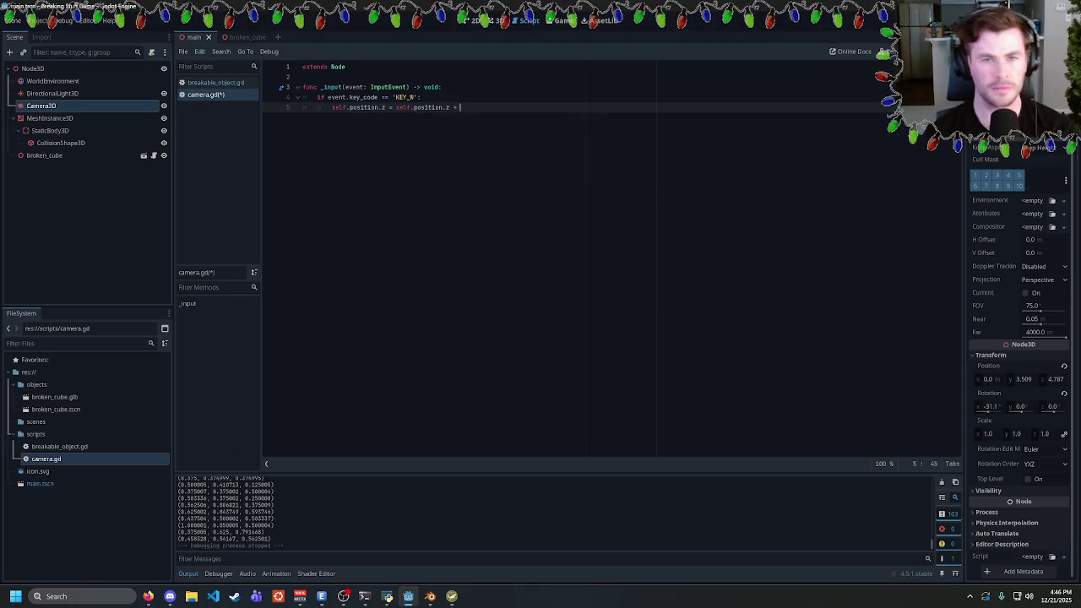
key("ctrl+s")
left_click_drag(475, 107, 317, 97)
key("ctrl+c")
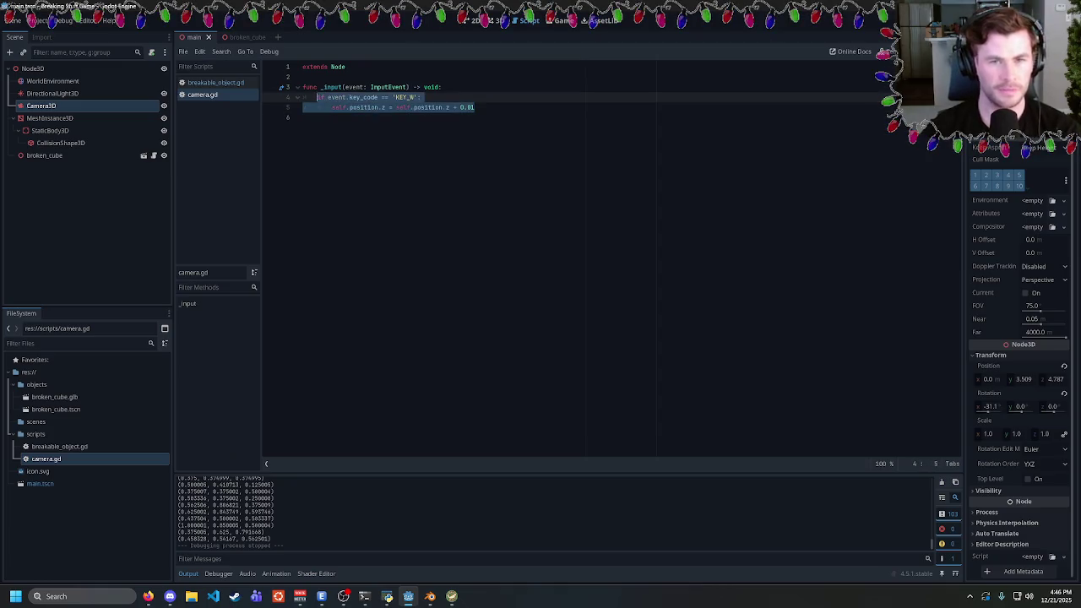
Paste a copy of the KEY_W handler below it and change its key to KEY_S
left_click(474, 107)
key("Return")
key("ctrl+v")
left_click(414, 117)
key("BackSpace")
type("S")
left_click(455, 127)
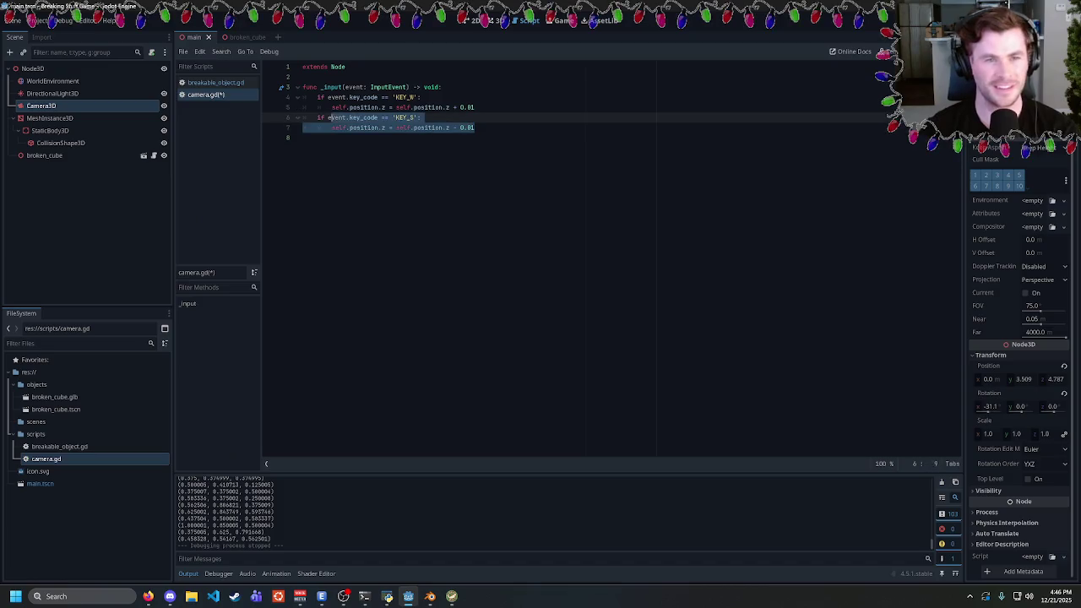
Add a KEY_A handler whose position line ends in + 0.01, and save the script
left_click(306, 137)
type("if event.key_code == 'KEY_S': \t\tself.position.z = self.position.z - 0.01")
left_click(413, 138)
left_click(448, 147)
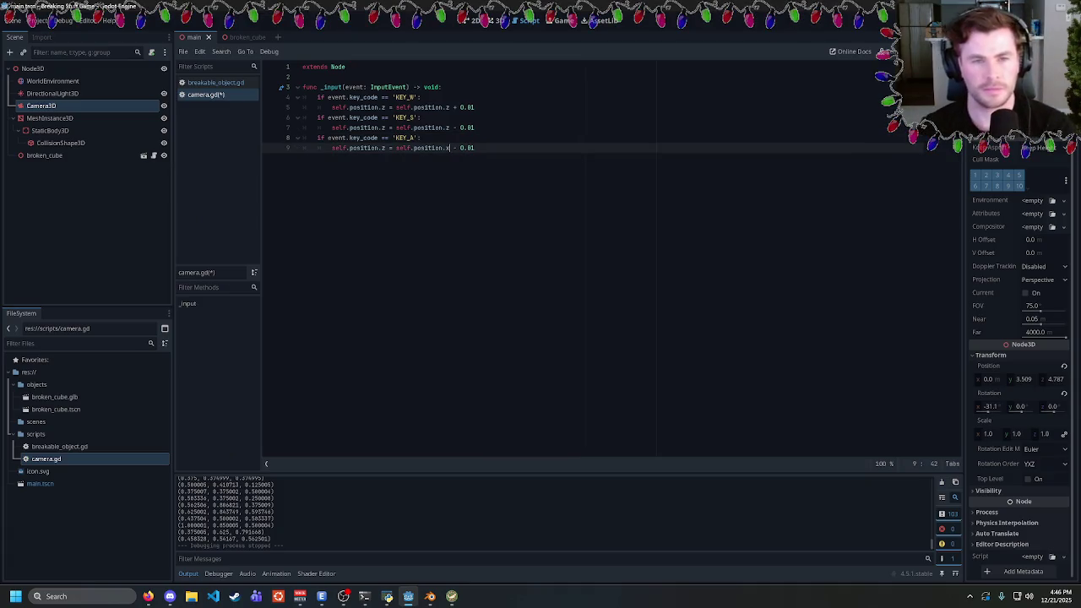
left_click_drag(474, 147, 454, 148)
left_click(473, 147)
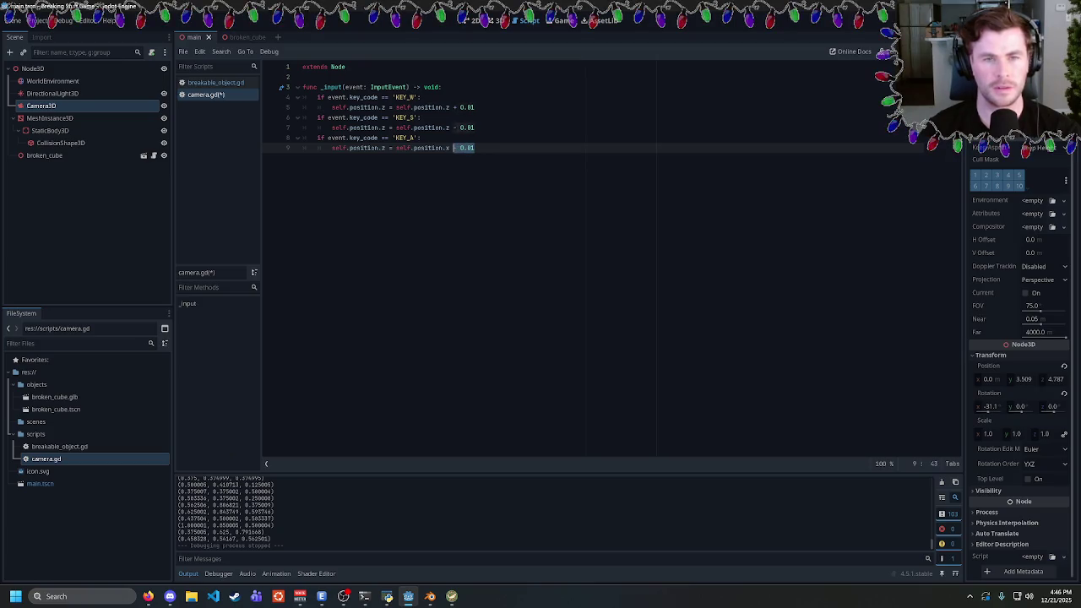
type("+ 0.")
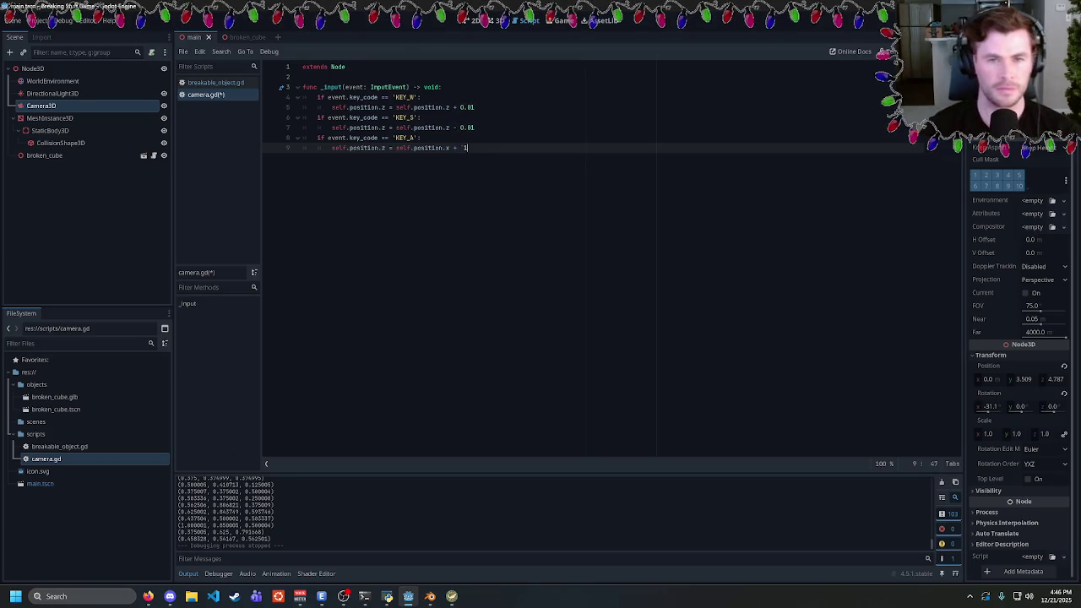
type("01")
key("Return")
key("ctrl+s")
Duplicate the KEY_A handler as a KEY_D handler, save, and attach camera.gd to Camera3D
left_click_drag(478, 148, 321, 138)
key("ctrl+c")
key("Down")
key("Down")
key("ctrl+v")
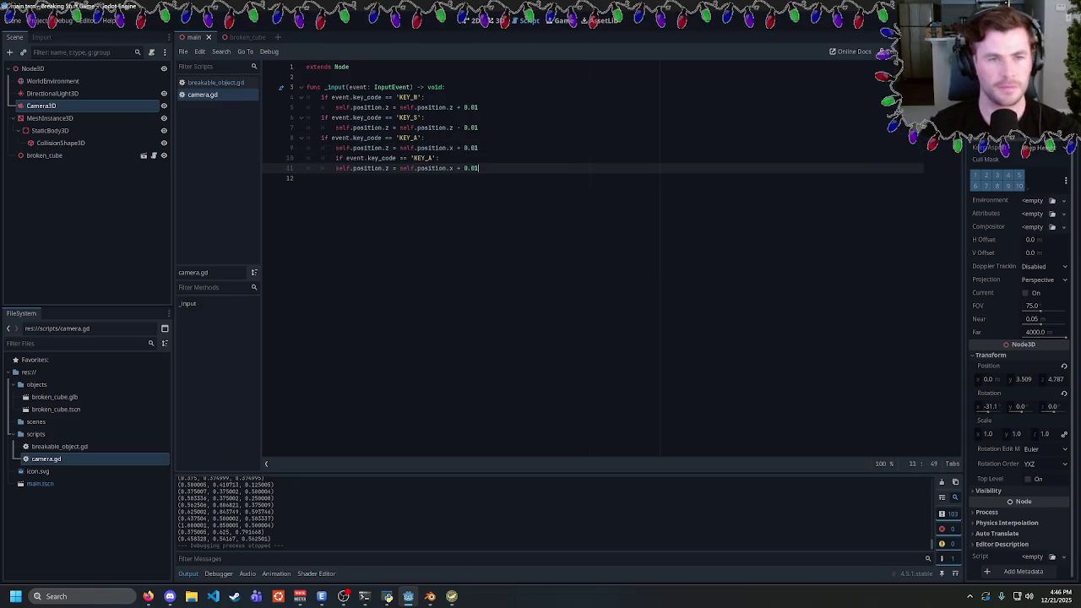
left_click(431, 158)
key("shift+Tab")
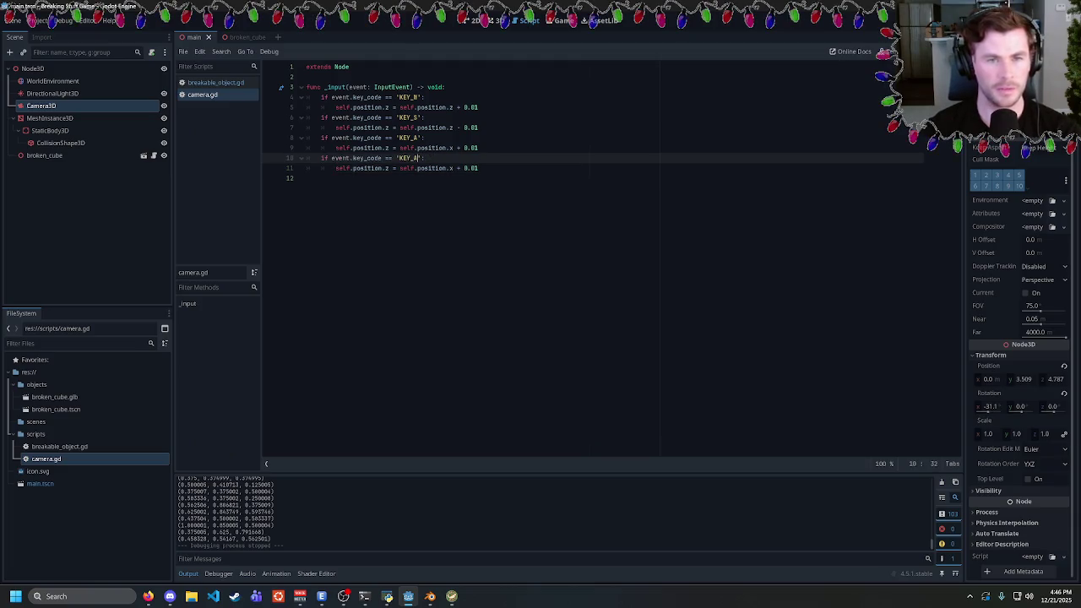
type("D")
left_click(478, 168)
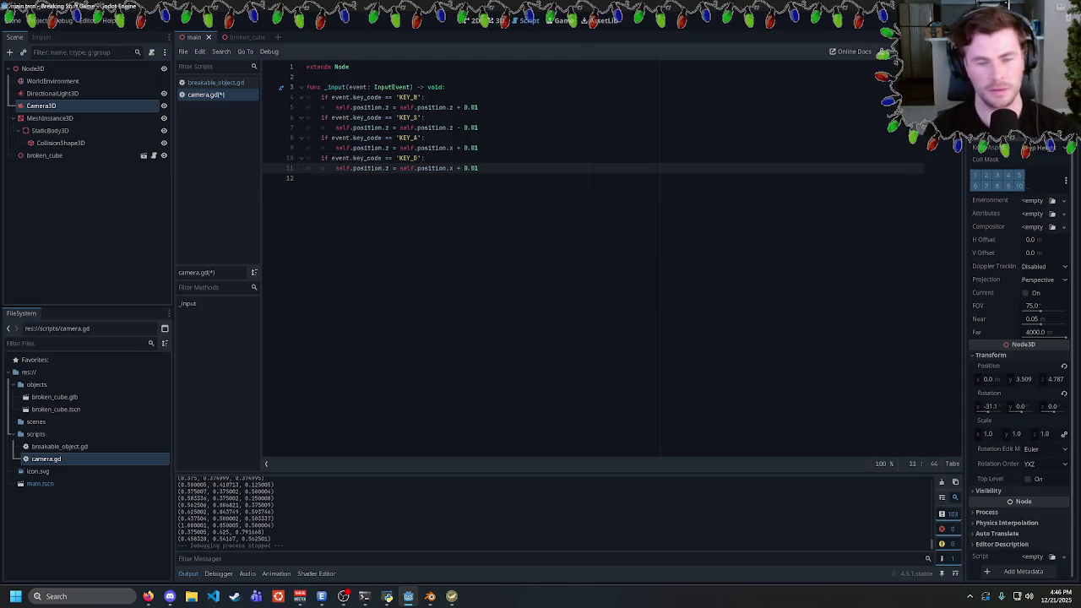
type("-")
key("ctrl+s")
left_click(307, 178)
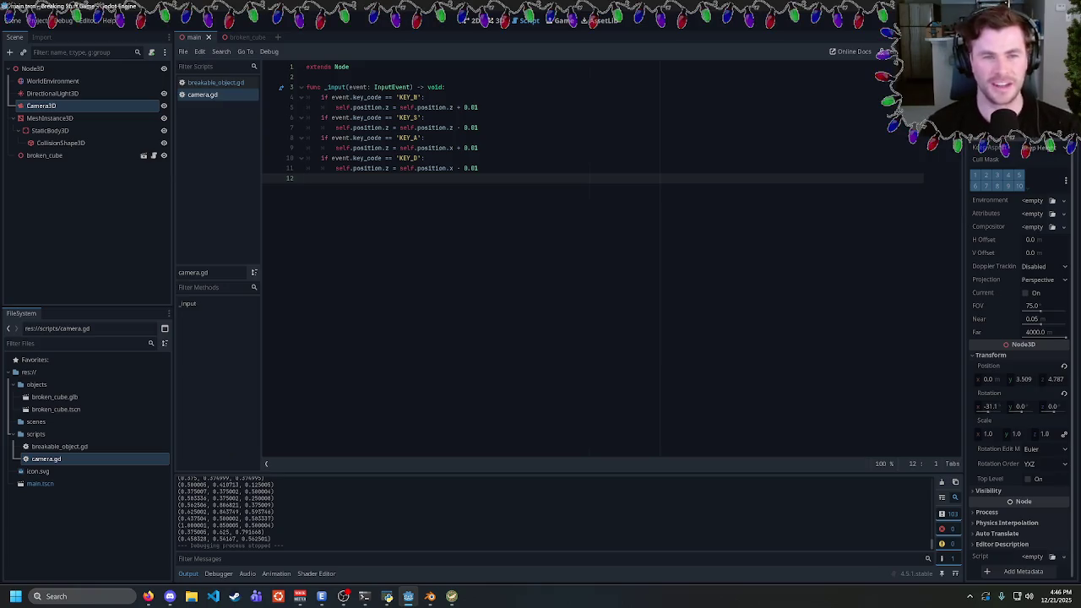
left_click_drag(46, 460, 44, 107)
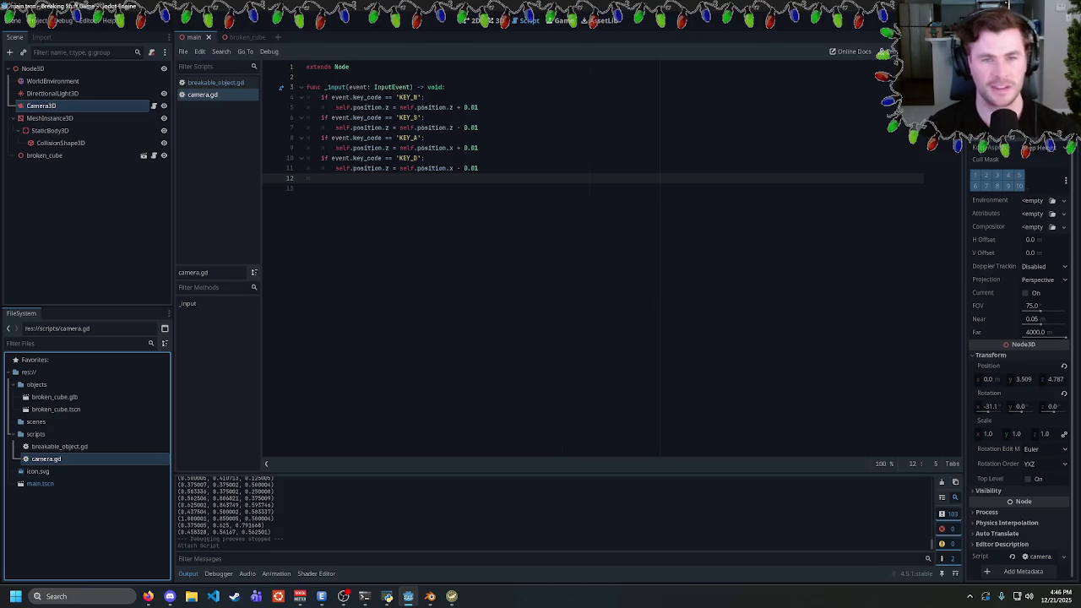
Run the game, then nest the four key handlers under 'if event == InputEventKey:'
key("F5")
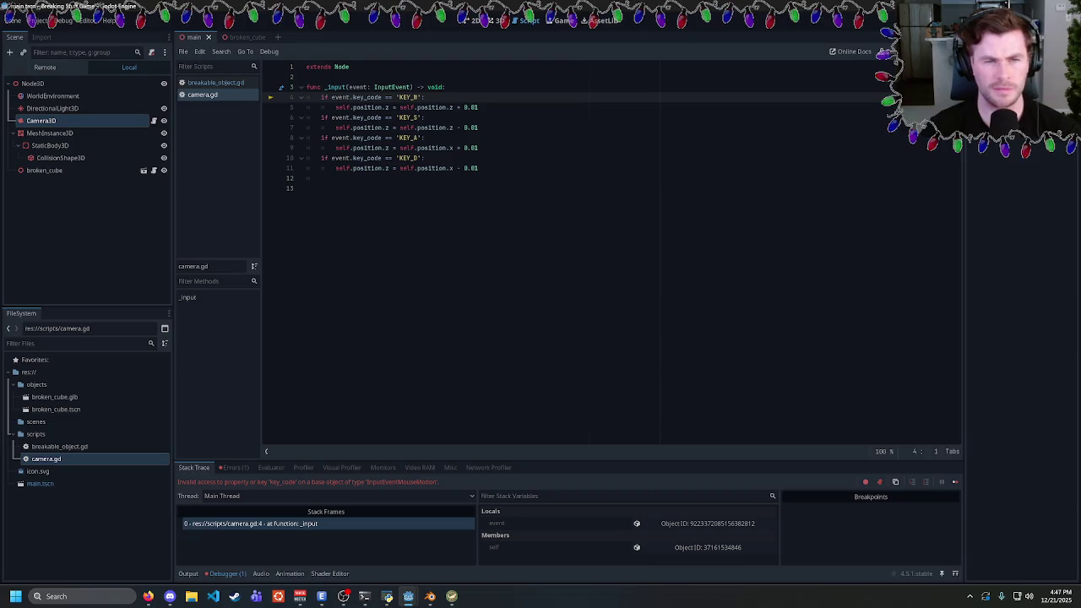
key("Up")
key("End")
key("Return")
type("if")
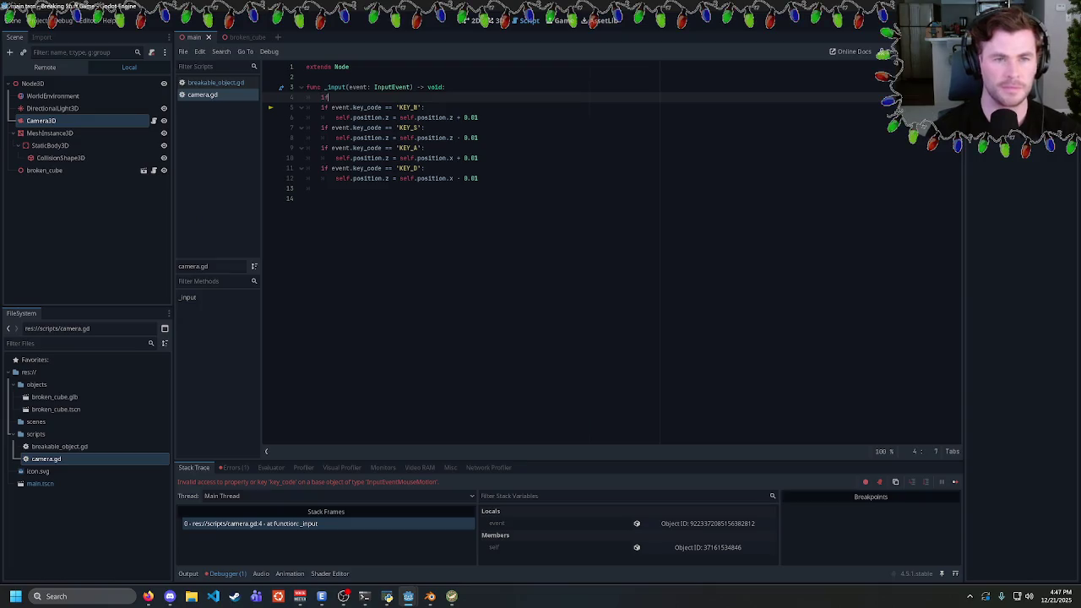
type(" event.")
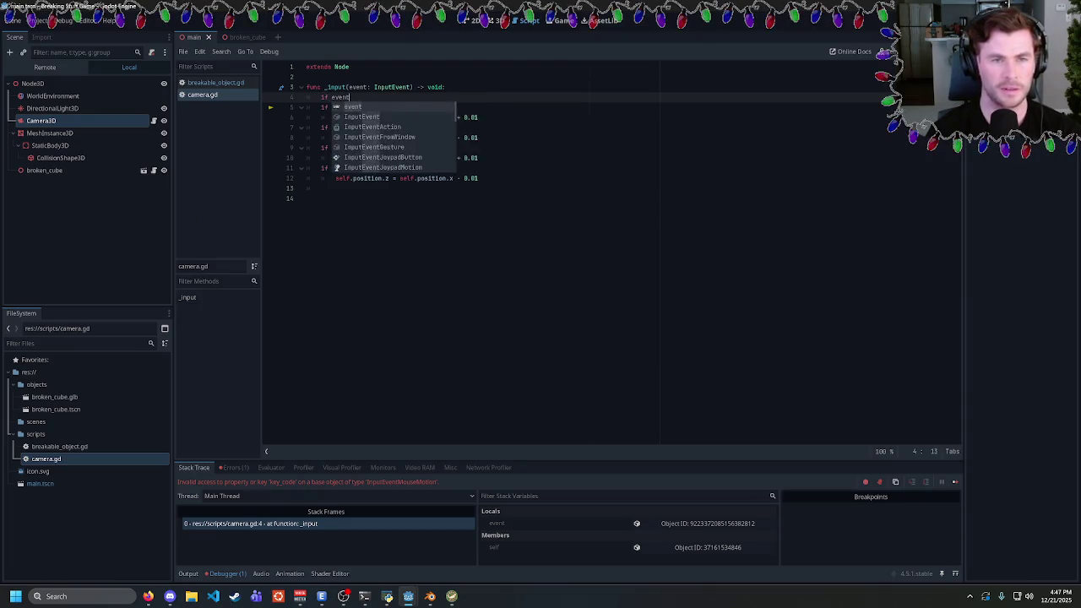
key("BackSpace")
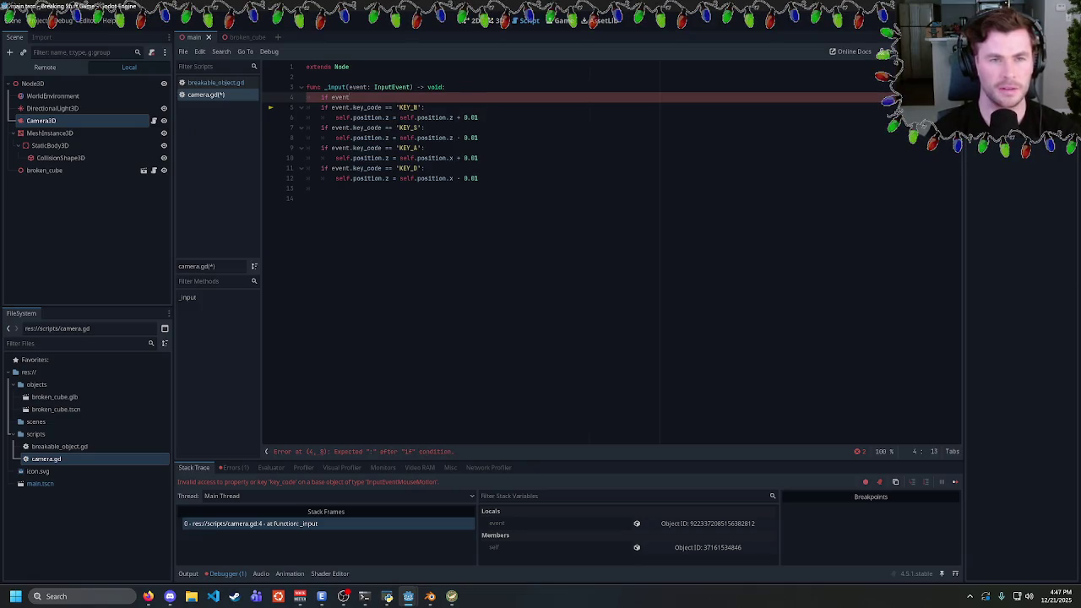
type("== ")
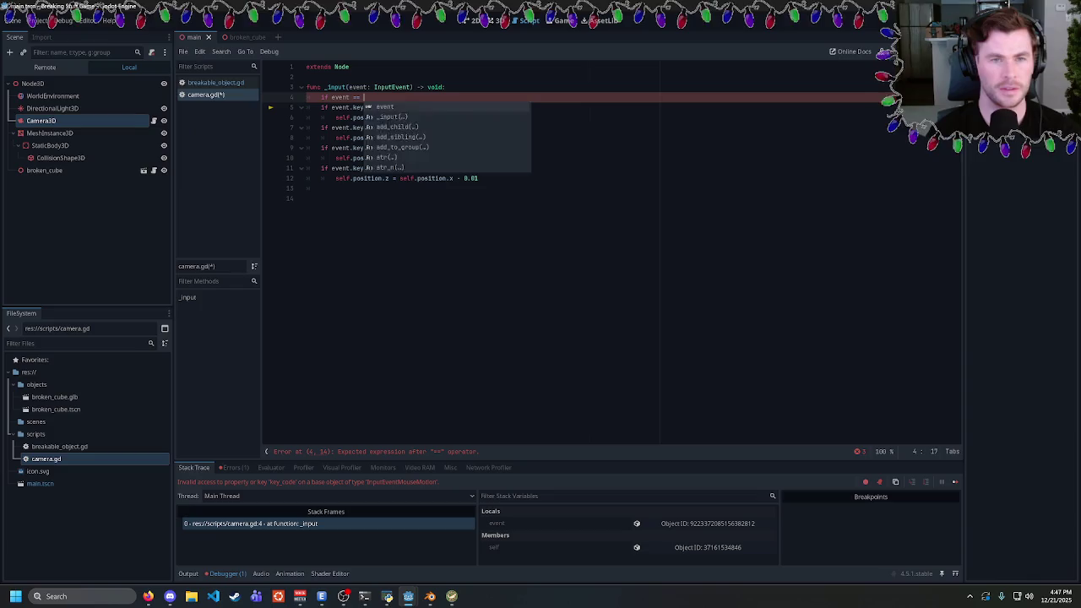
type("Input")
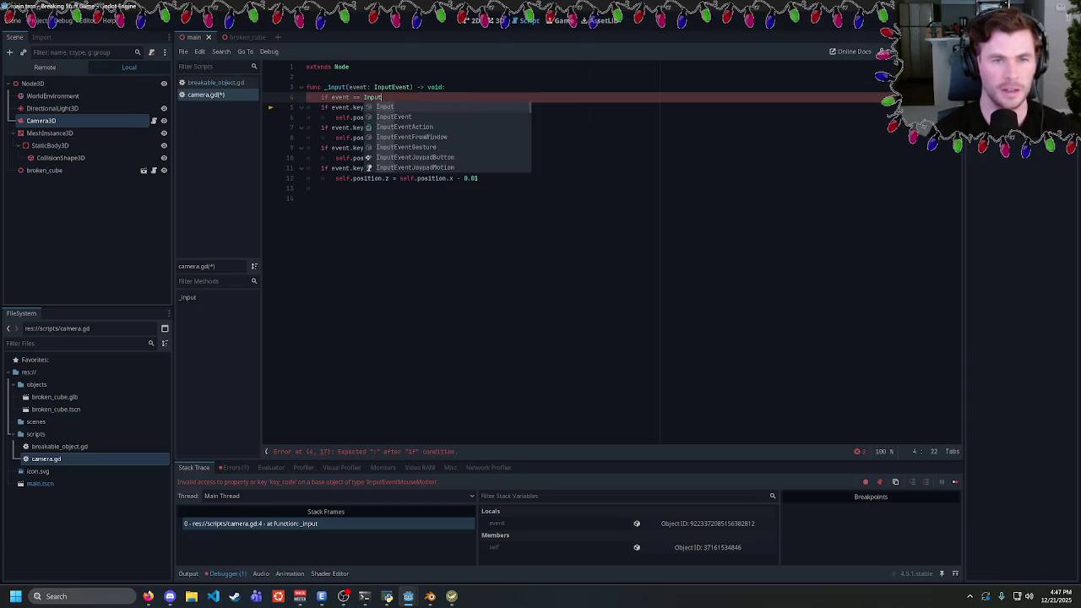
type("Key")
key("Return")
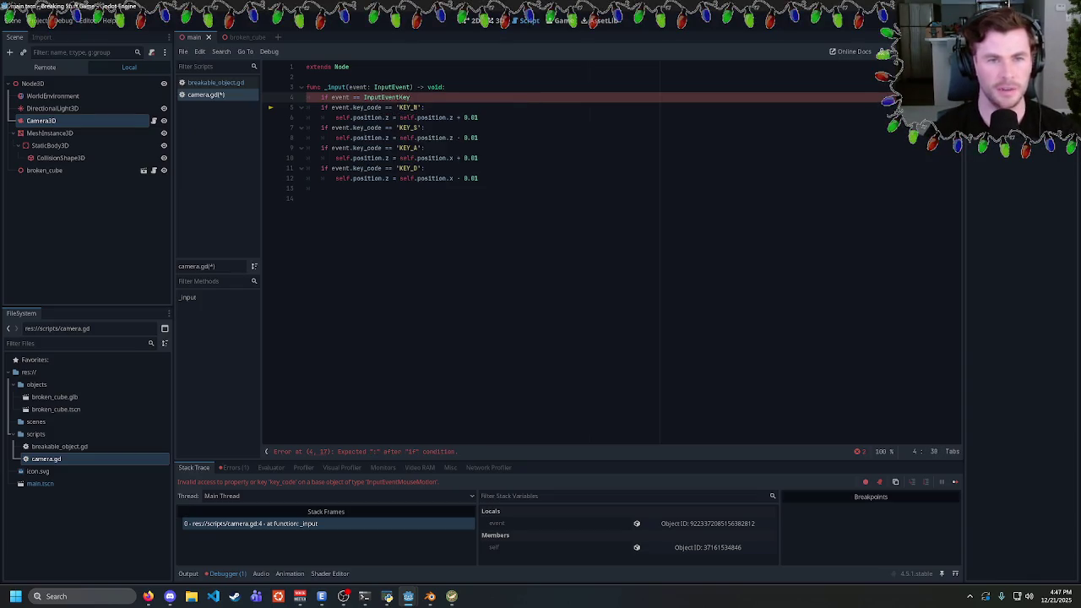
type(":")
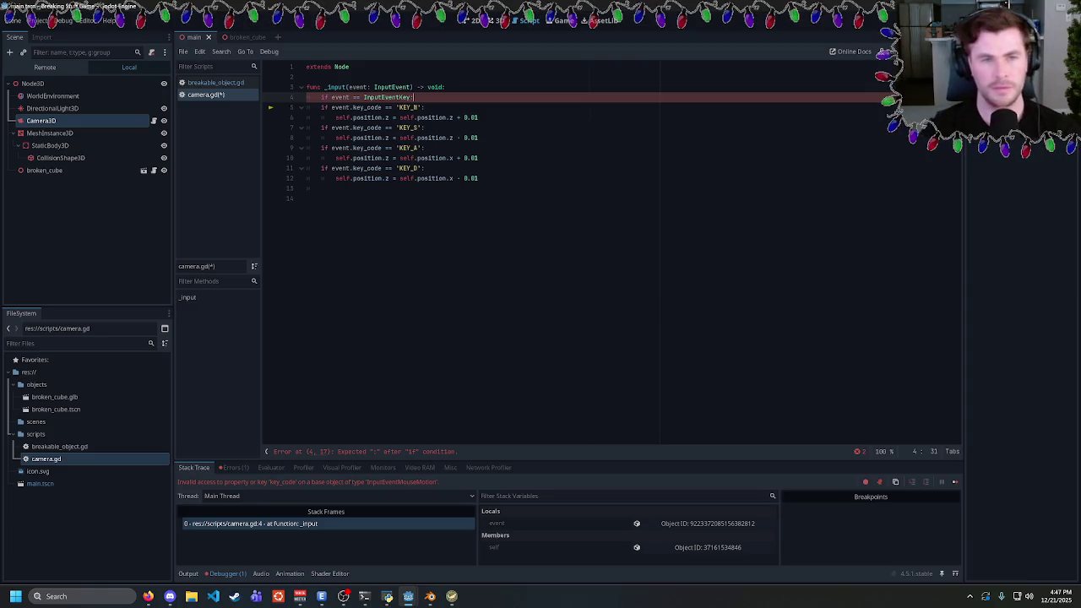
left_click_drag(478, 178, 321, 107)
key("Tab")
left_click(506, 178)
Run the game with the InputEventKey guard, close it, and drag camera.gd onto Camera3D
key("F5")
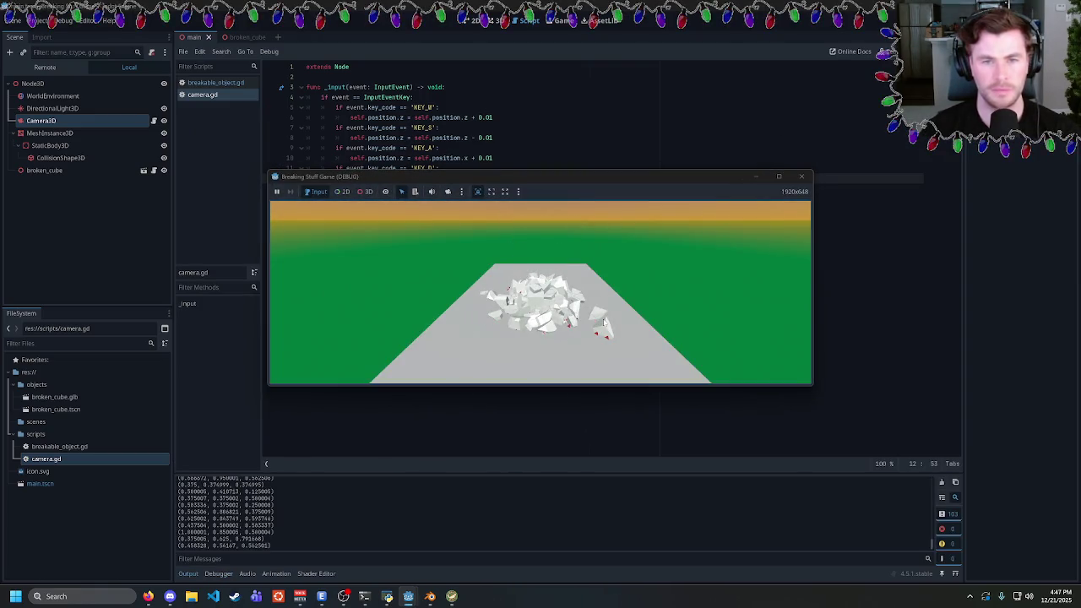
left_click(801, 176)
left_click_drag(46, 459, 57, 109)
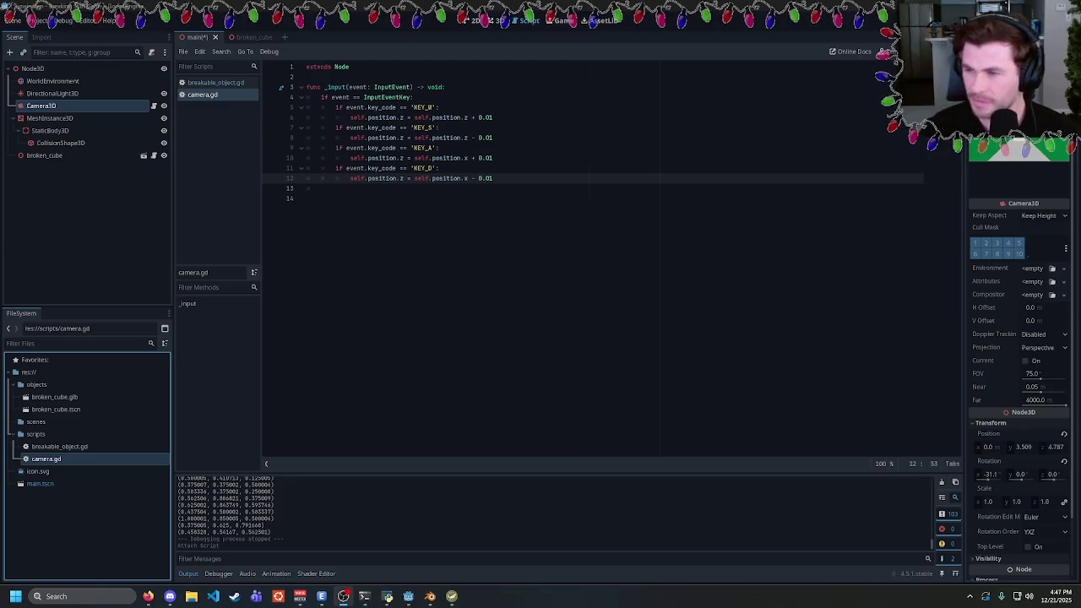
Search Google for "je veux manger" in a new Firefox tab
left_click(147, 596)
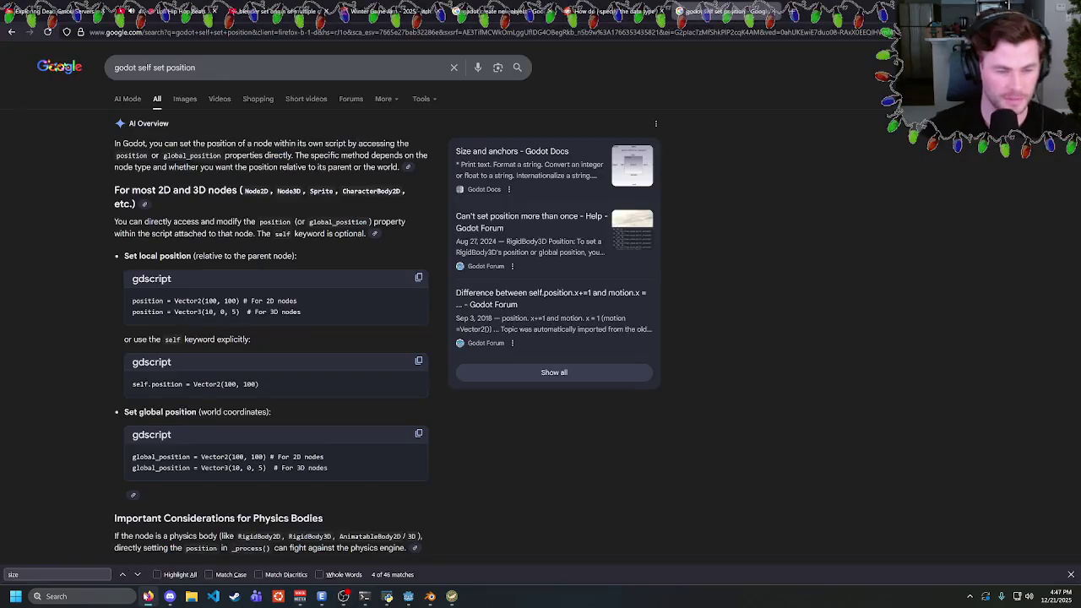
key("ctrl+t")
type("je veuz")
key("BackSpace")
type("x manger")
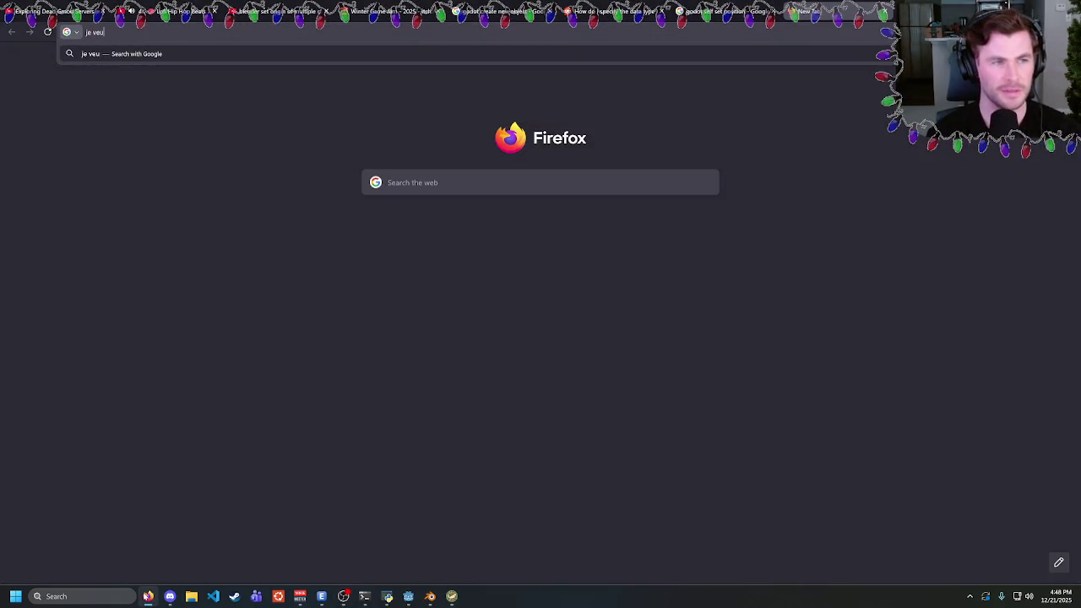
key("Return")
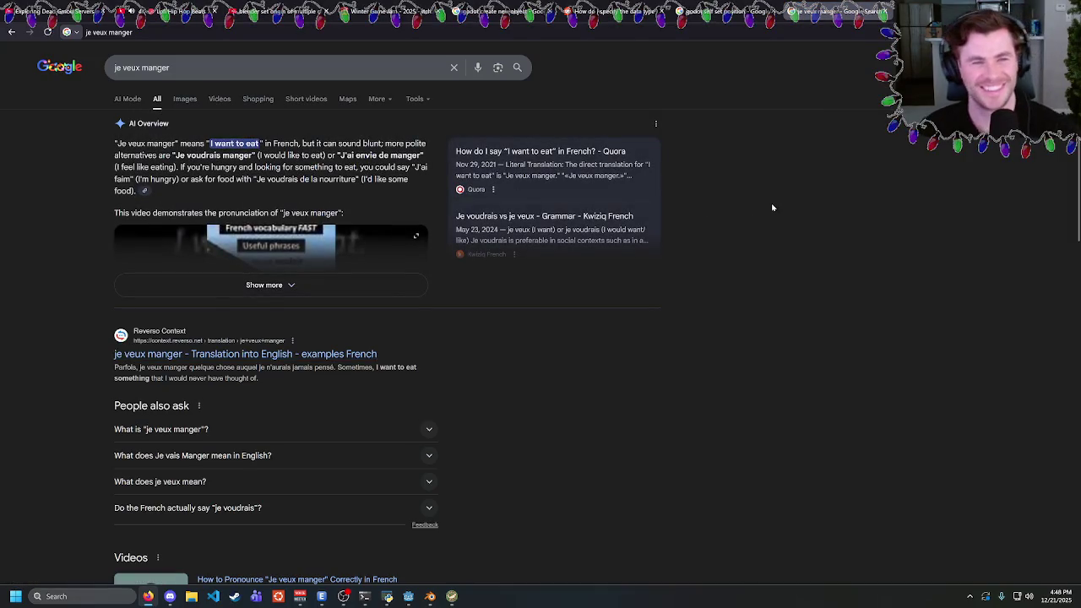
Look through the Godot position results and the Reddit thread, then return to the Godot editor
key("ctrl+shift+Tab")
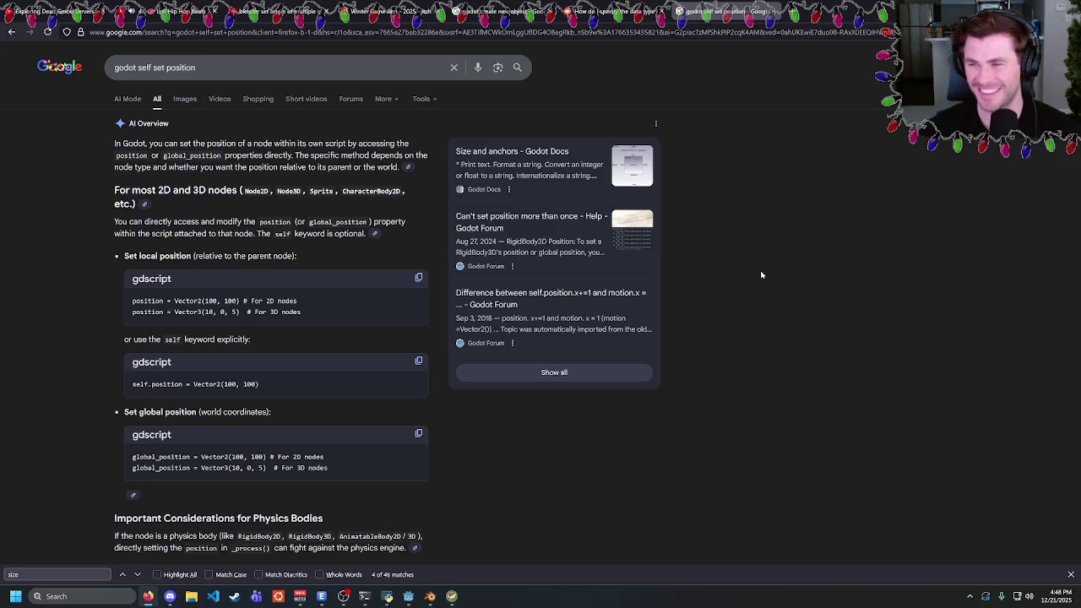
left_click(617, 7)
left_click(705, 8)
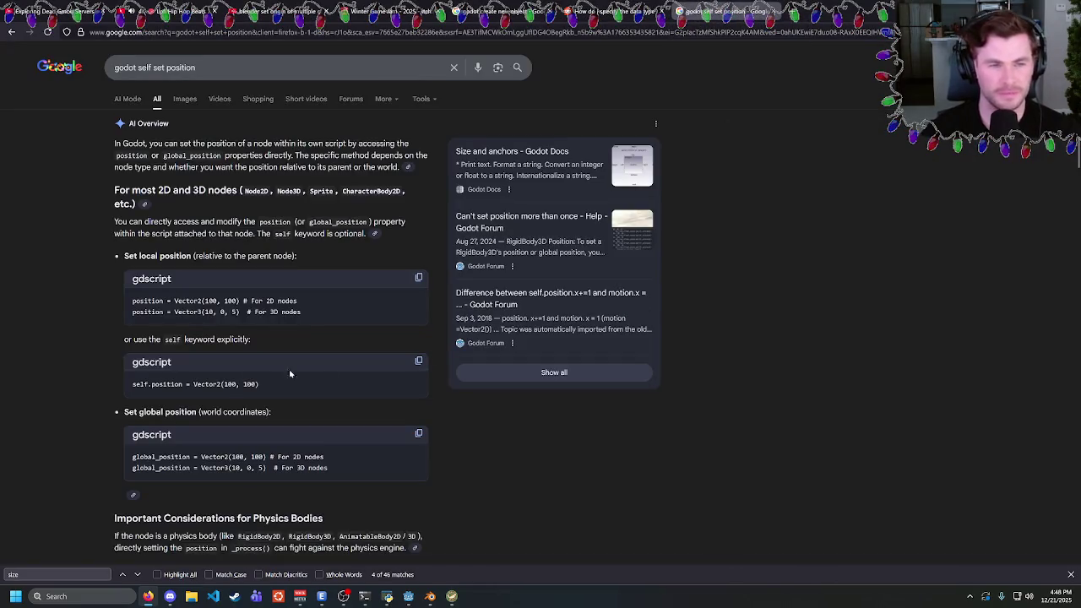
key("ctrl+shift+Tab")
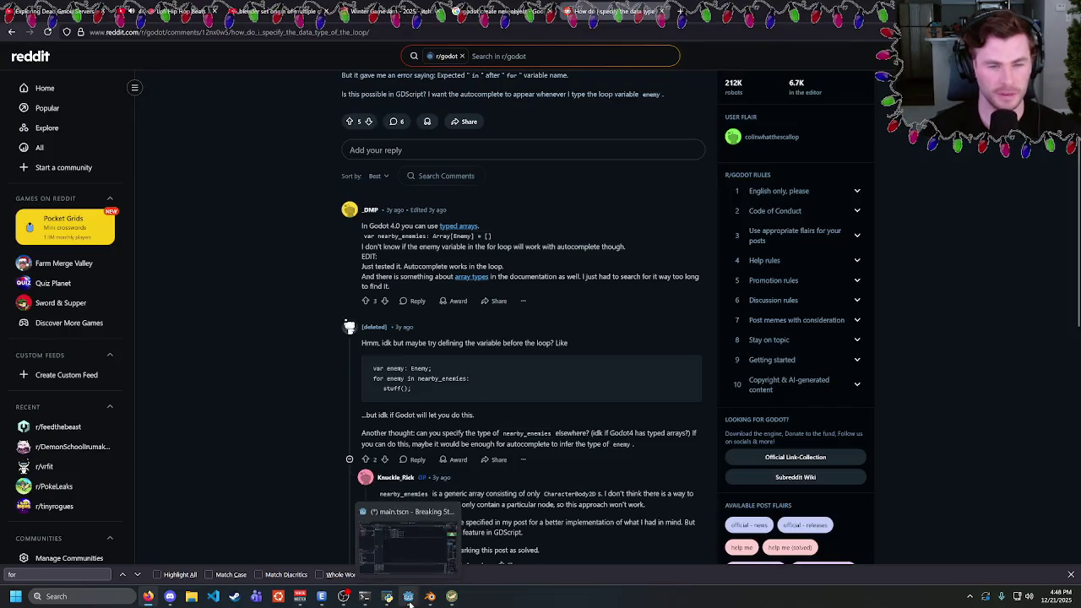
left_click(409, 598)
left_click(493, 158)
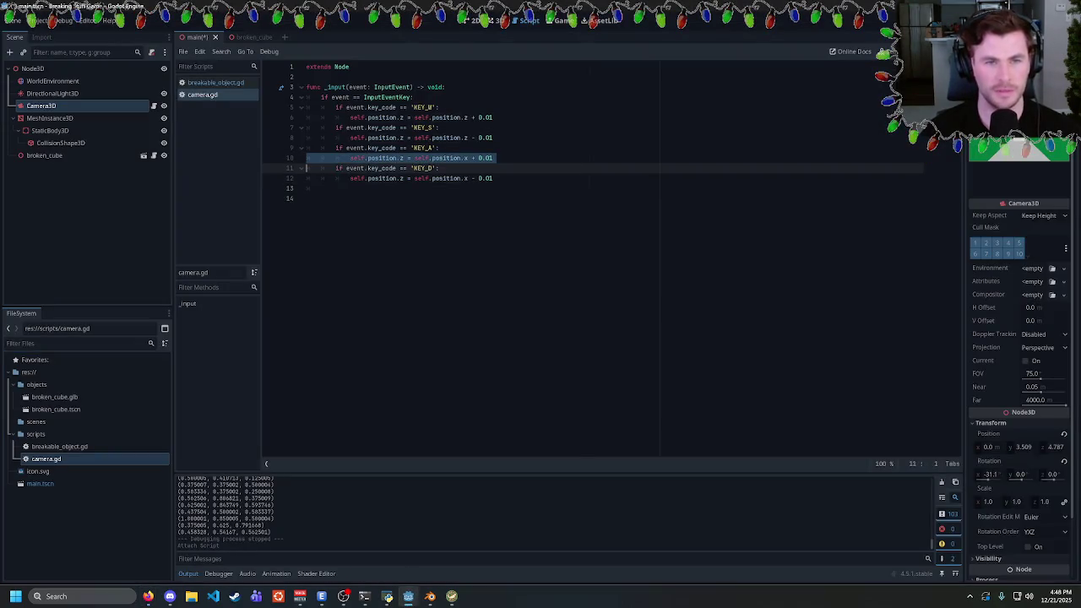
Change the position assignments on lines 6, 8, 10 and 12 to +=, then run and close the game
type("+")
type("=")
left_click(408, 178)
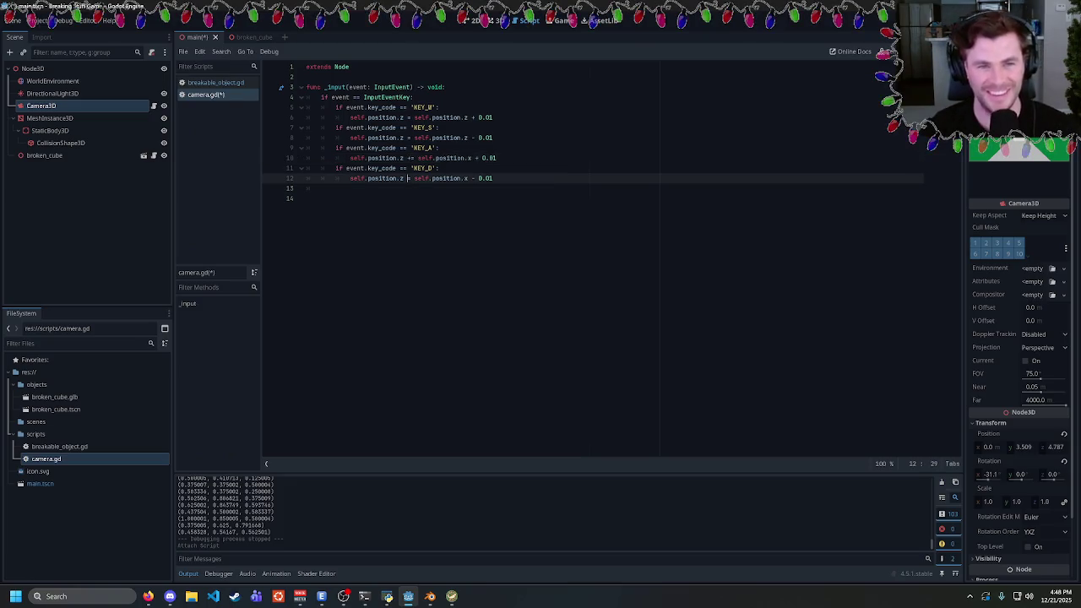
type("+")
left_click(410, 158)
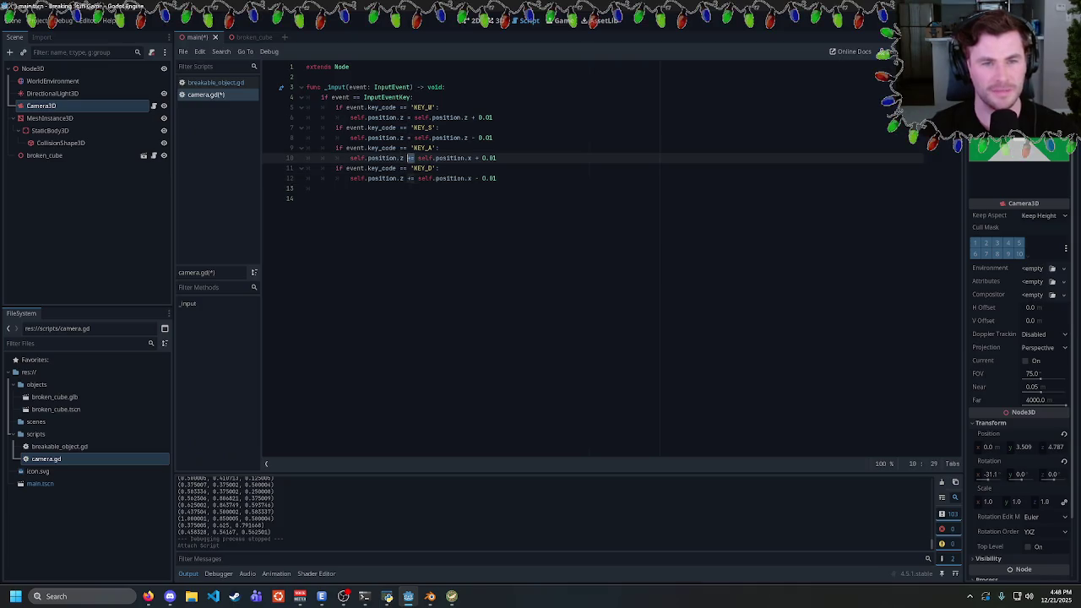
left_click(406, 137)
type("+")
left_click(405, 117)
type("+")
key("F5")
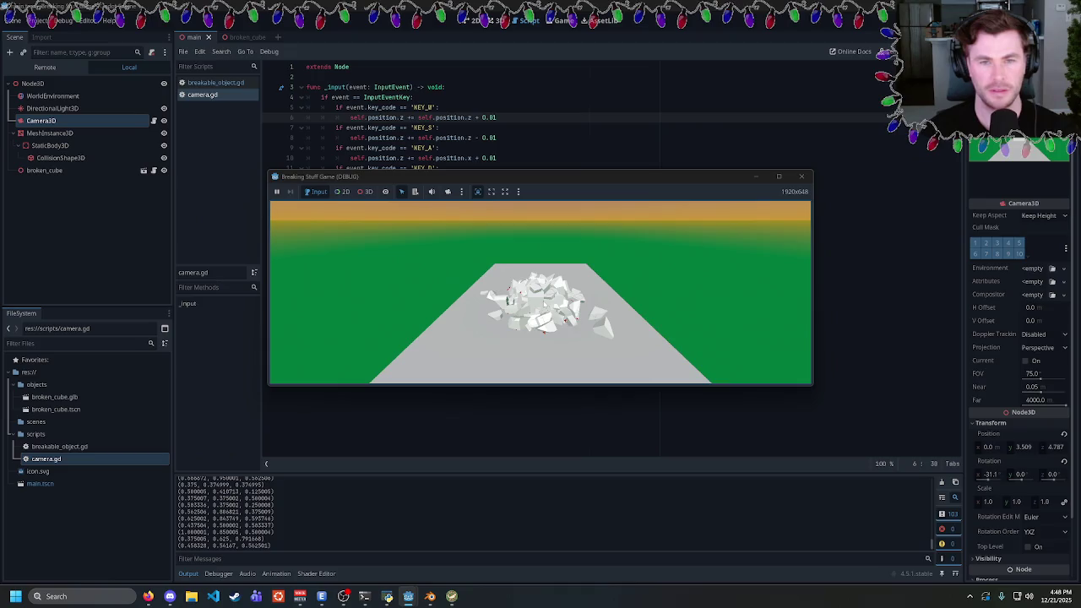
left_click(801, 176)
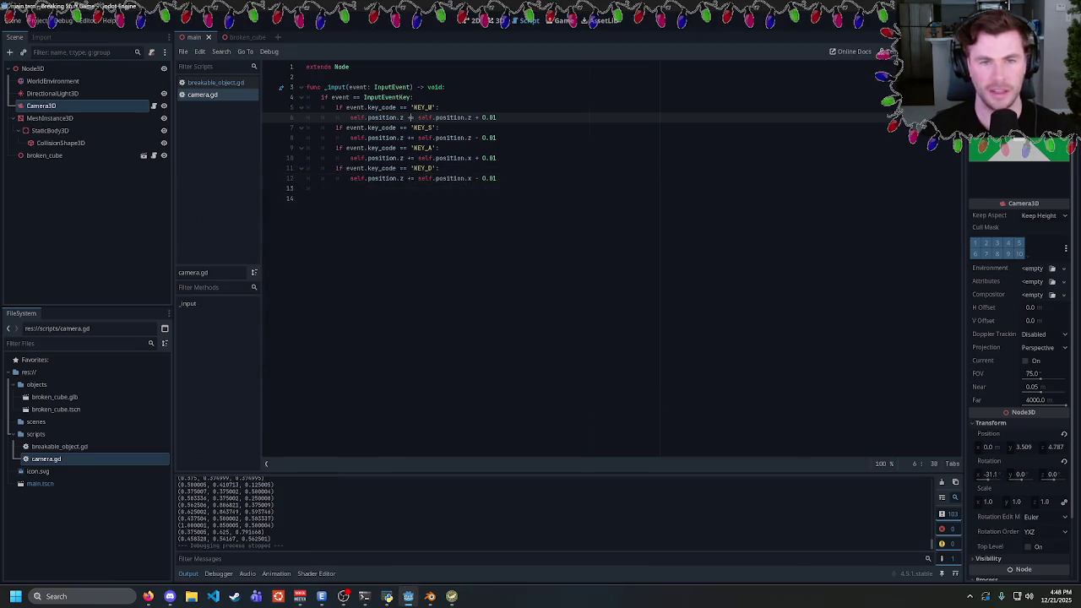
Declare var move_speed = 0.5 and replace every 0.01 with move_speed, then save
left_click(306, 87)
key("Up")
key("Return")
type("var move_sp")
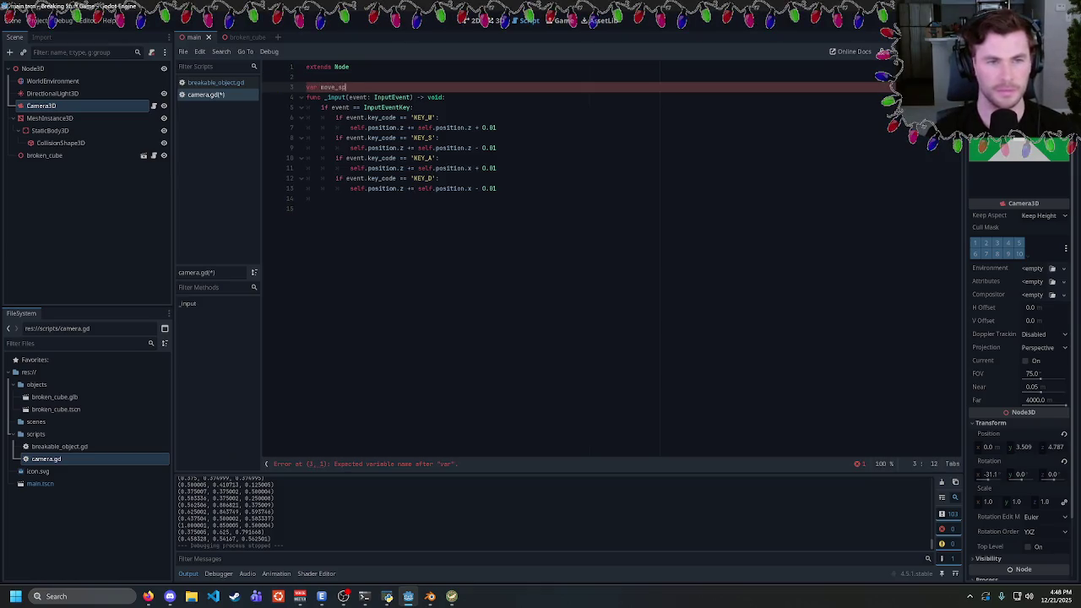
type("eed = 0.5")
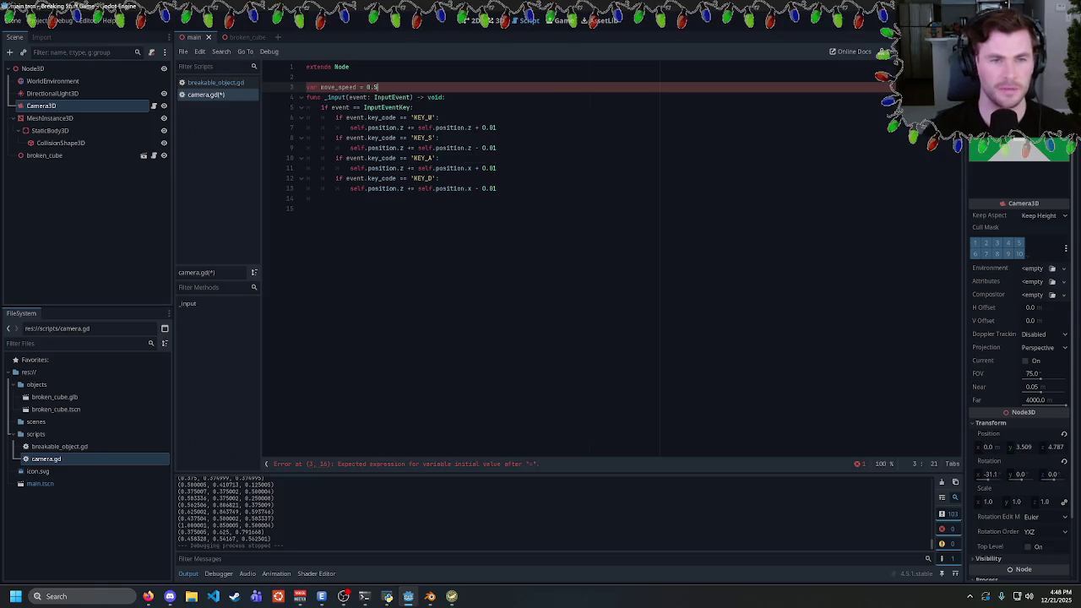
double_click(487, 127)
key("ctrl+d")
key("ctrl+d")
key("ctrl+d")
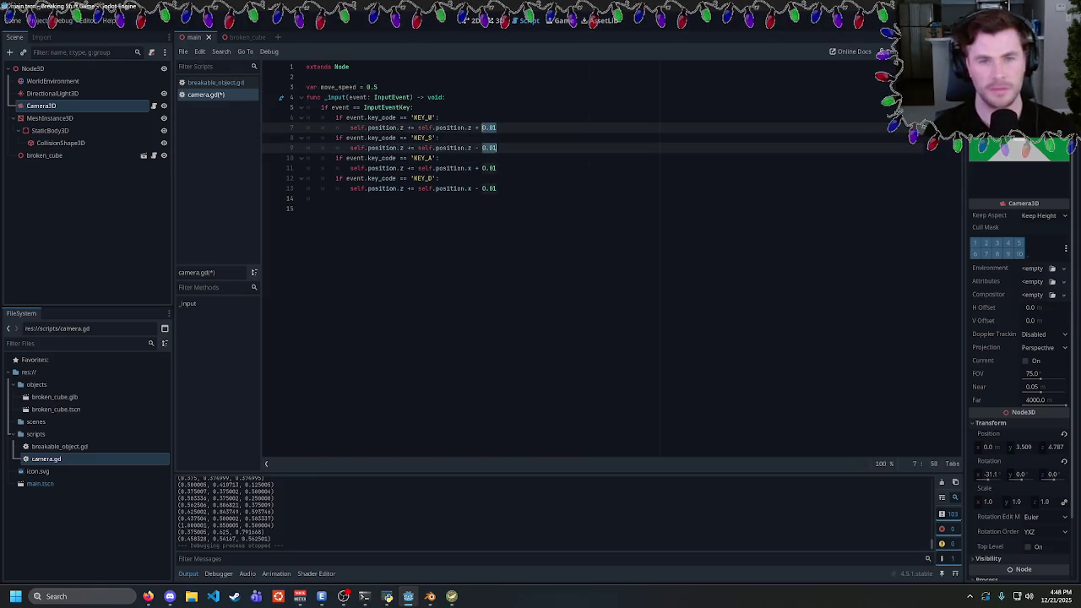
type("move_speed")
key("ctrl+s")
Test-run the game at the new move speed and close it
key("F5")
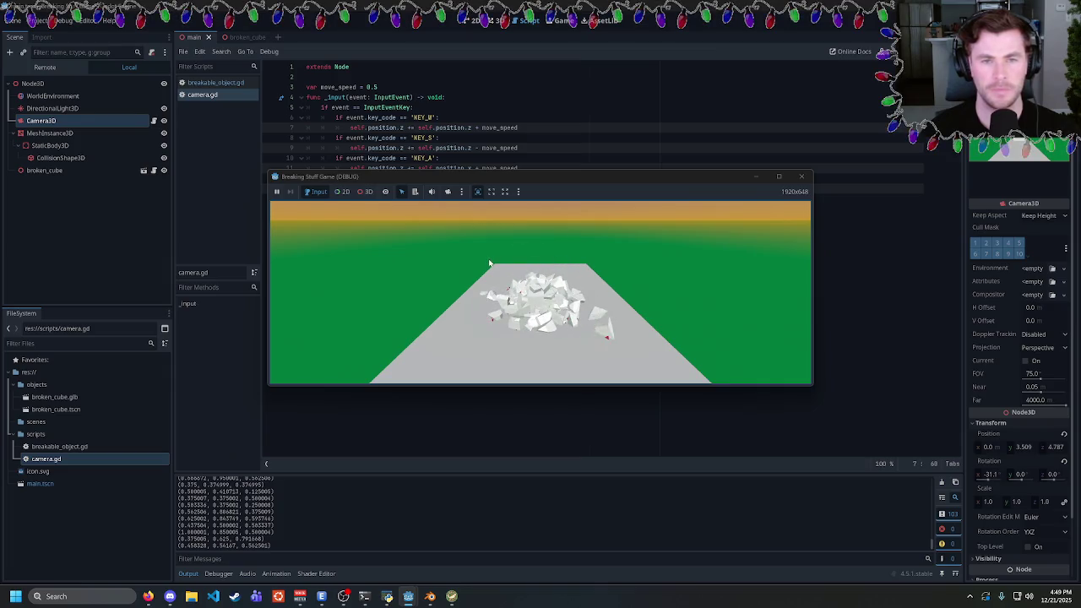
left_click(794, 179)
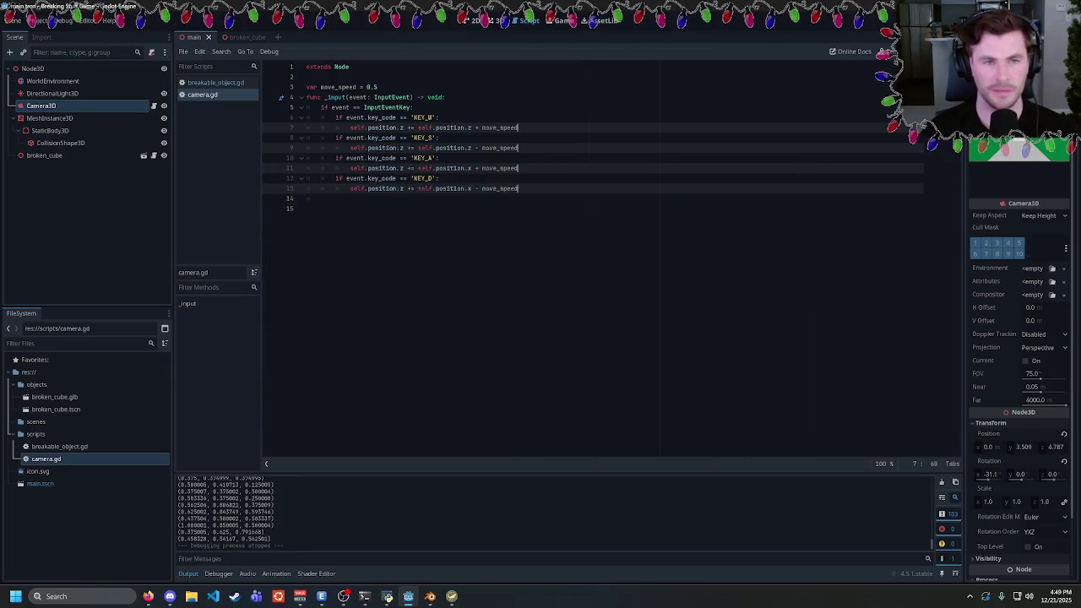
mouse_move(388, 108)
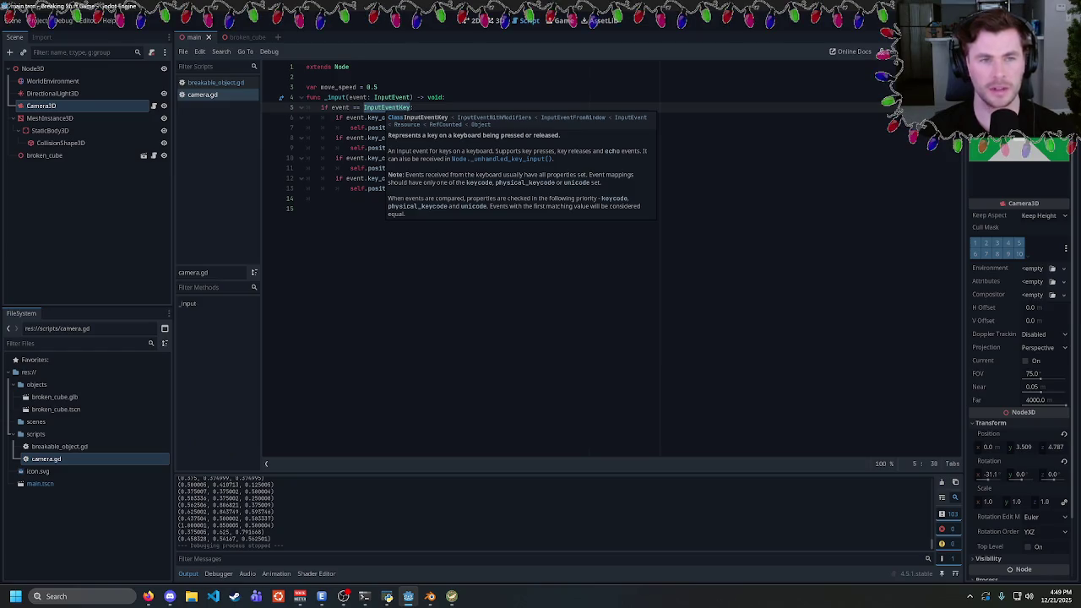
left_click(414, 107)
mouse_move(339, 108)
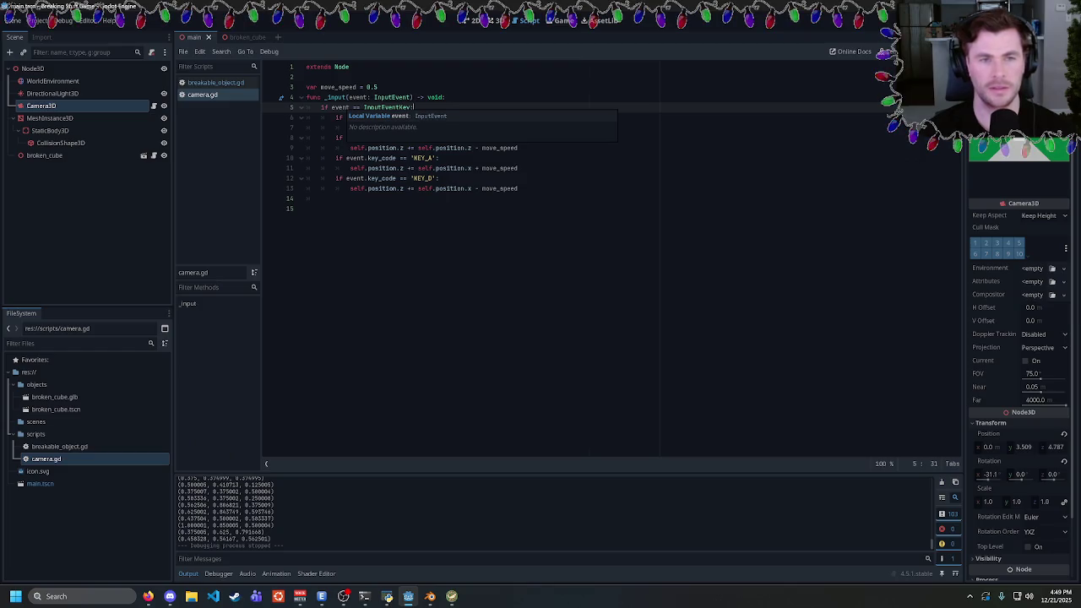
Delete the 'self.' prefix from all the camera movement lines at once
left_click(388, 107)
double_click(381, 128)
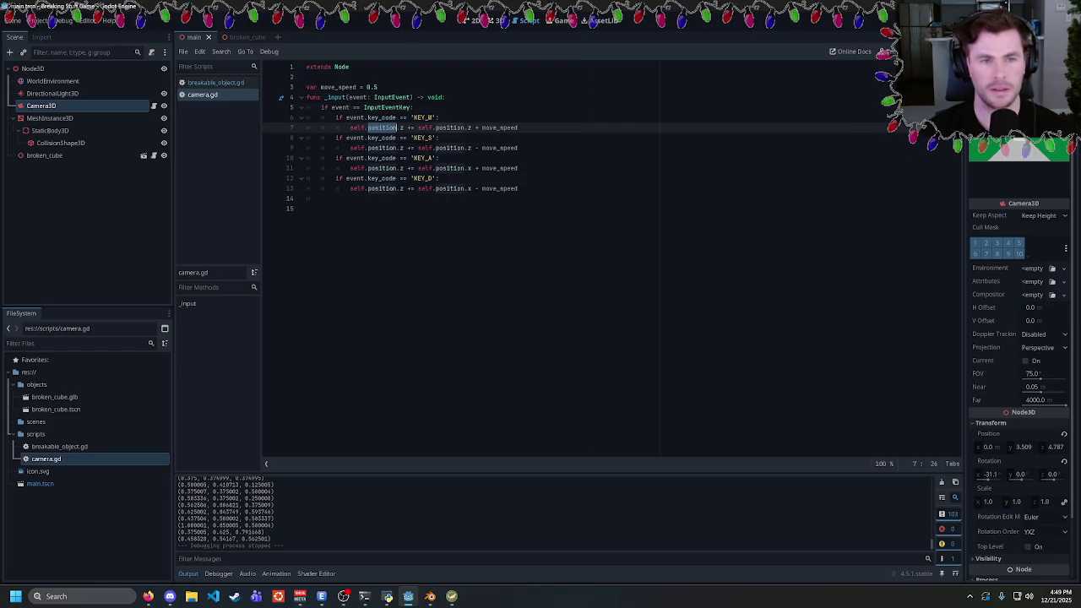
double_click(358, 127)
key("ctrl+d")
key("ctrl+d")
key("ctrl+d")
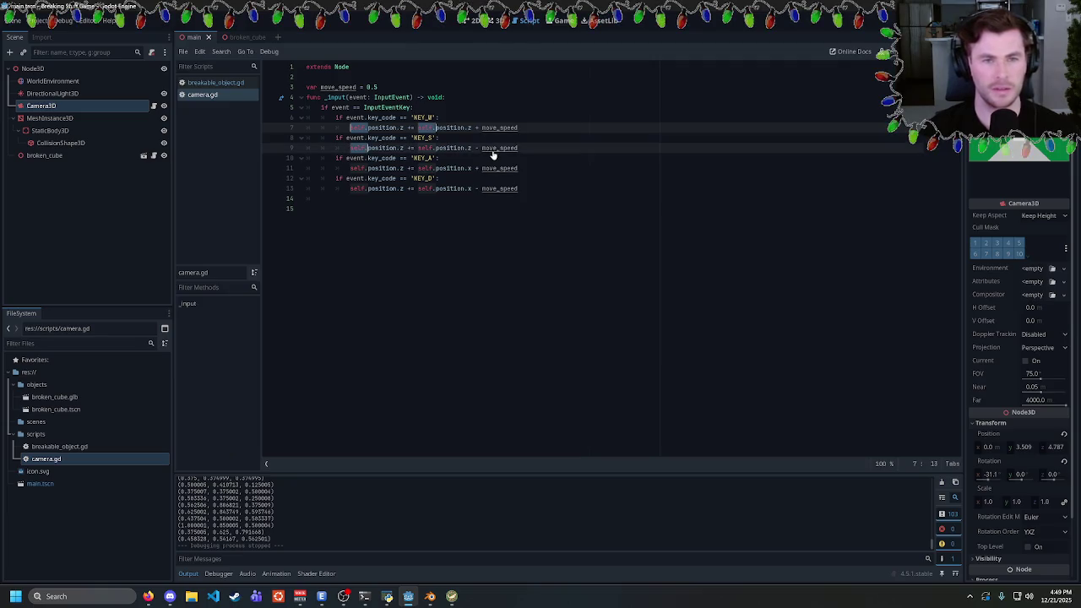
key("ctrl+d")
key("ctrl+d")
key("BackSpace")
key("Delete")
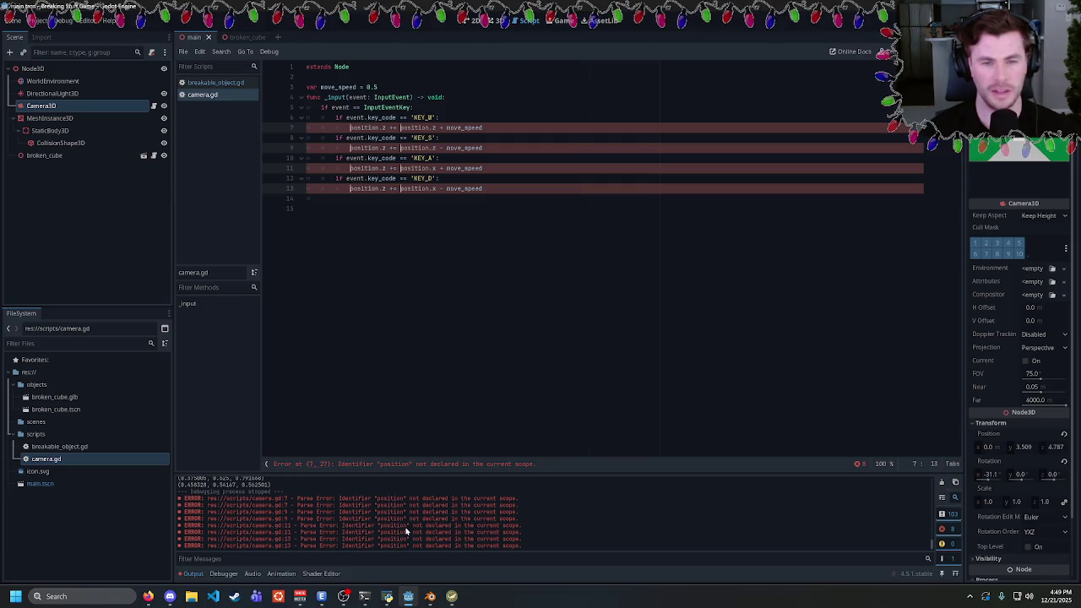
left_click(483, 188)
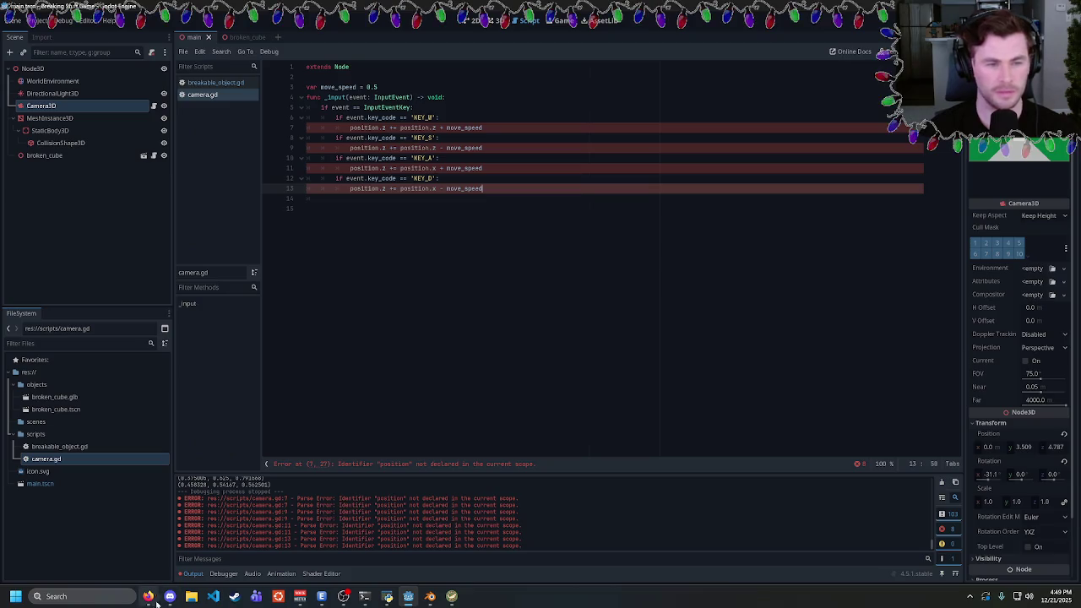
Copy the "position" not-declared parse error and search it in a new Firefox tab
left_click_drag(297, 499, 518, 499)
key("ctrl+c")
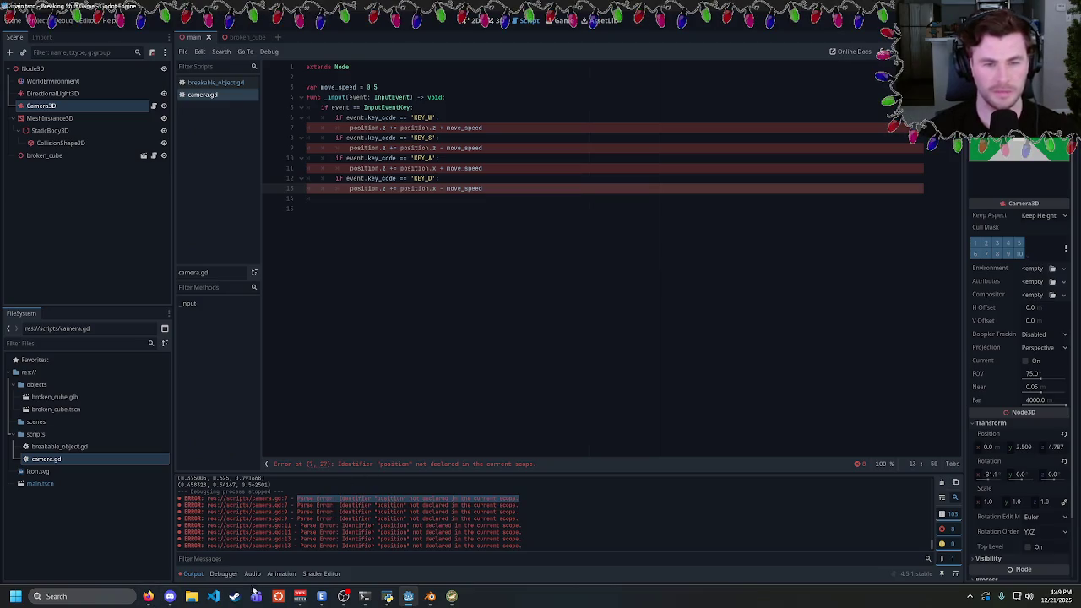
left_click(147, 596)
key("ctrl+t")
key("ctrl+v")
key("Return")
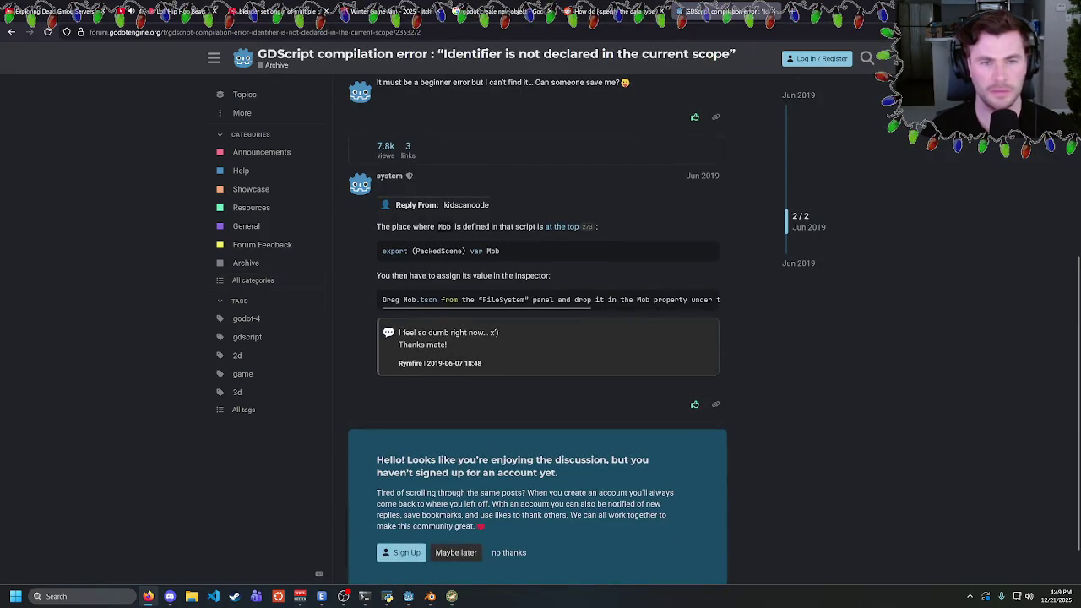
Go back from the forum thread, scroll through the search results, and return to Godot
key("alt+Left")
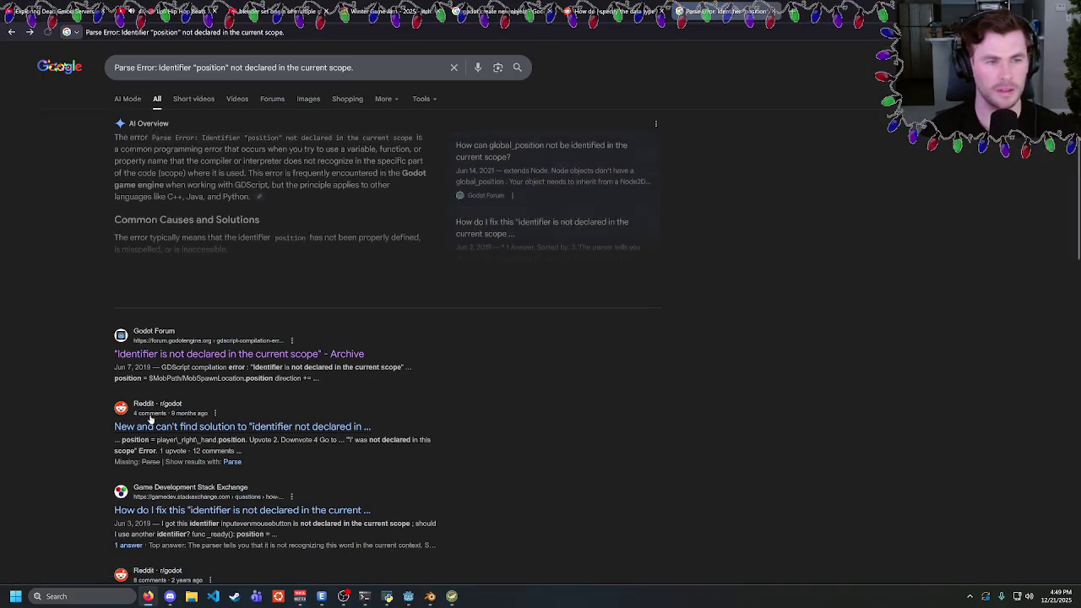
scroll(254, 498, "down", 1)
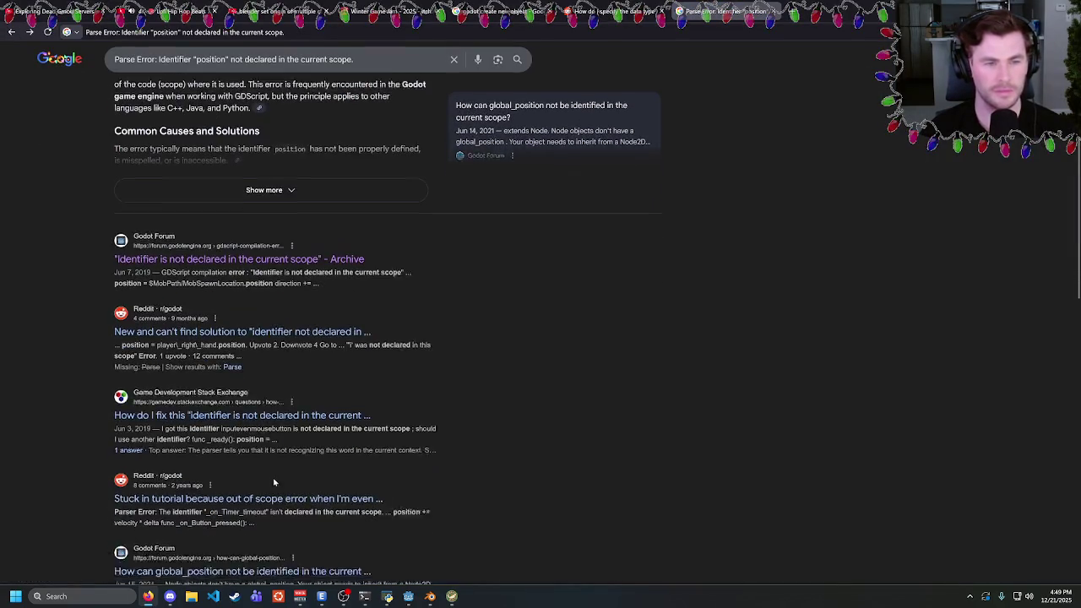
left_click_drag(296, 433, 286, 419)
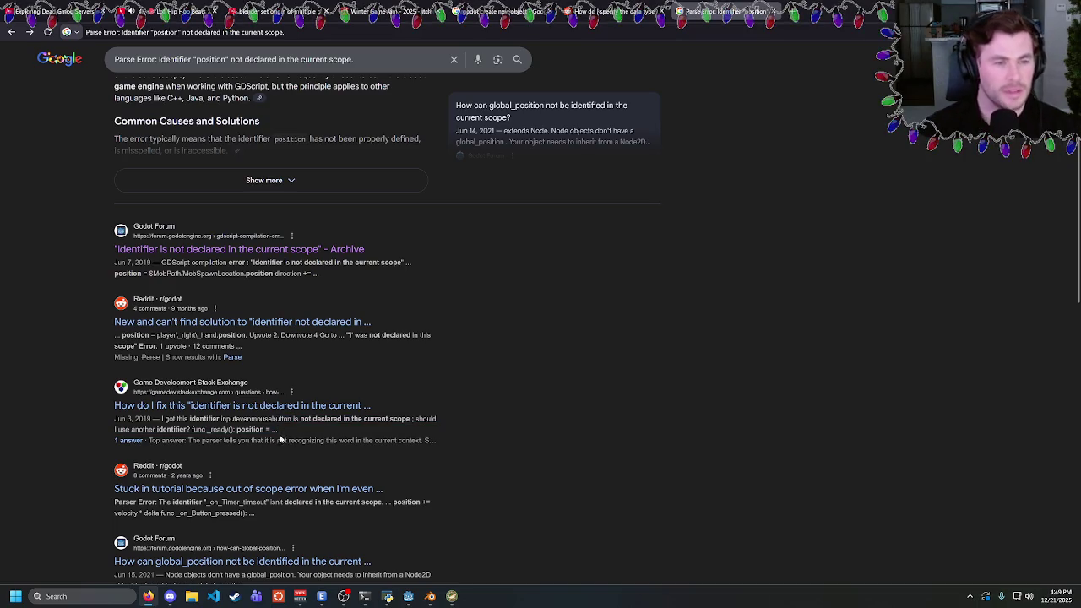
scroll(486, 513, "up", 1)
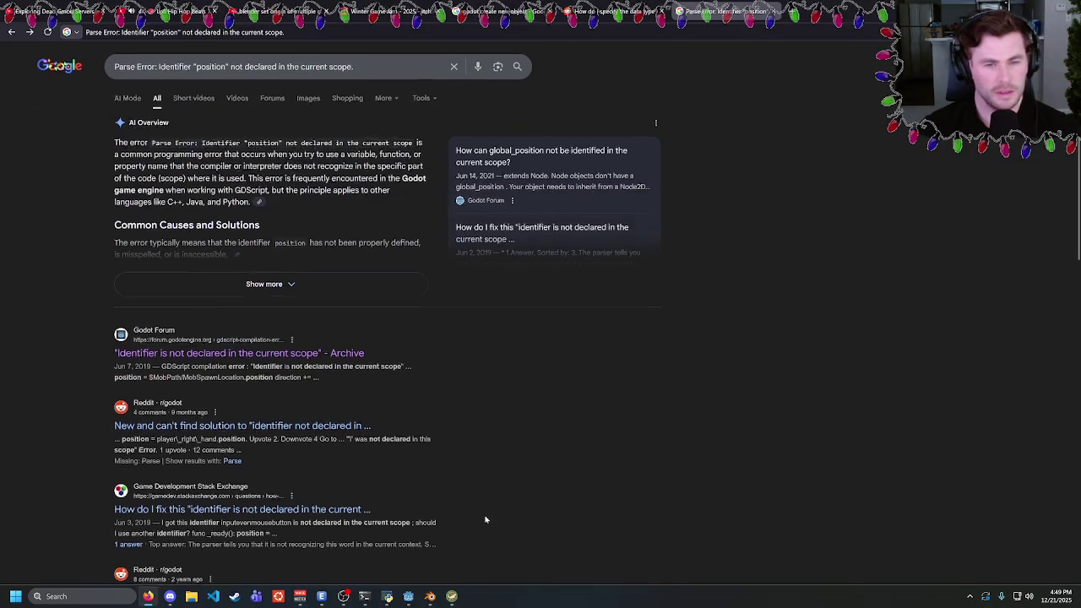
left_click(430, 596)
left_click(407, 596)
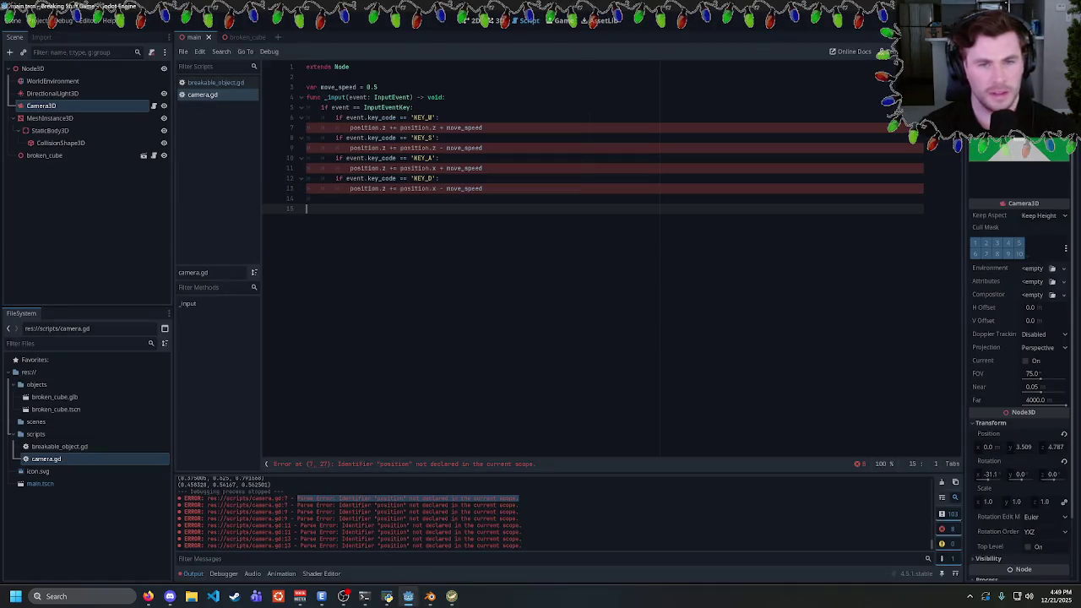
Change line 1 of camera.gd to 'extends Node3D' and run the game
left_click(439, 179)
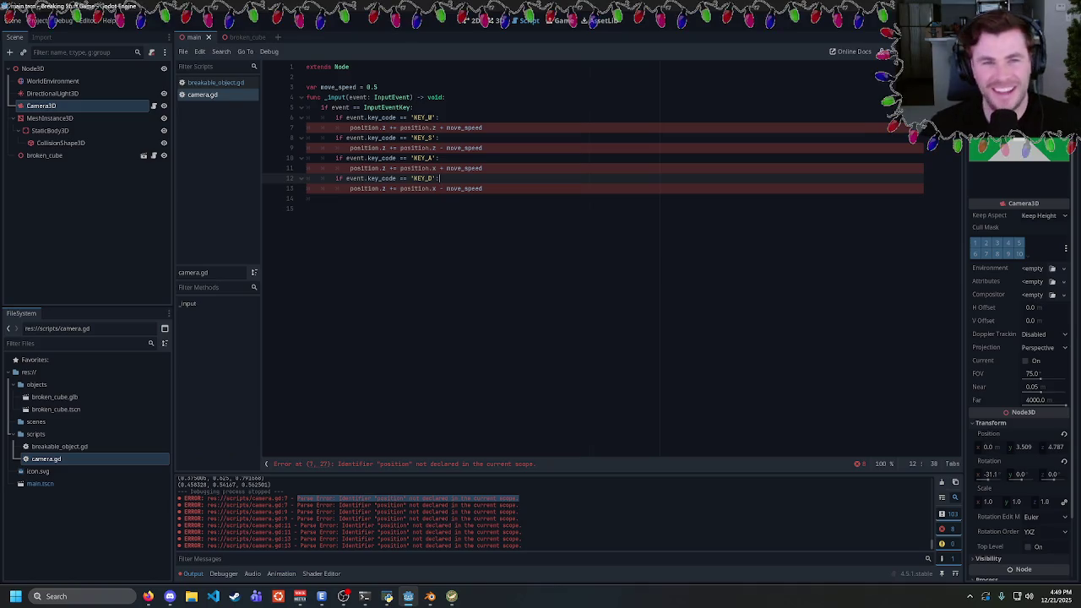
left_click(57, 110)
scroll(995, 378, "down", 2)
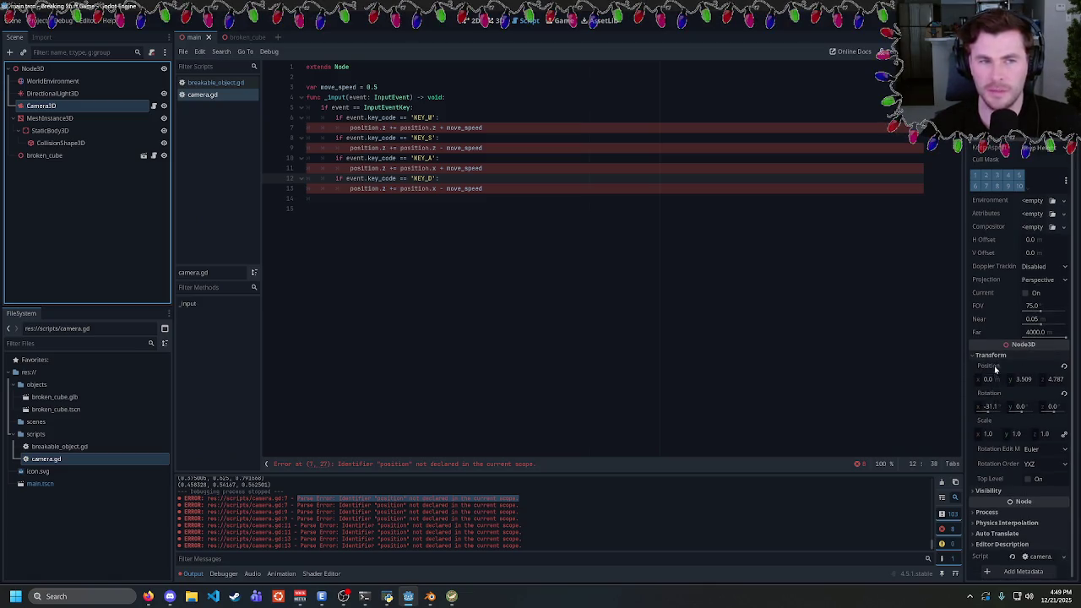
left_click(356, 66)
type("3D")
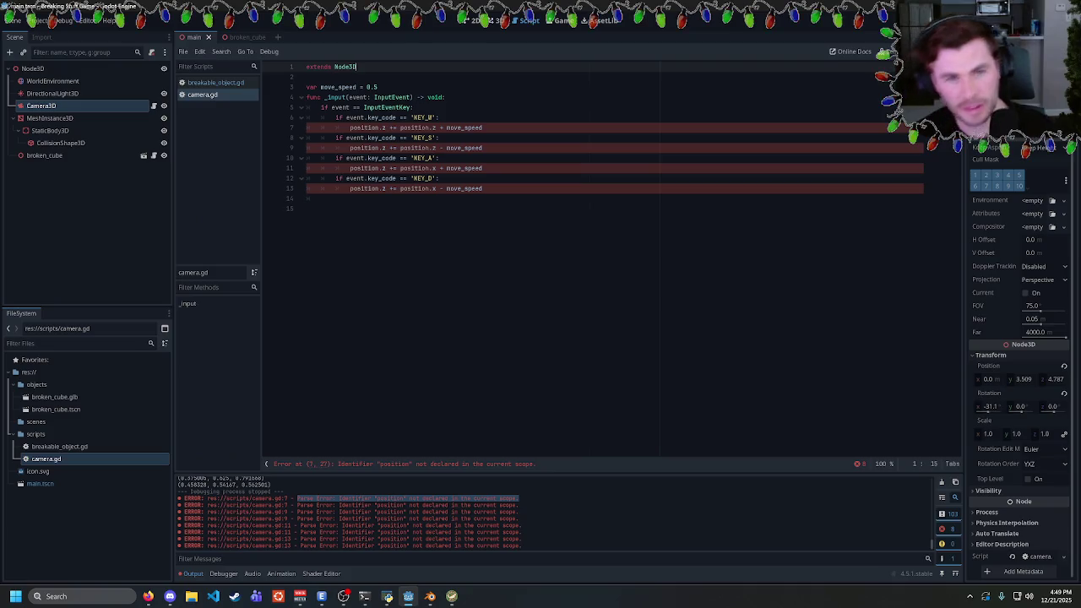
key("Escape")
left_click(482, 188)
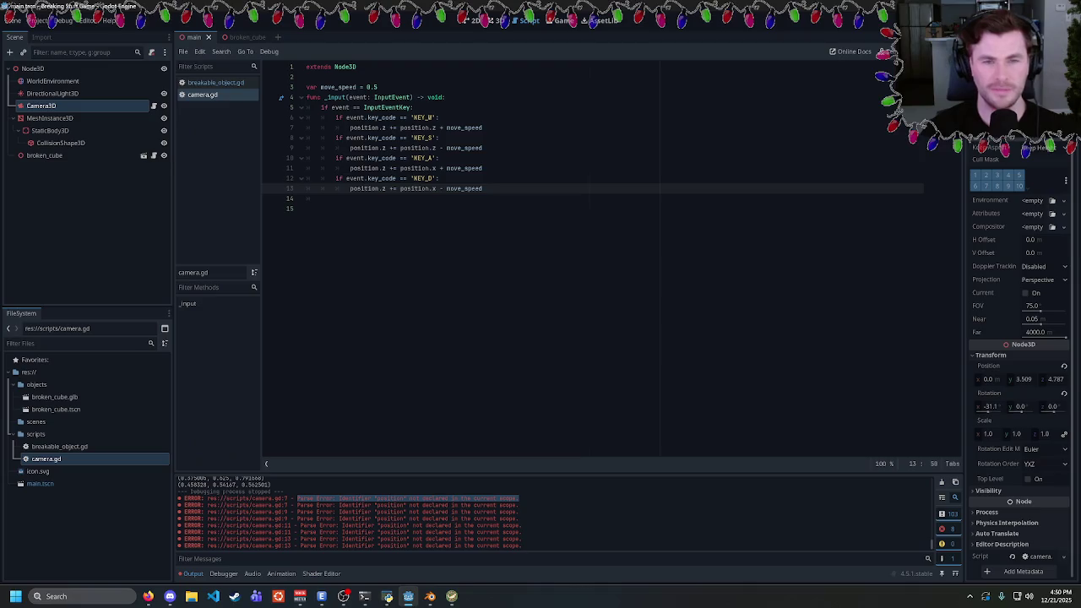
key("F5")
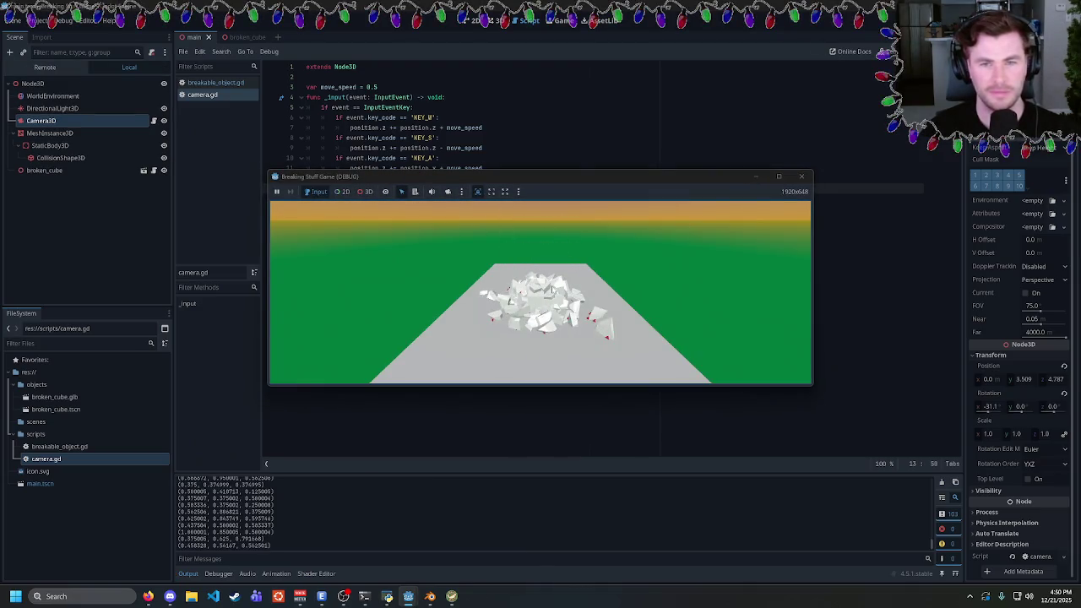
Add a print('Moving') line under the InputEventKey check and run the game
left_click(801, 176)
left_click(445, 97)
key("Down")
key("Return")
type("print('w")
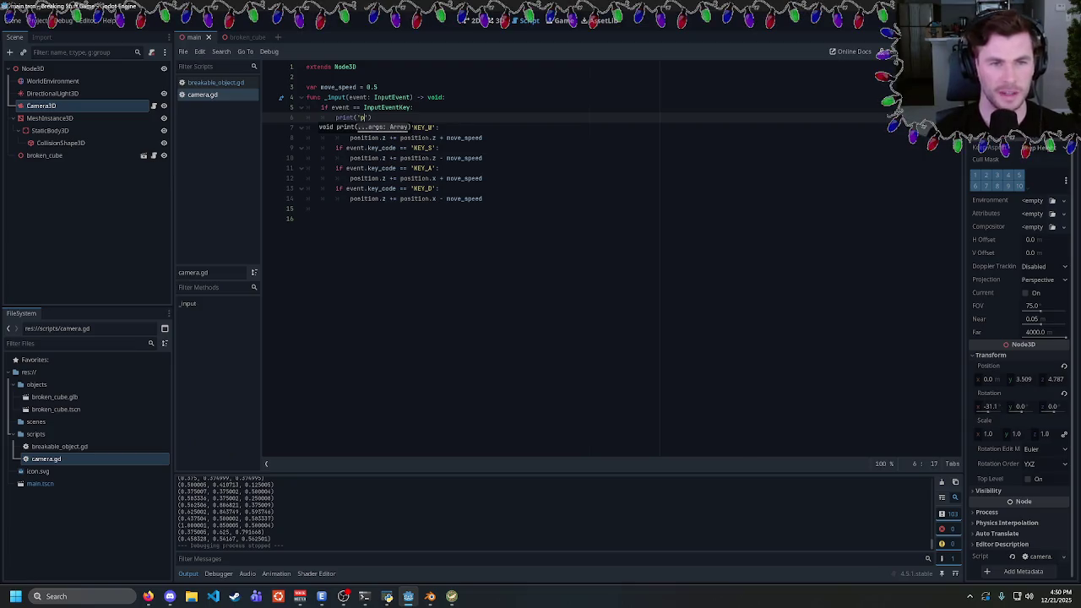
key("BackSpace")
type("Woving')")
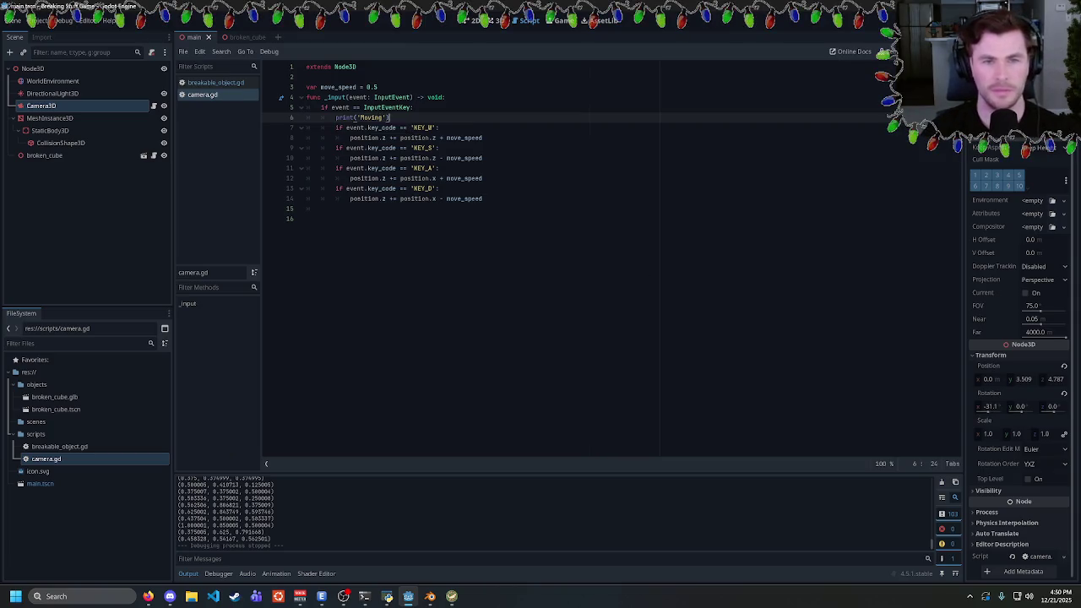
key("F5")
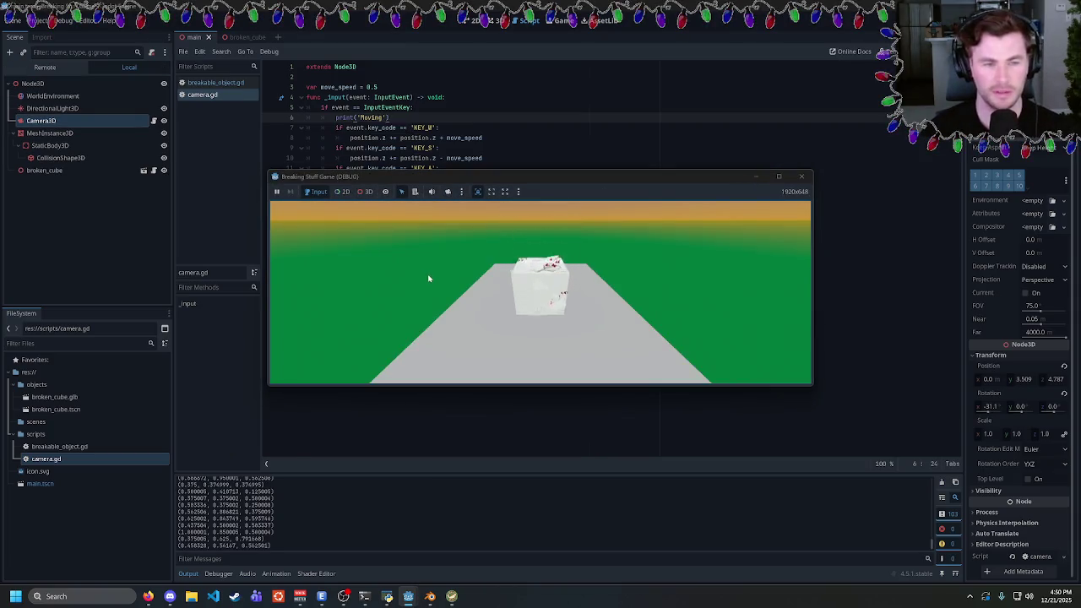
Close the game, look over the InputEventKey and InputEvent lines, and switch to the browser
left_click(802, 178)
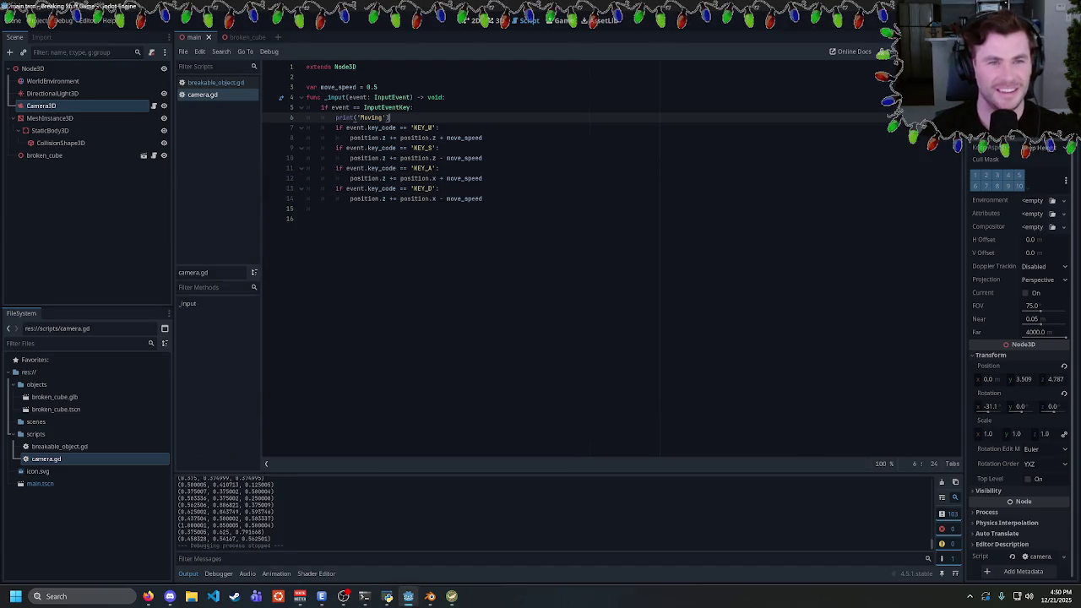
left_click(411, 107)
left_click(392, 97)
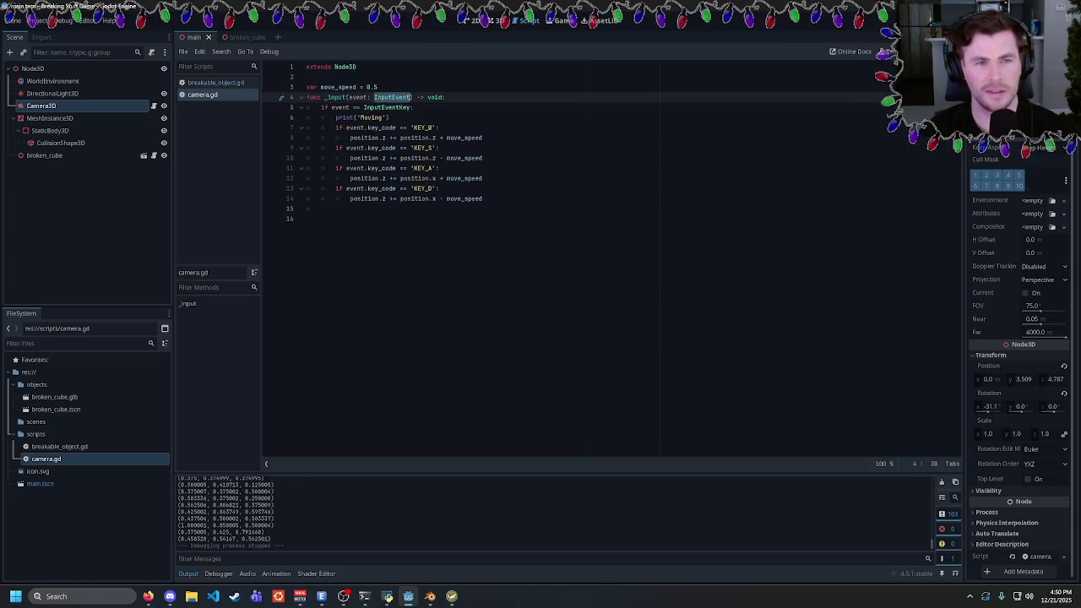
left_click(148, 596)
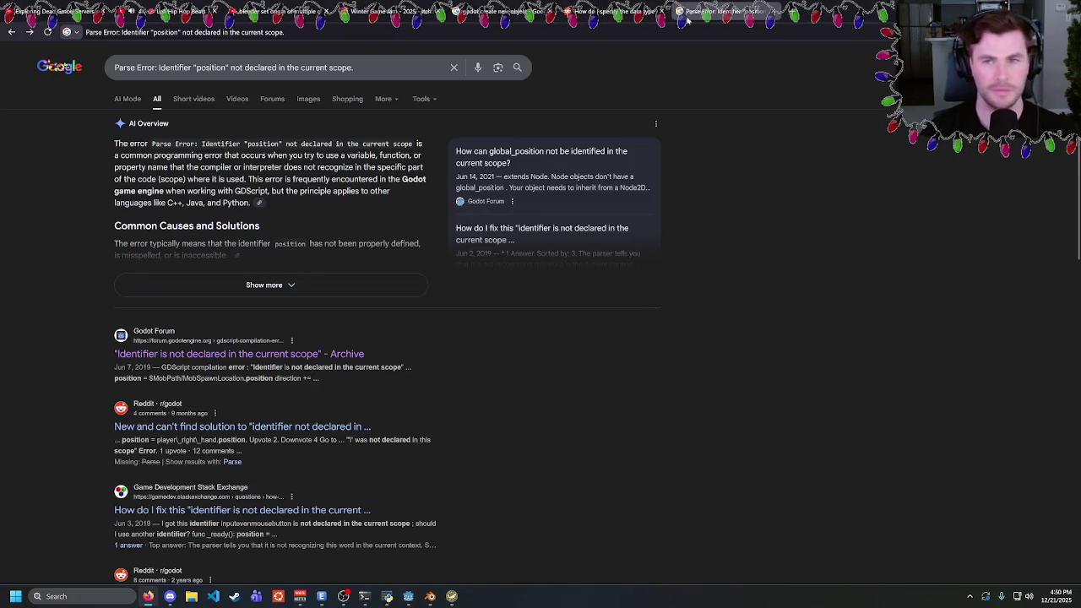
Search 'godot input event' and open the Using InputEvent documentation page
key("ctrl+l")
type("godot input event")
key("Return")
left_click(161, 152)
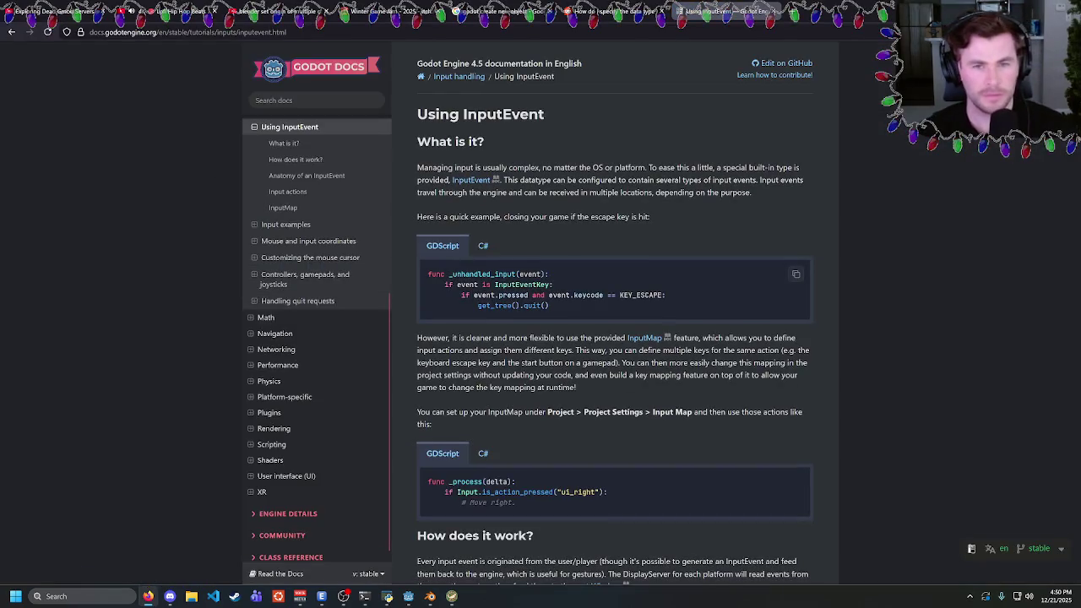
Select the example's InputEventKey and pressed-key checks, then return to Godot
mouse_move(606, 309)
left_mouse_down()
mouse_move(608, 294)
mouse_move(444, 284)
left_mouse_up()
left_click(510, 283)
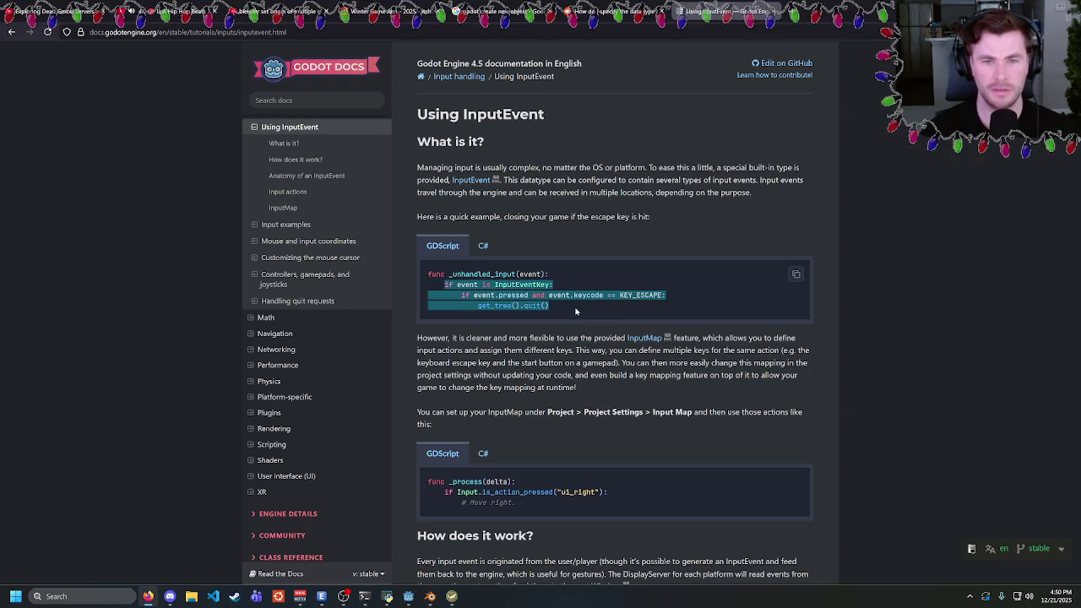
left_click_drag(675, 297, 427, 285)
key("ctrl+c")
key("alt+Tab")
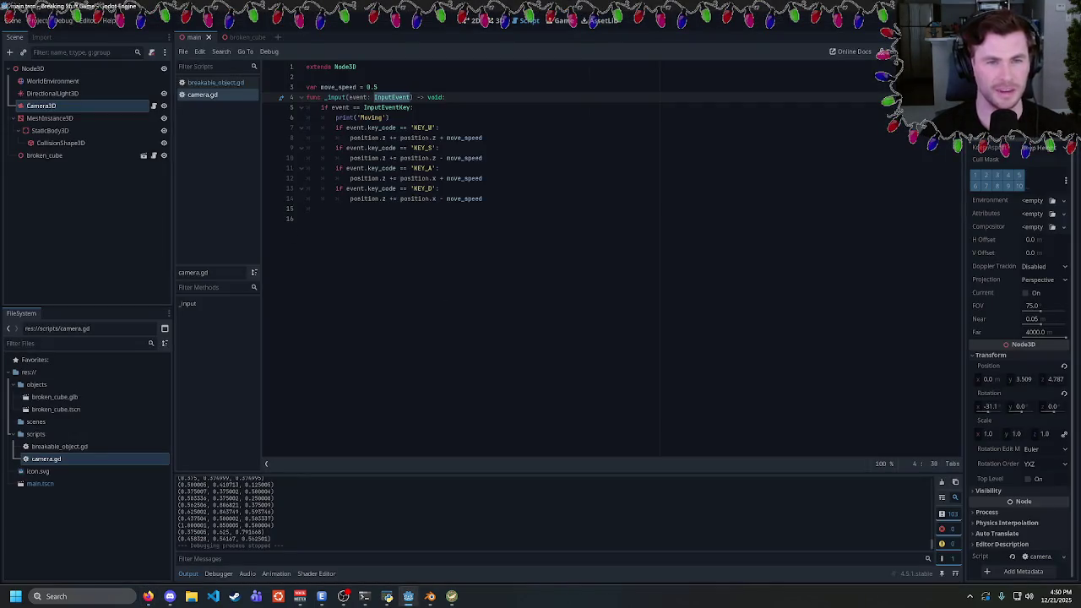
Paste the docs key-check snippet, delete the old check and print lines, and de-indent it
left_click(390, 118)
key("Return")
key("ctrl+v")
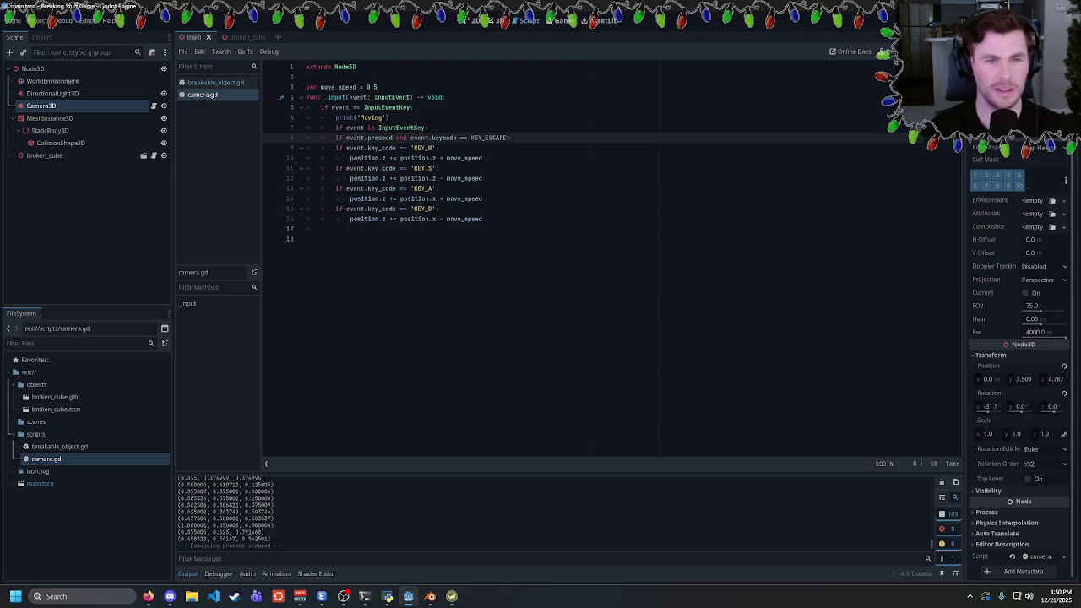
key("Up")
key("Up")
key("shift+Up")
key("BackSpace")
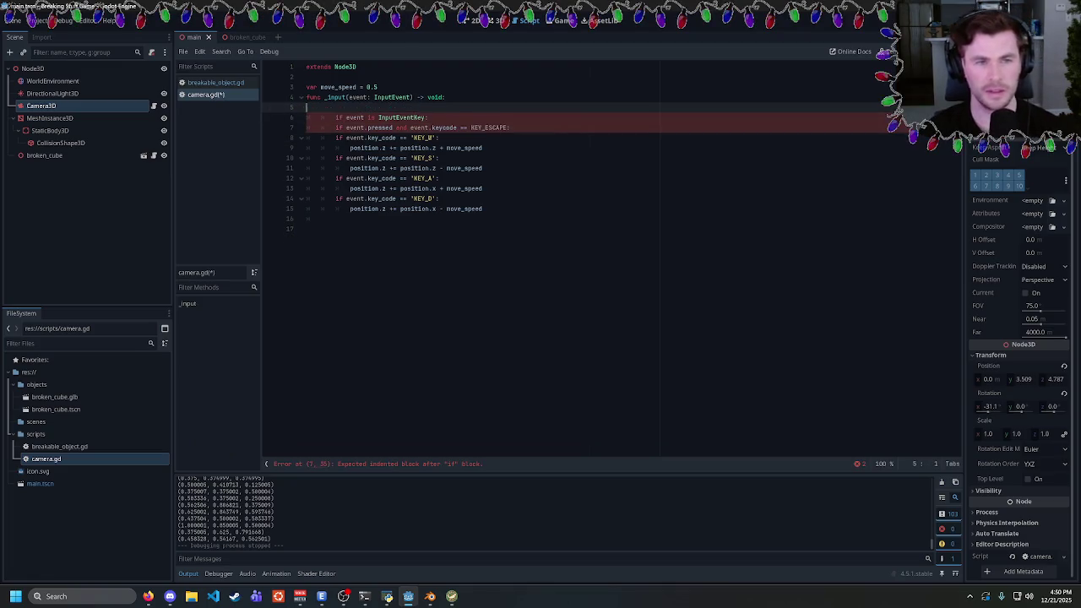
key("shift+Up")
key("BackSpace")
key("Down")
key("shift+Tab")
key("Down")
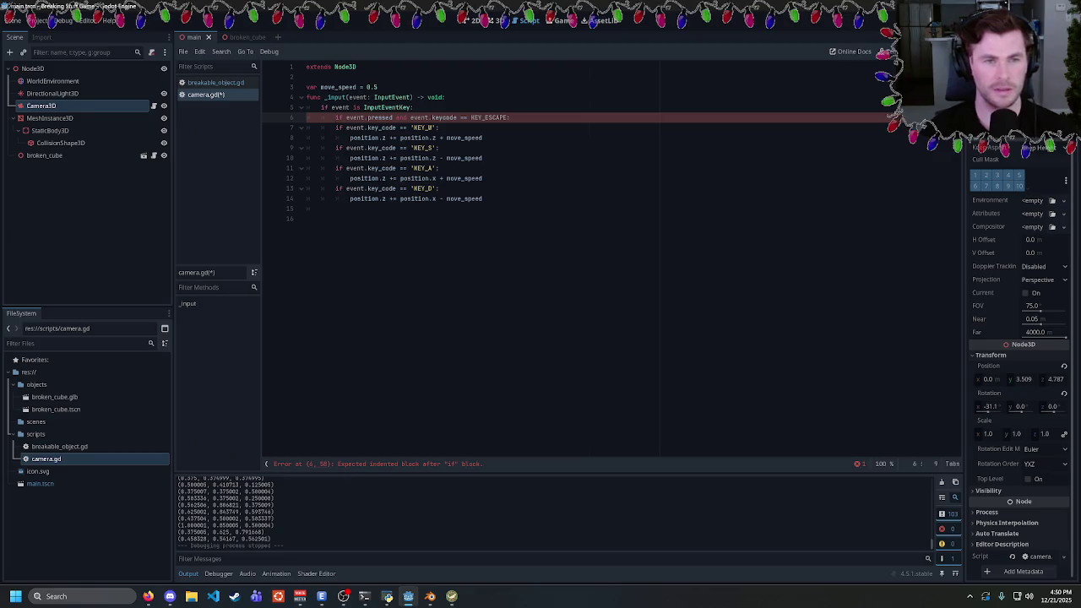
Turn the check into KEY_W and copy the pressed/keycode condition onto each key line
double_click(424, 128)
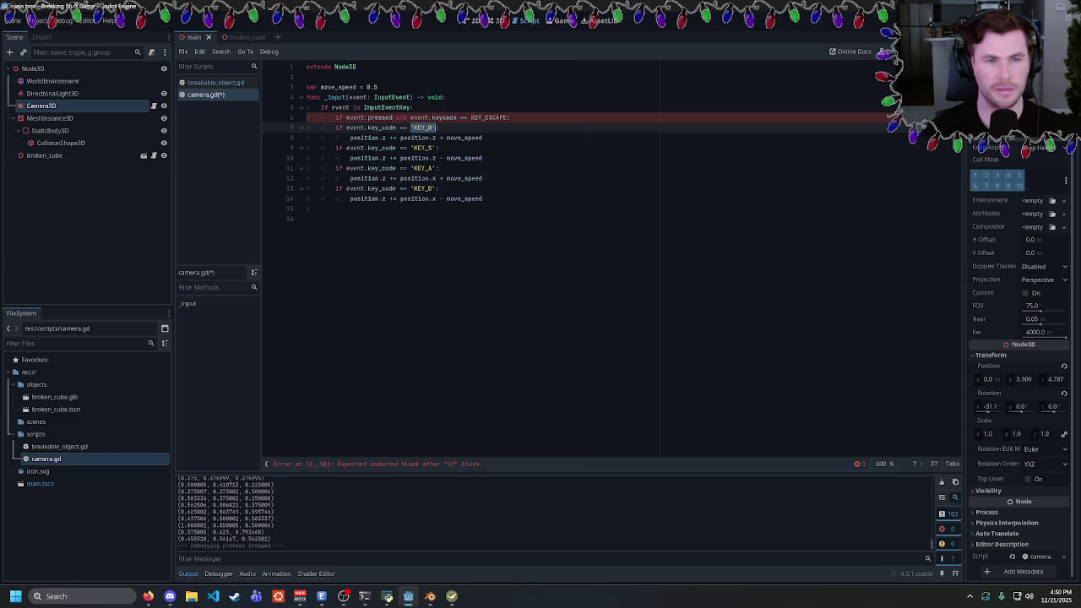
double_click(490, 117)
type("KEY_W:")
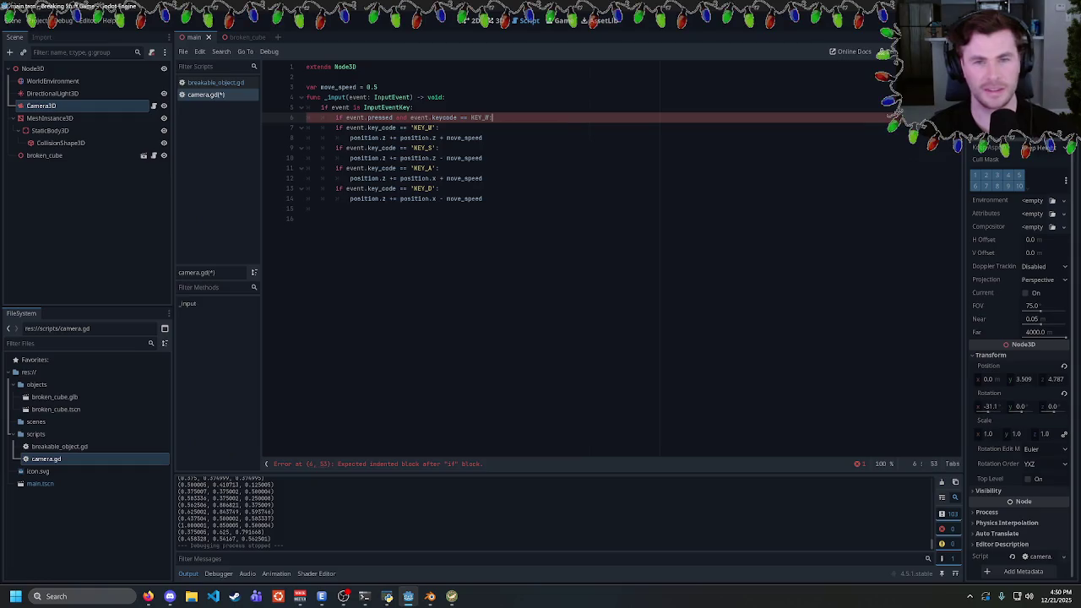
key("ctrl+shift+k")
key("ctrl+c")
left_click_drag(335, 137, 437, 138)
key("ctrl+v")
left_click(439, 157)
key("shift+Home")
key("ctrl+v")
key("Down")
key("Down")
key("shift+Home")
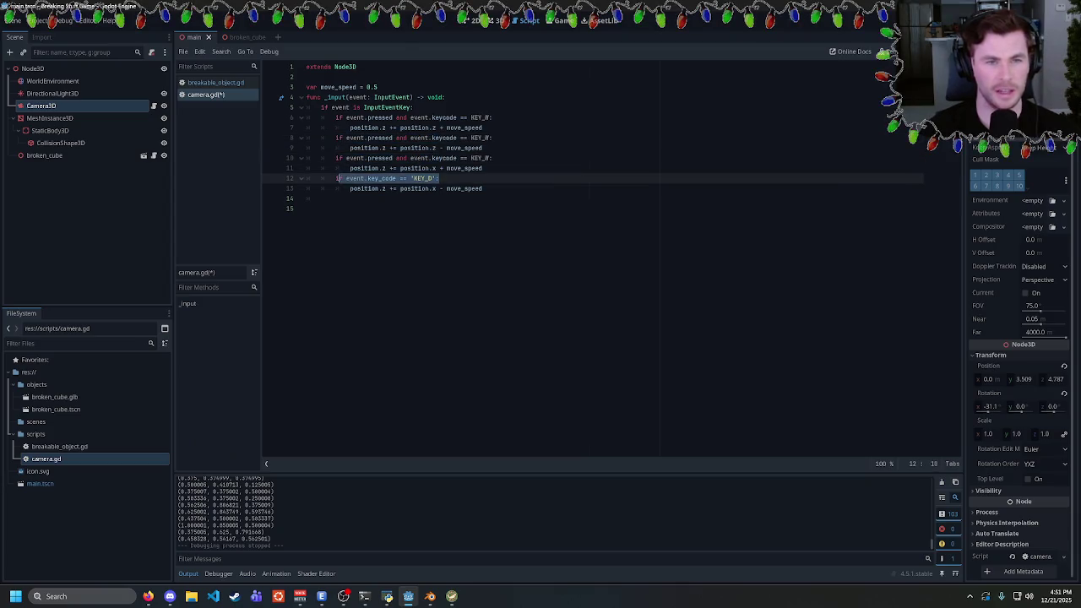
key("ctrl+v")
Change the copied key letters to KEY_S and KEY_A, then save and run the game
left_click(483, 138)
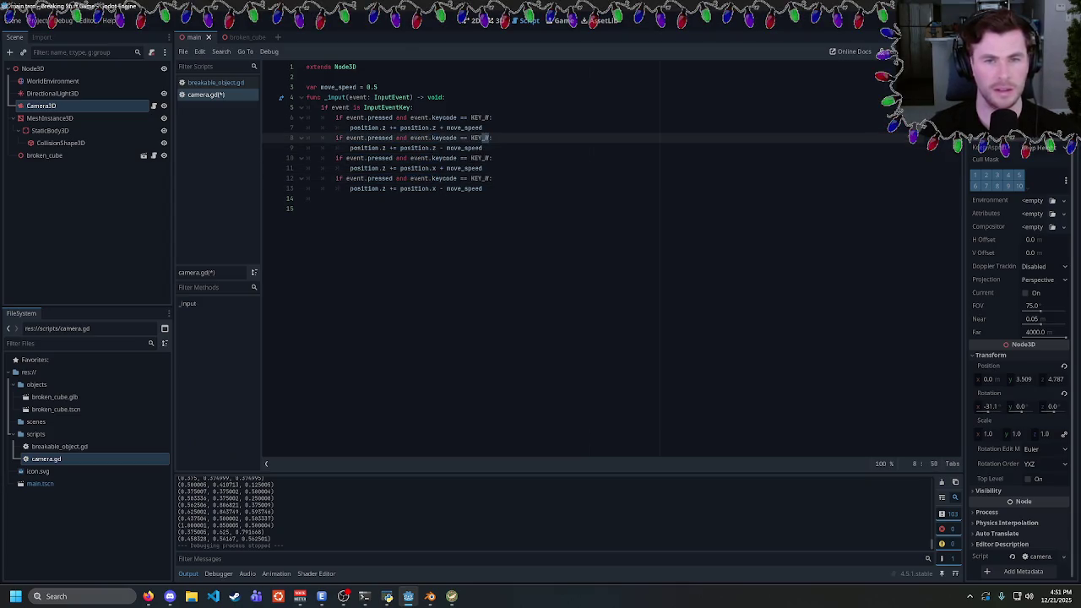
type("S")
left_click(456, 158)
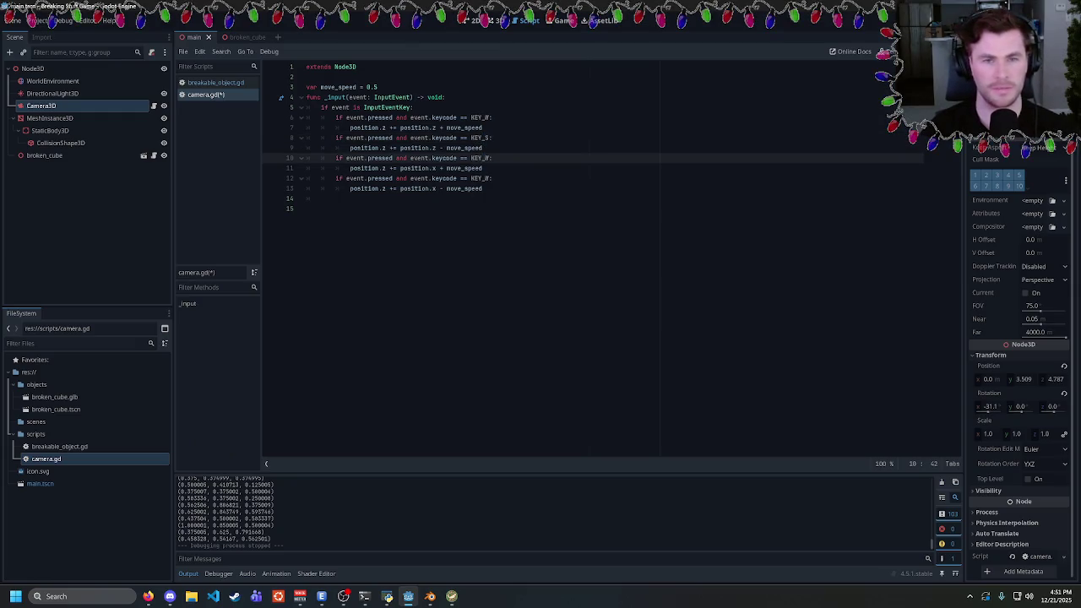
type("A")
left_click(483, 138)
left_click(484, 178)
key("F5")
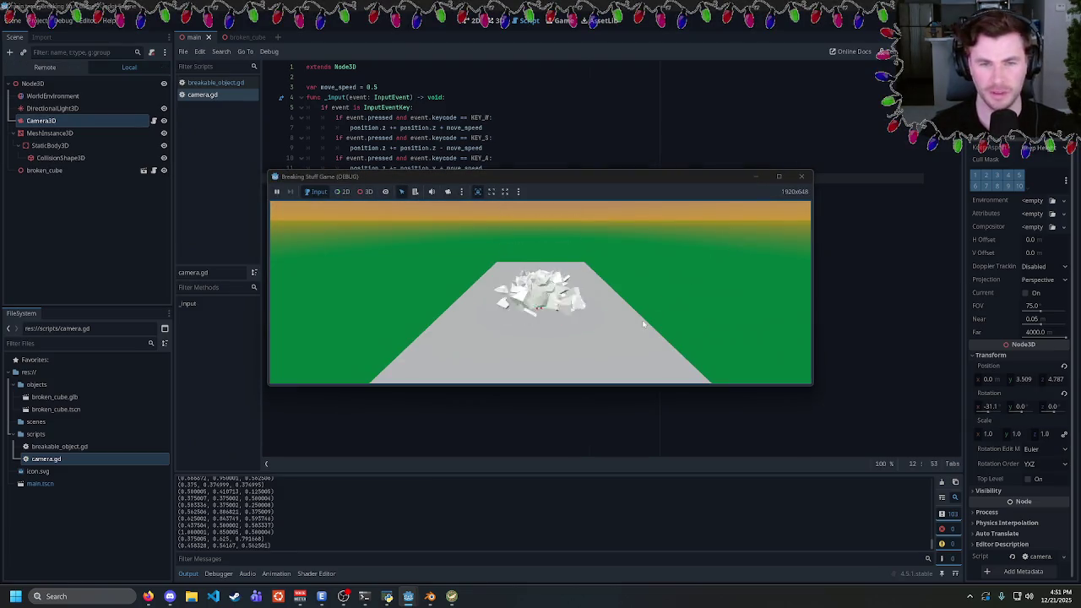
Test the W key, then lower move_speed to 0.01 and rerun the game
key("w")
key("w")
key("w")
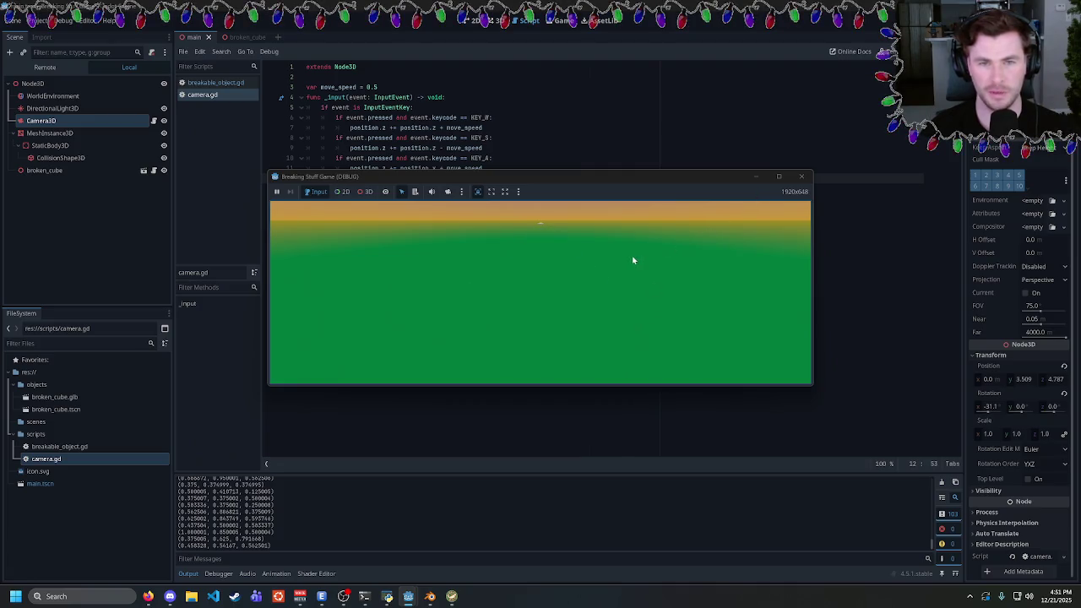
left_click(801, 176)
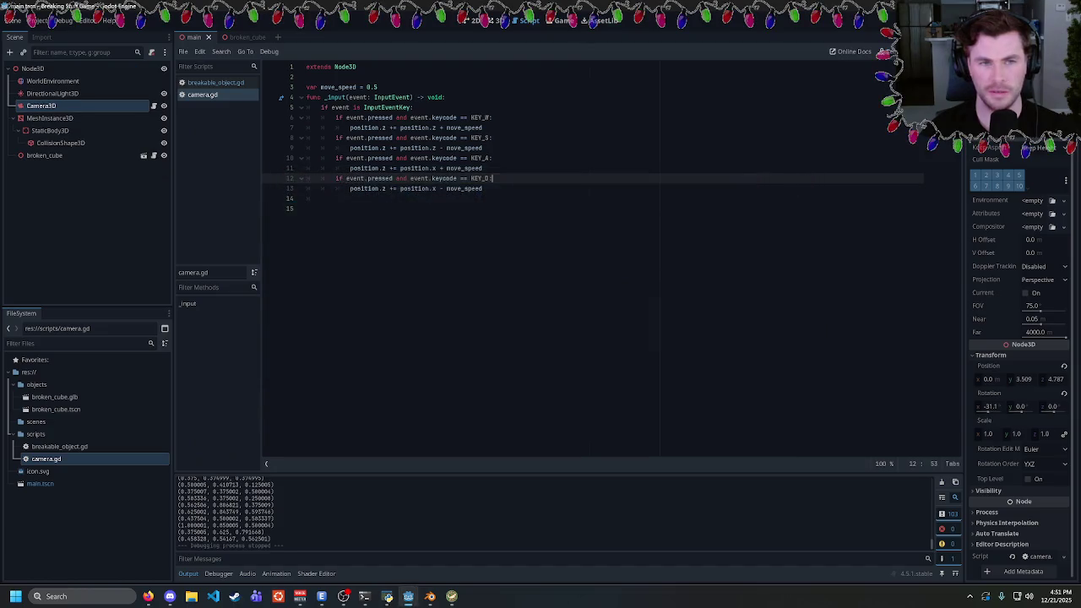
left_click(492, 117)
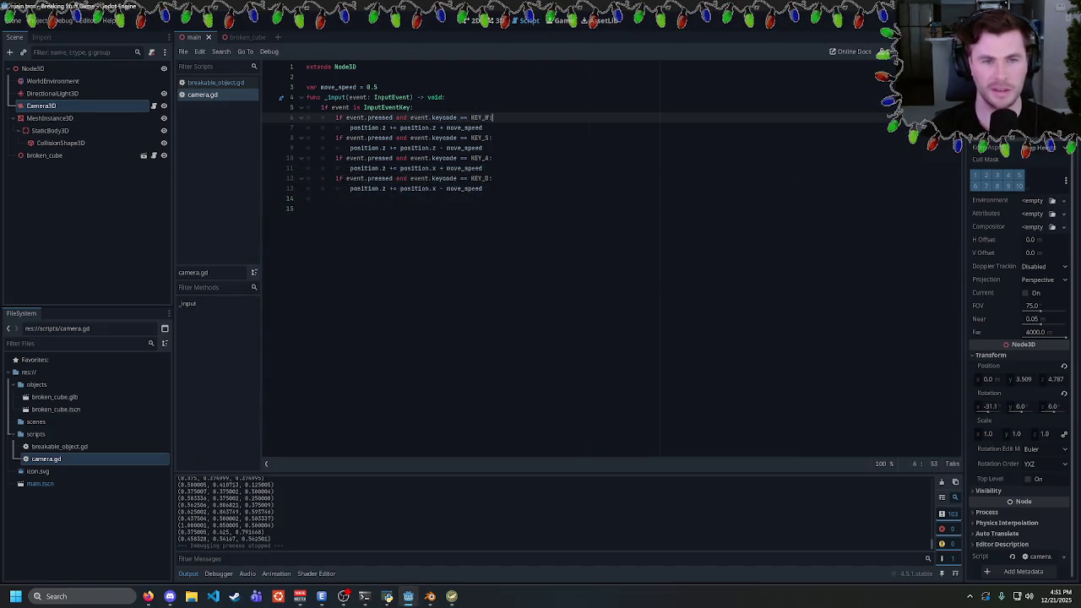
left_click(384, 148)
key("Down")
key("Down")
key("Down")
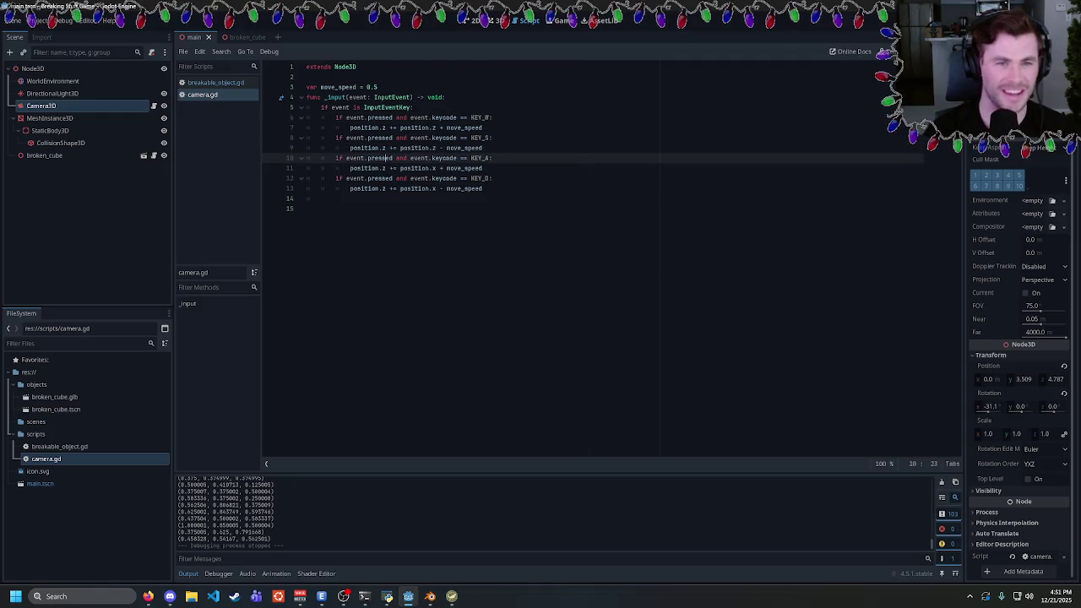
left_click(380, 87)
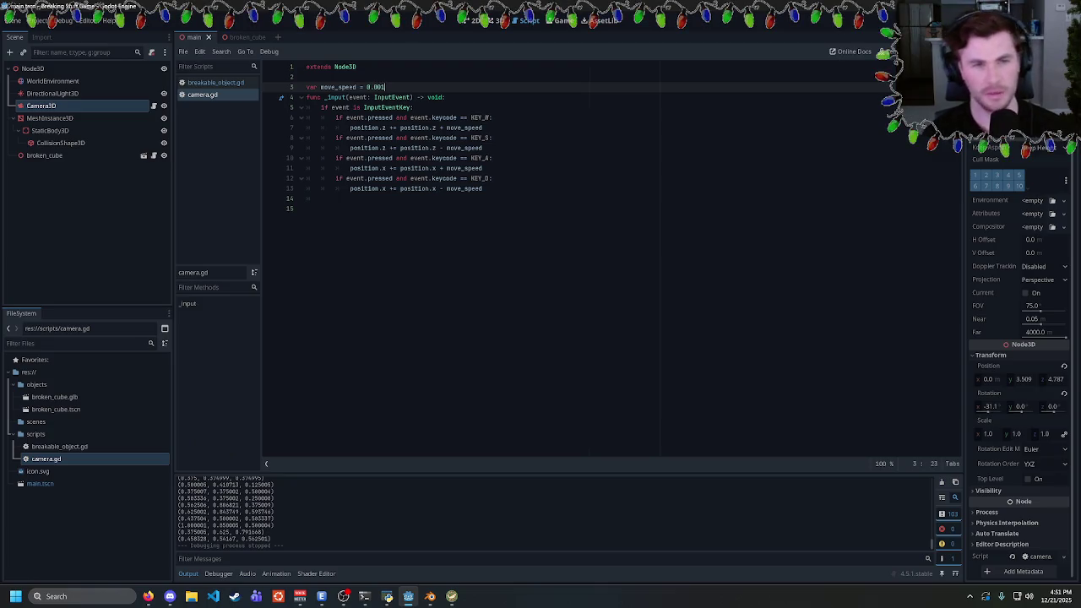
type("1")
key("F5")
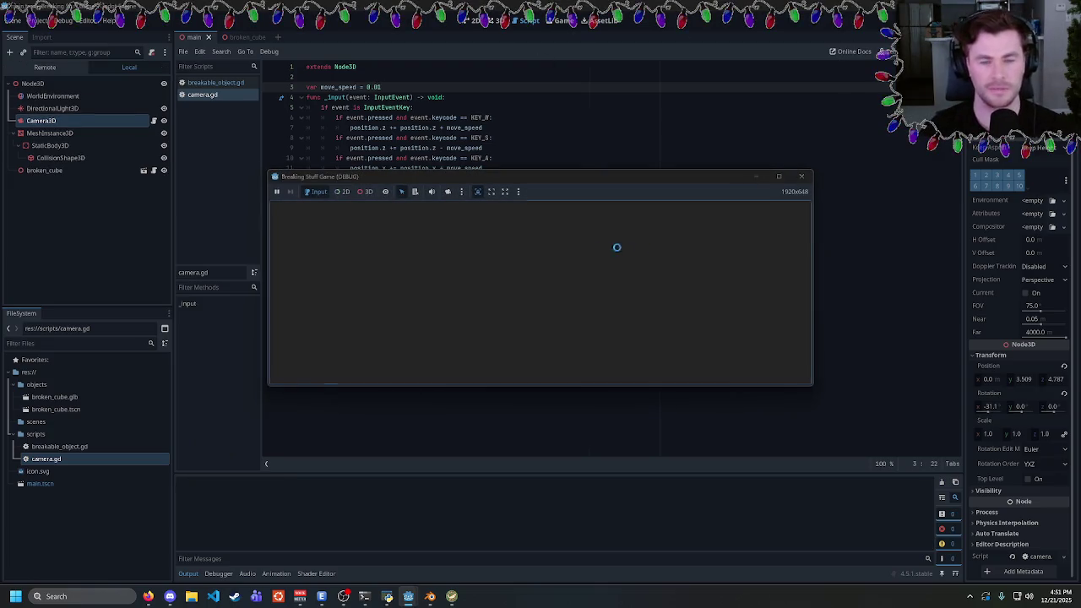
Test movement, change the sideways line's sign to minus move_speed, and rerun the game
left_click(561, 282)
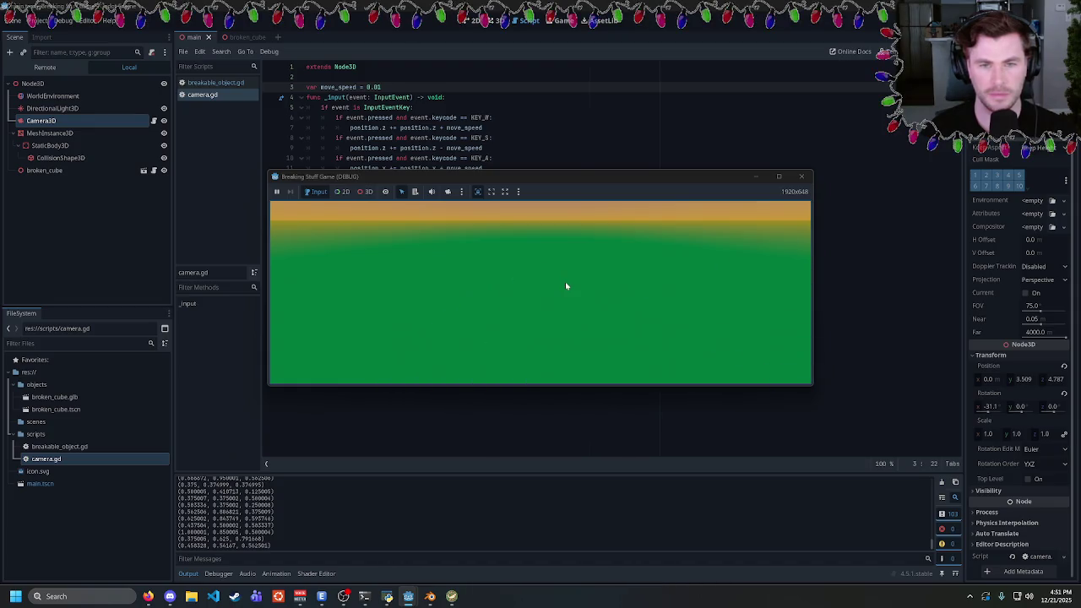
left_click(801, 176)
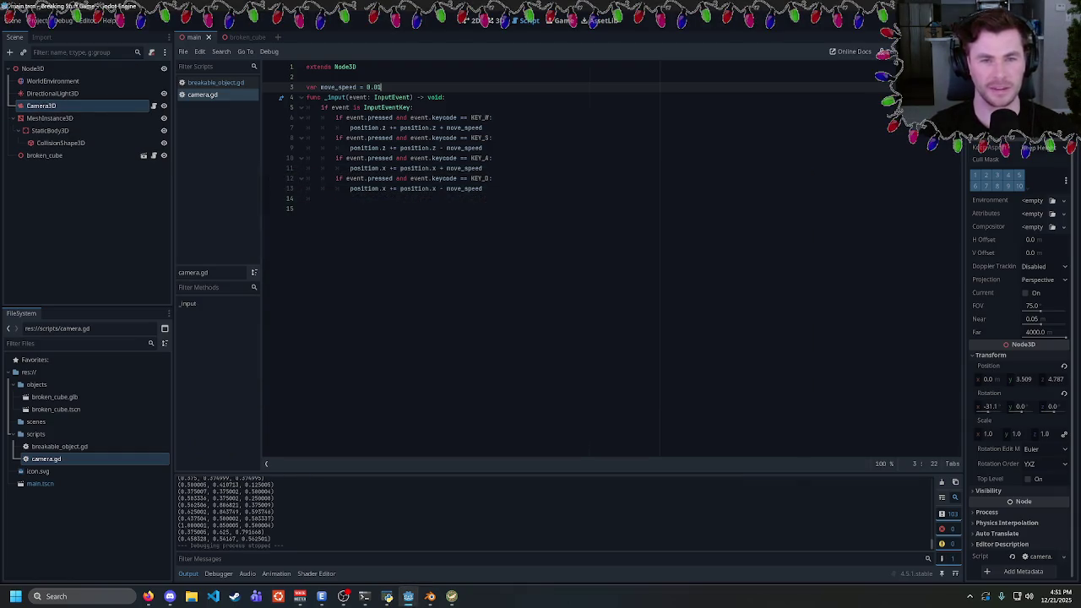
left_click(443, 188)
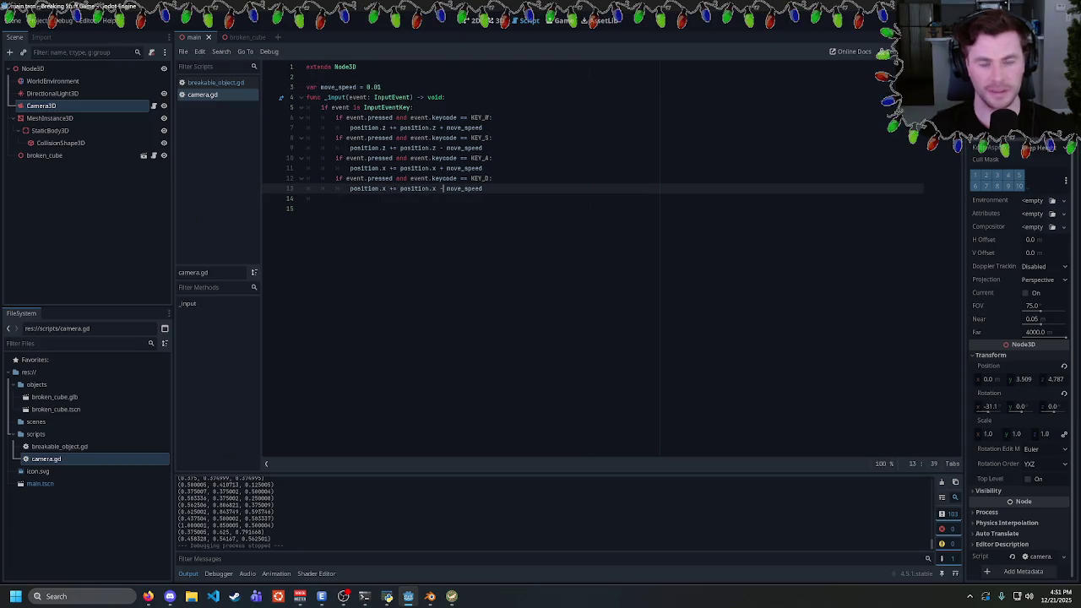
type("+")
key("Up")
key("Up")
key("BackSpace")
type("-")
left_click(413, 107)
left_click(381, 87)
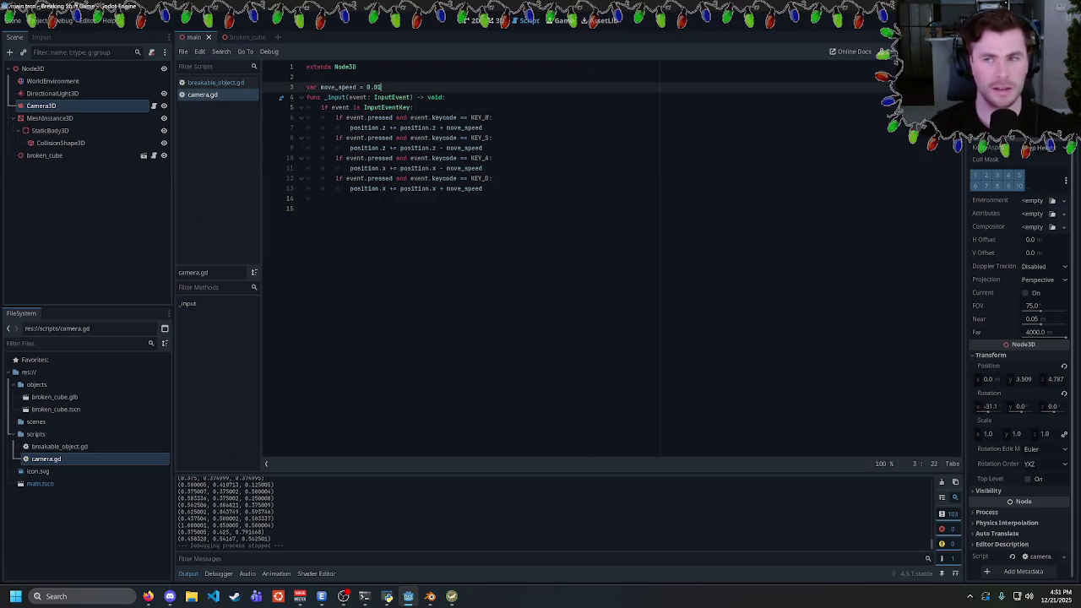
key("F5")
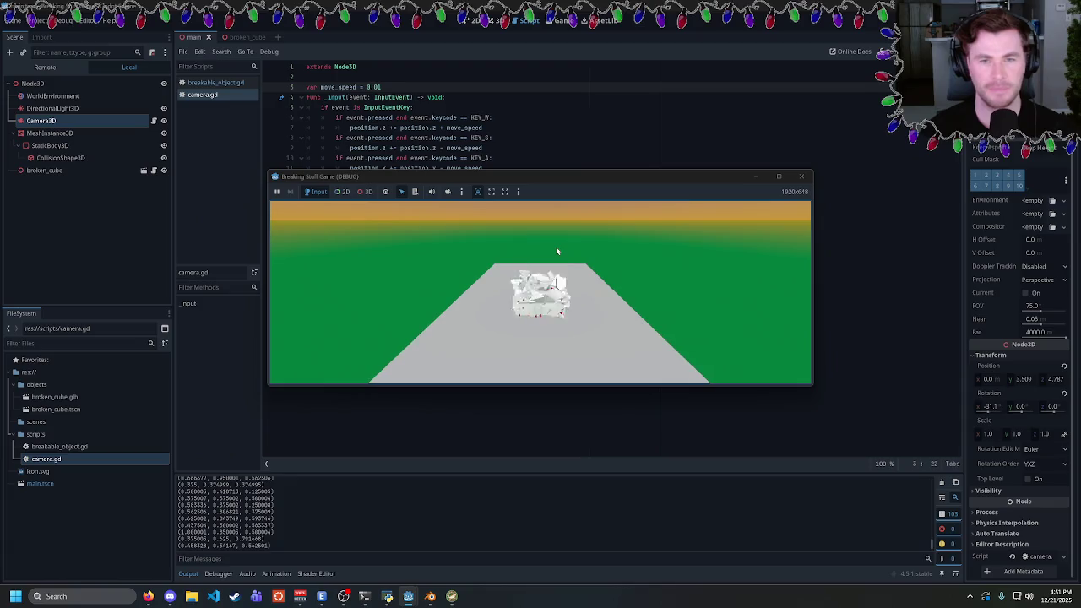
Test sideways movement with D and review the position lines, rerunning the game
key("d")
key("d")
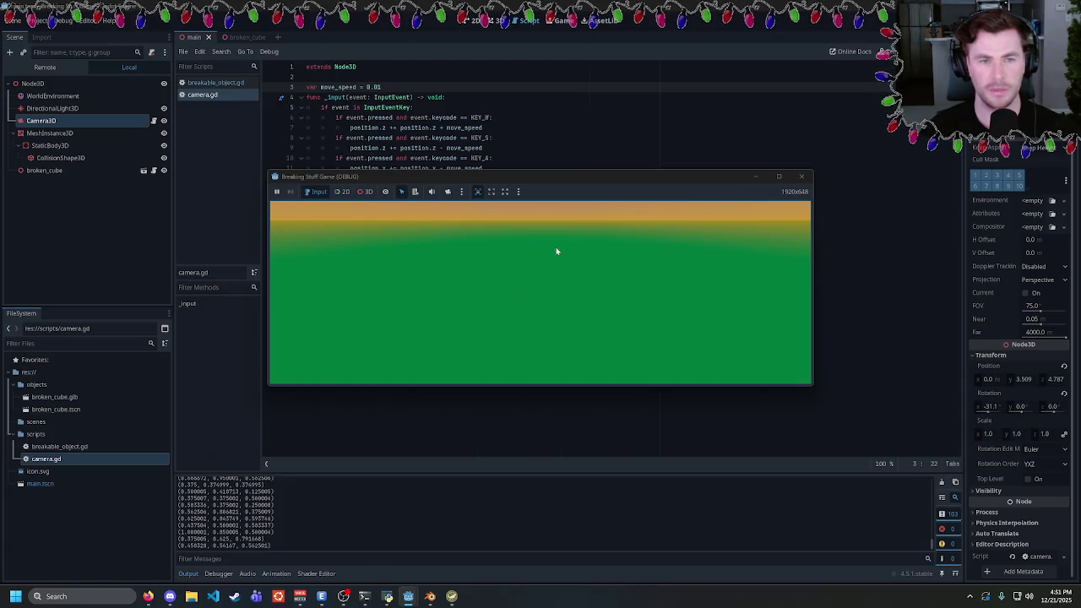
left_click(802, 176)
left_click(483, 188)
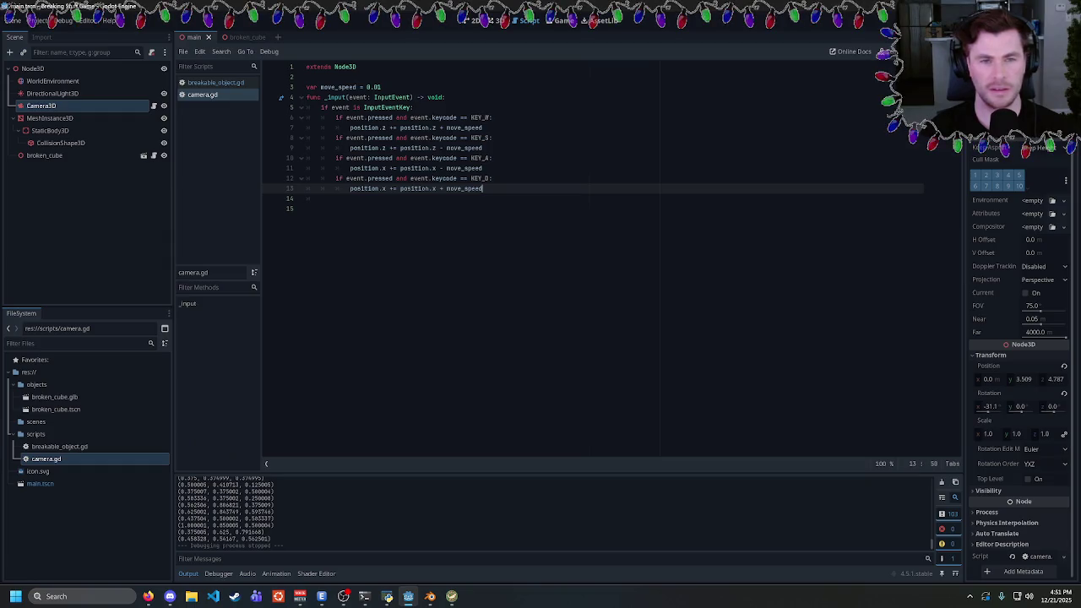
double_click(415, 168)
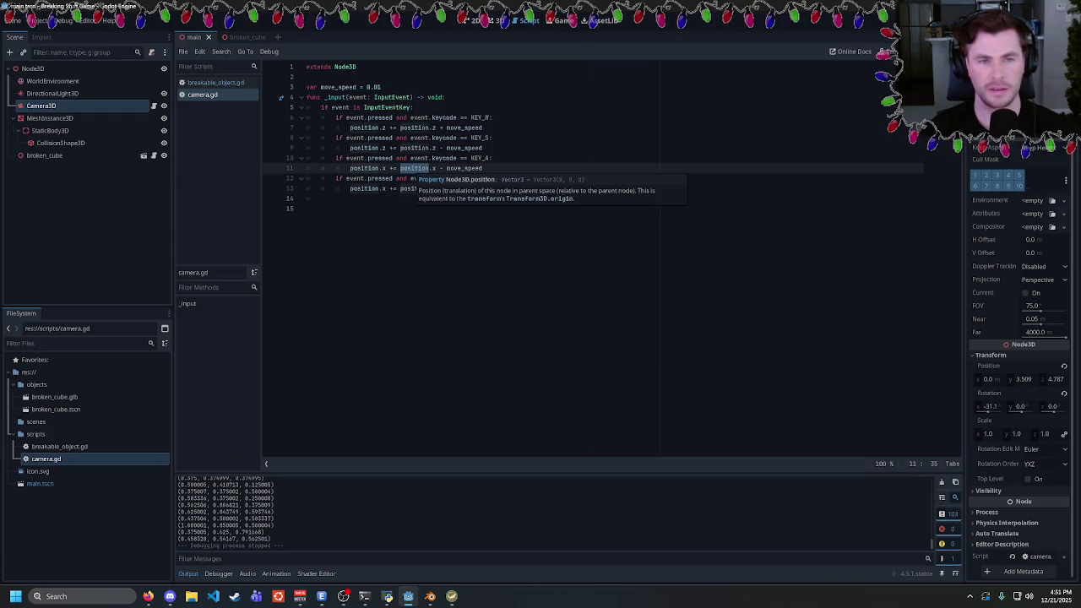
left_click(392, 188)
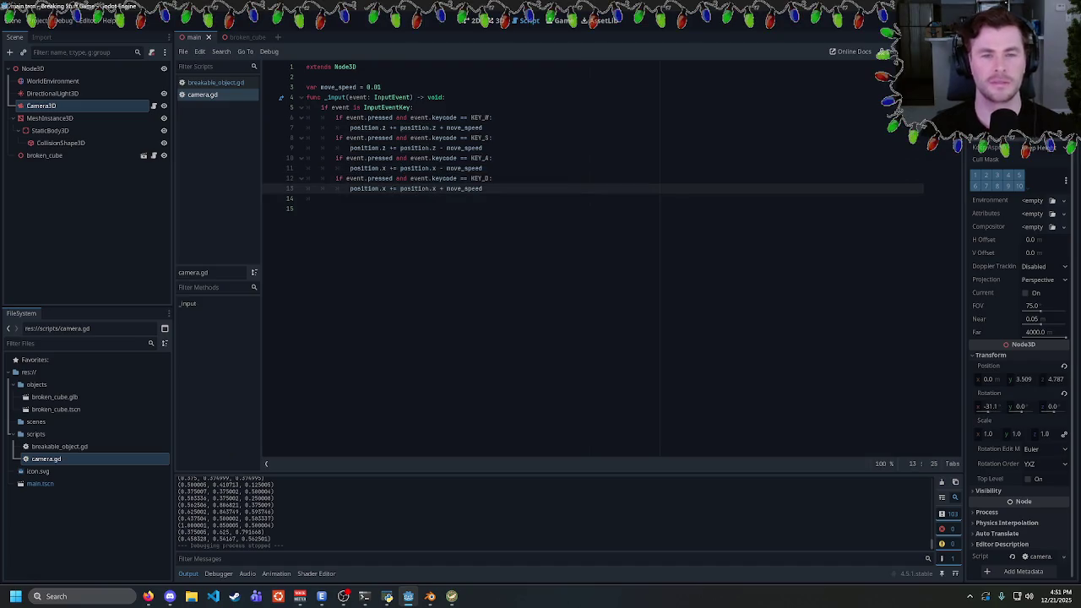
key("F5")
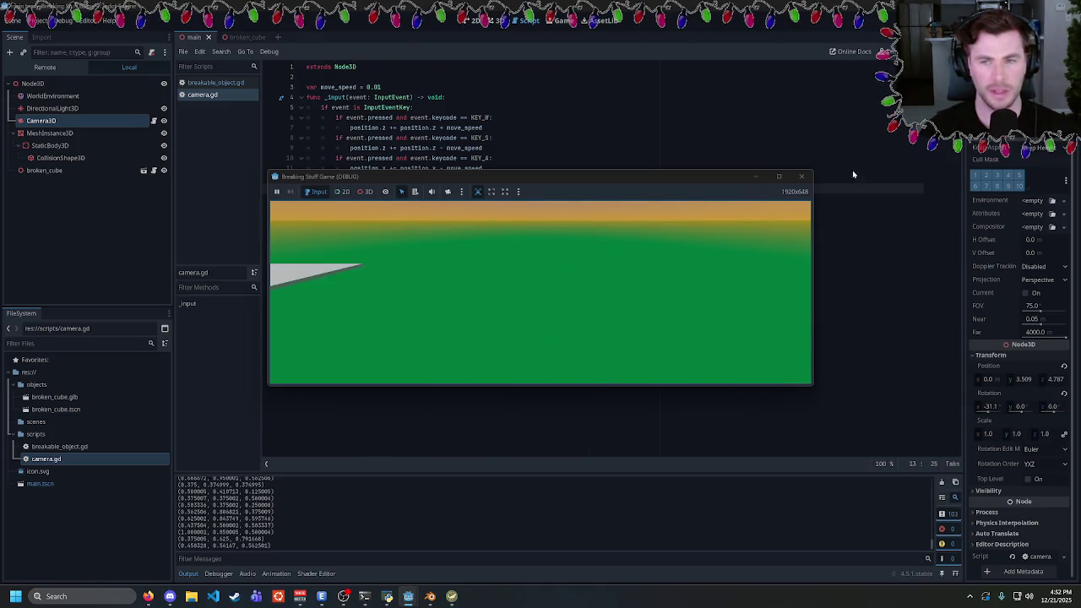
left_click(801, 176)
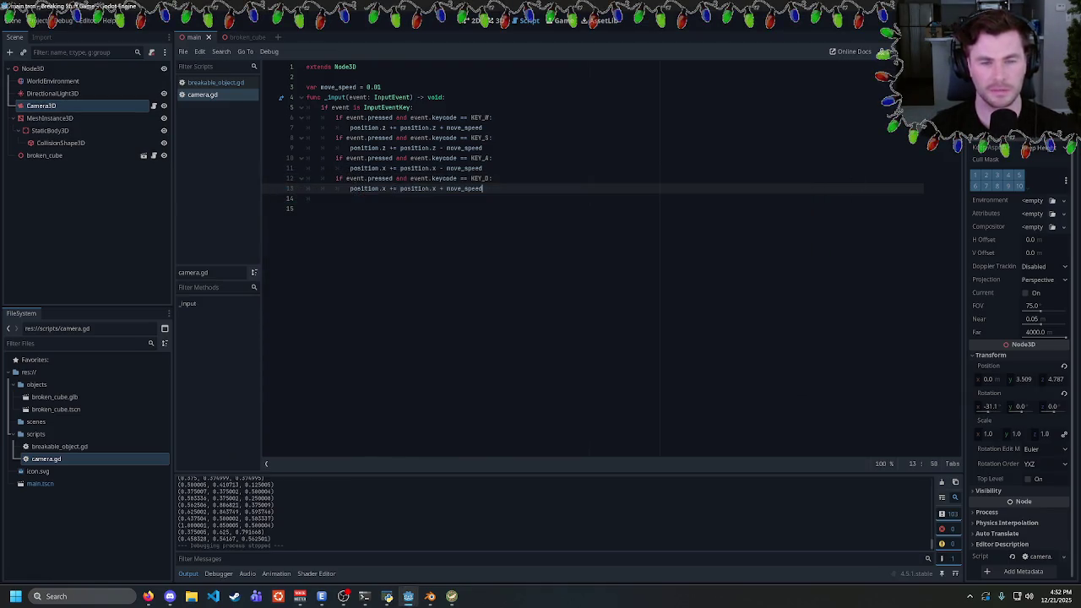
Replace += with = on lines 7, 9, 11 and 13, then rerun the game
left_click_drag(483, 188, 399, 189)
left_click(483, 189)
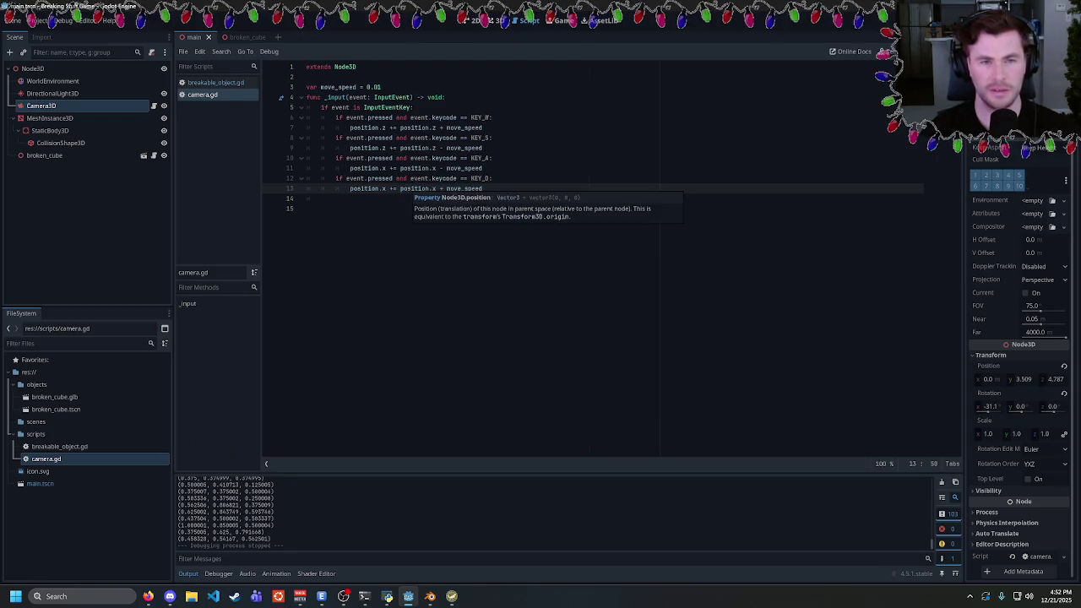
left_click(418, 189)
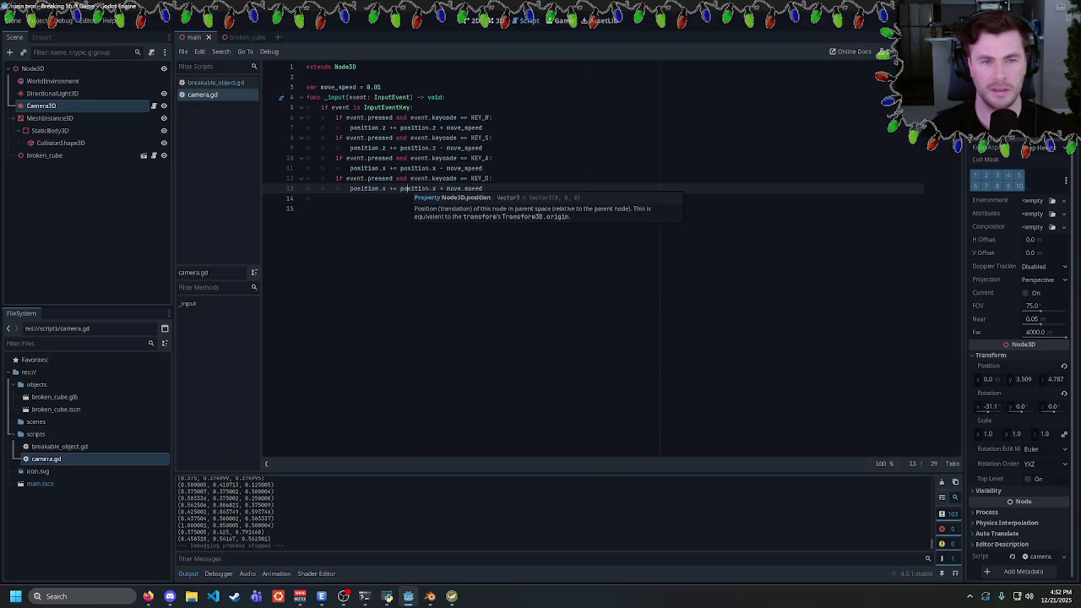
left_click_drag(483, 188, 400, 188)
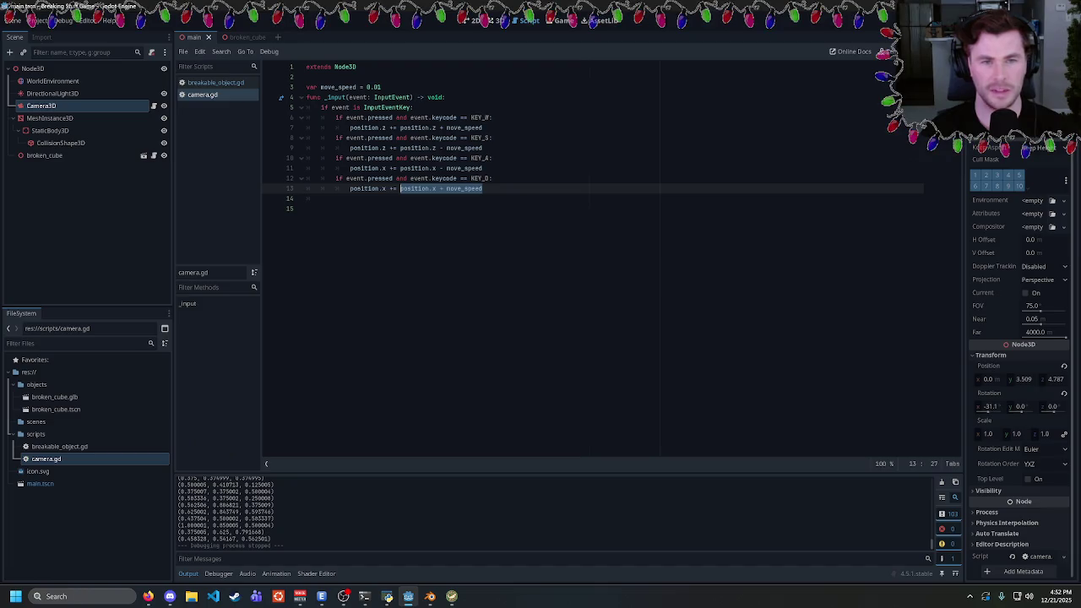
left_click(391, 188)
key("BackSpace")
key("Up")
key("Up")
key("Delete")
key("Up")
key("Up")
key("Delete")
key("Up")
key("Up")
key("Delete")
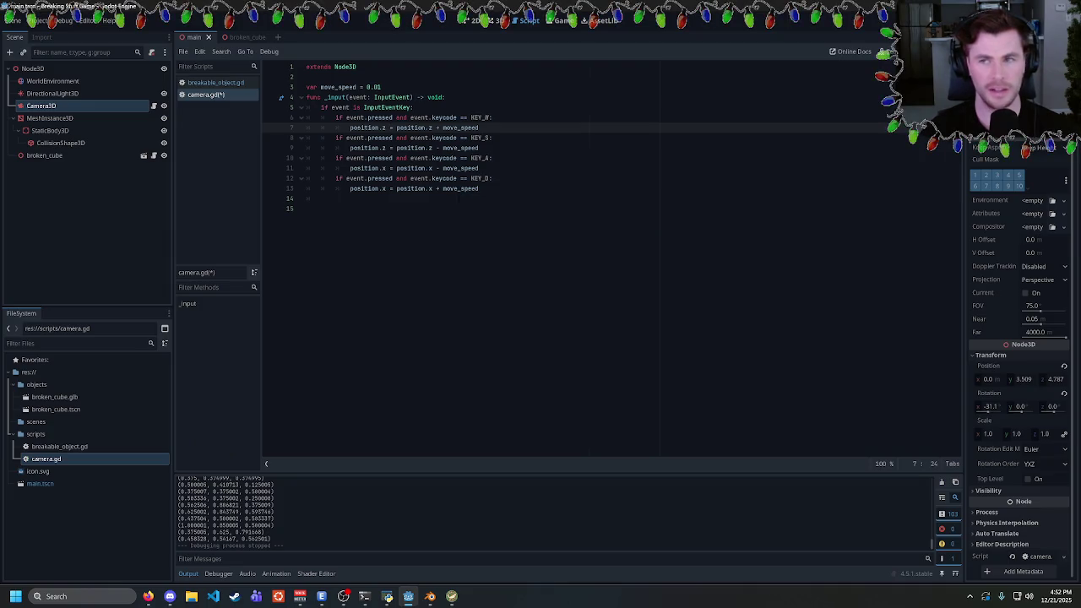
key("F5")
Make the W line subtract move_speed from position.z, test again, and save camera.gd
key("d")
key("a")
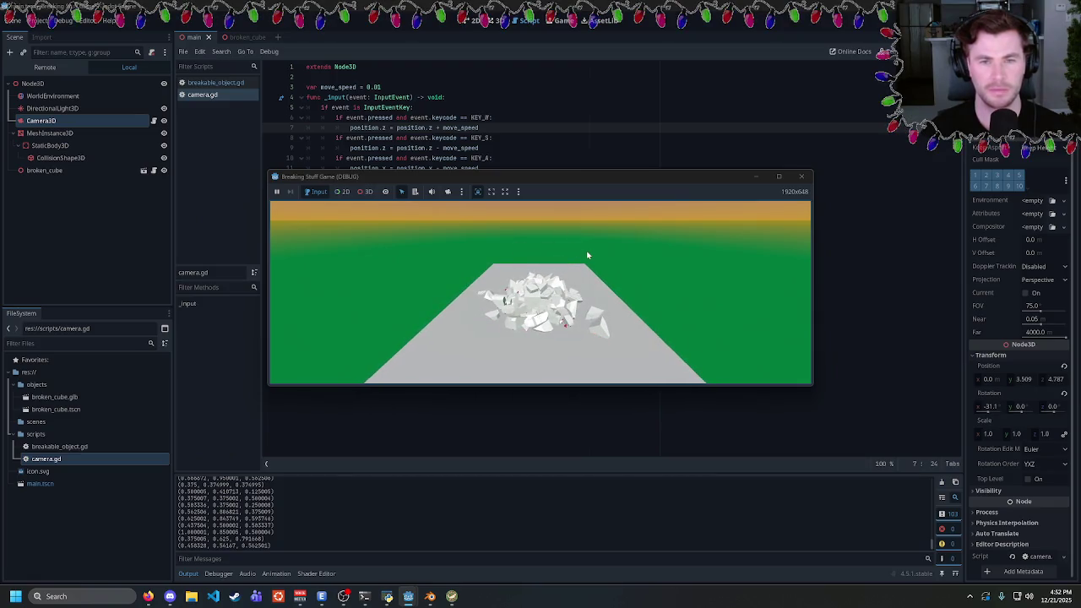
left_click(801, 176)
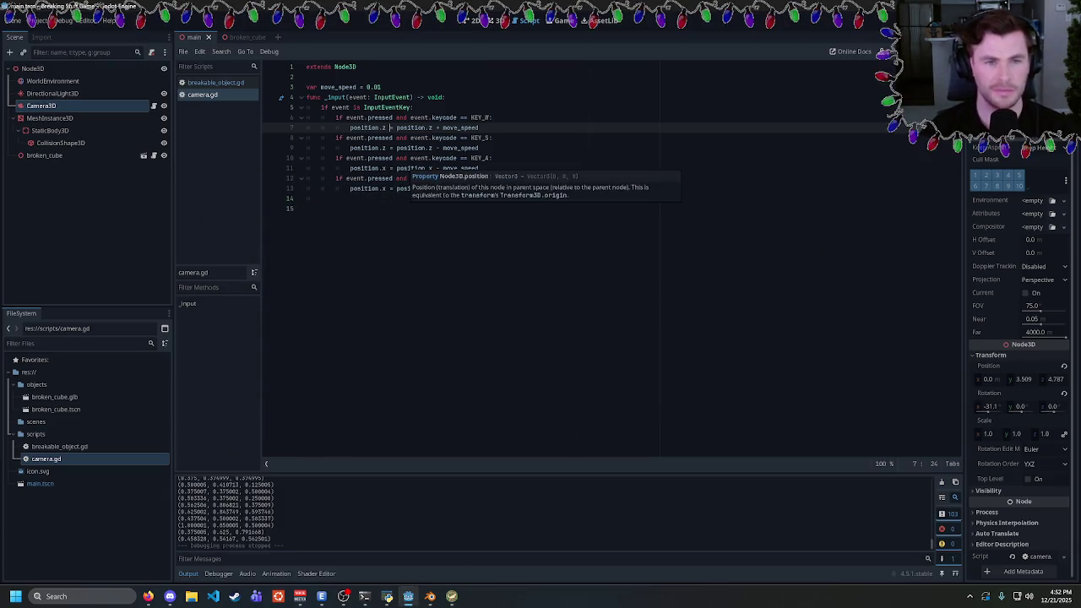
left_click(389, 128)
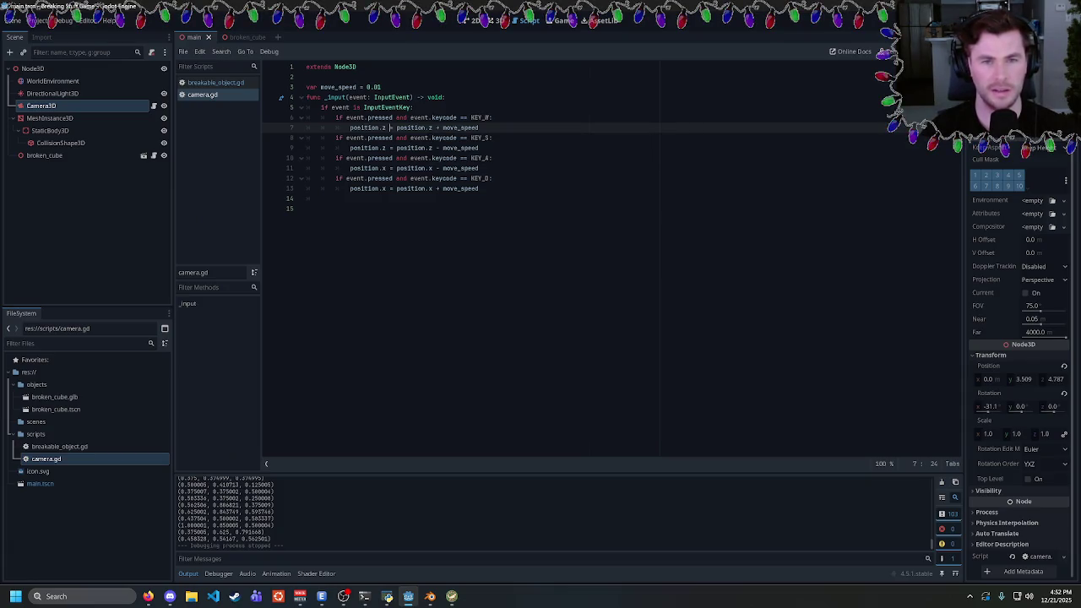
key("BackSpace")
type("-")
left_click(438, 148)
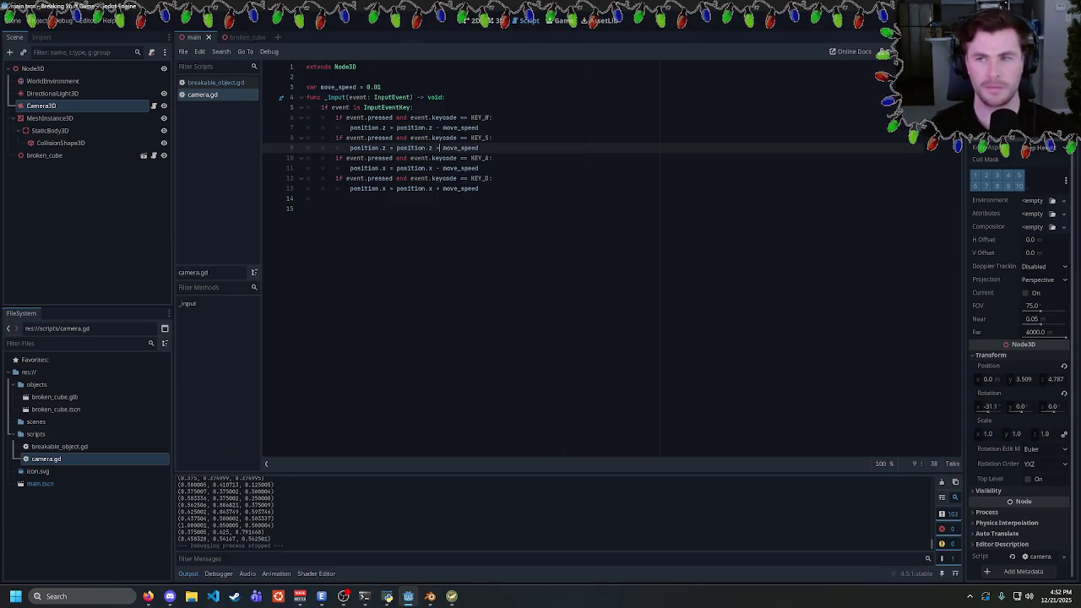
key("F5")
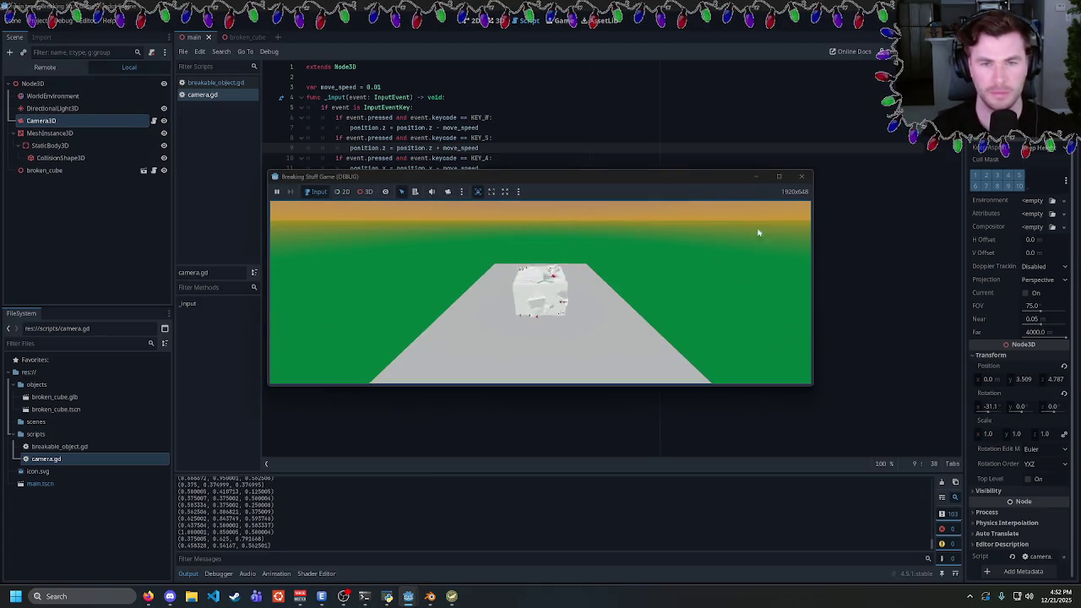
left_click(801, 175)
left_click(480, 188)
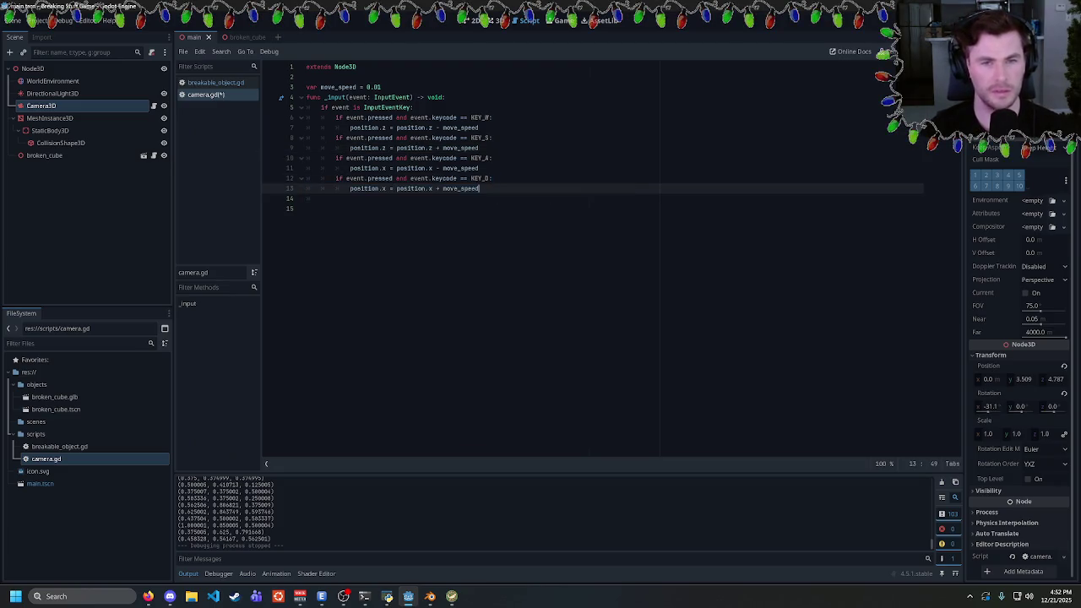
key("ctrl+s")
Add a KEY_SHIFT check, copied from the KEY_D block, that lowers position.y by move_speed
key("Return")
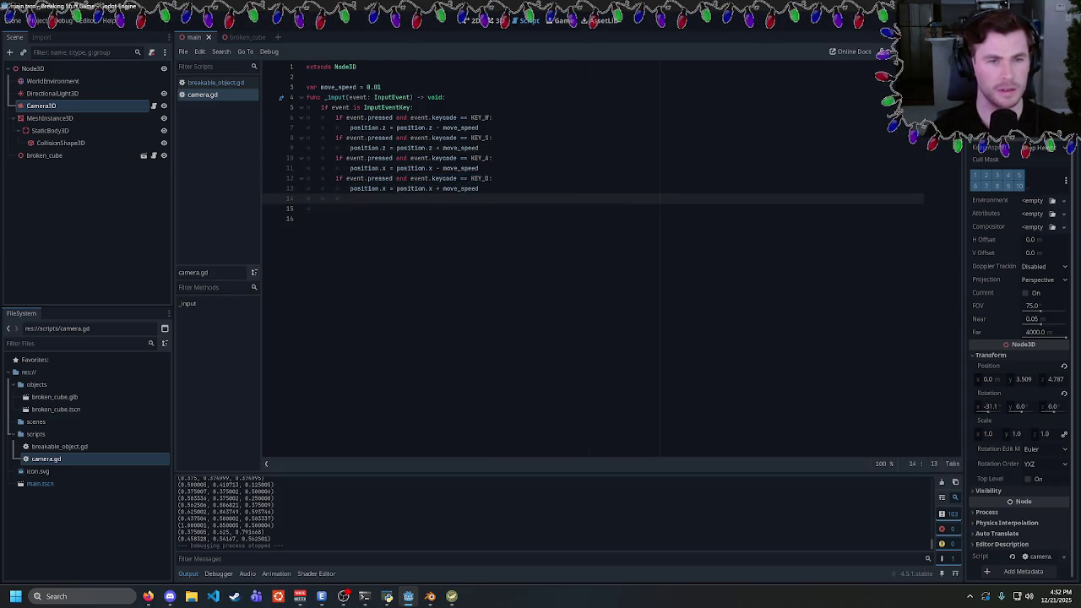
type("if event.pressed and event.keycode == KEY_D: \t\t\tposition.x = position.x + move_speed")
left_click(467, 198)
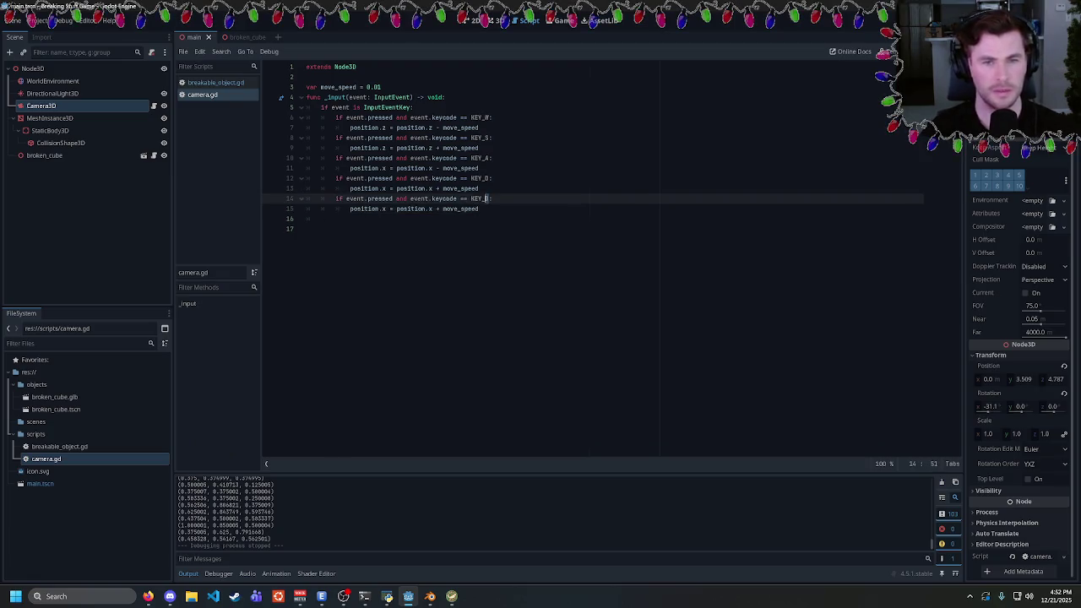
double_click(477, 198)
type("KEY_SHIFT:")
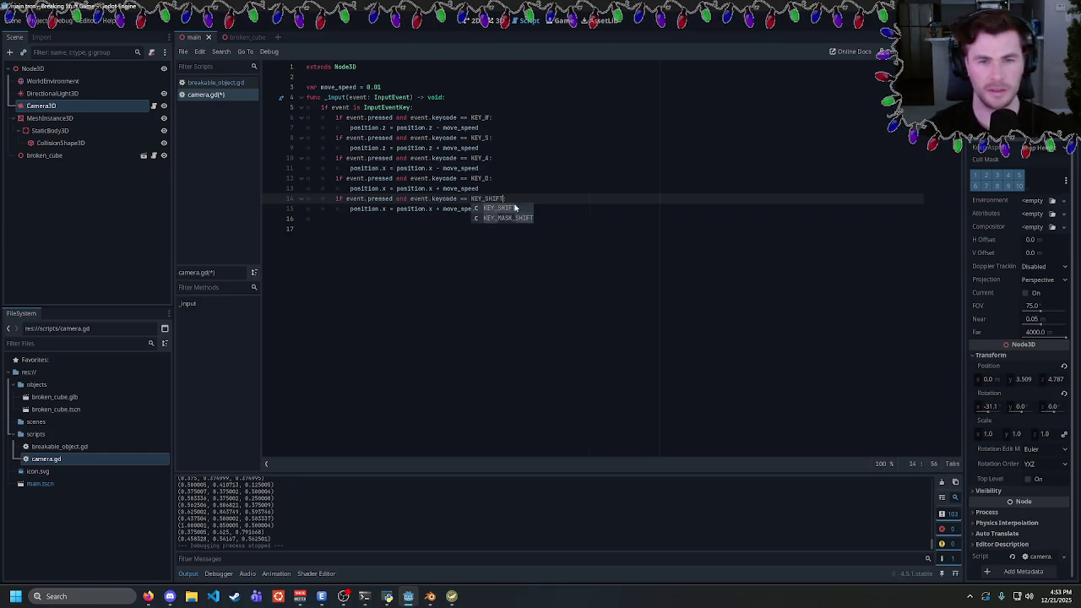
key("Down")
type("y")
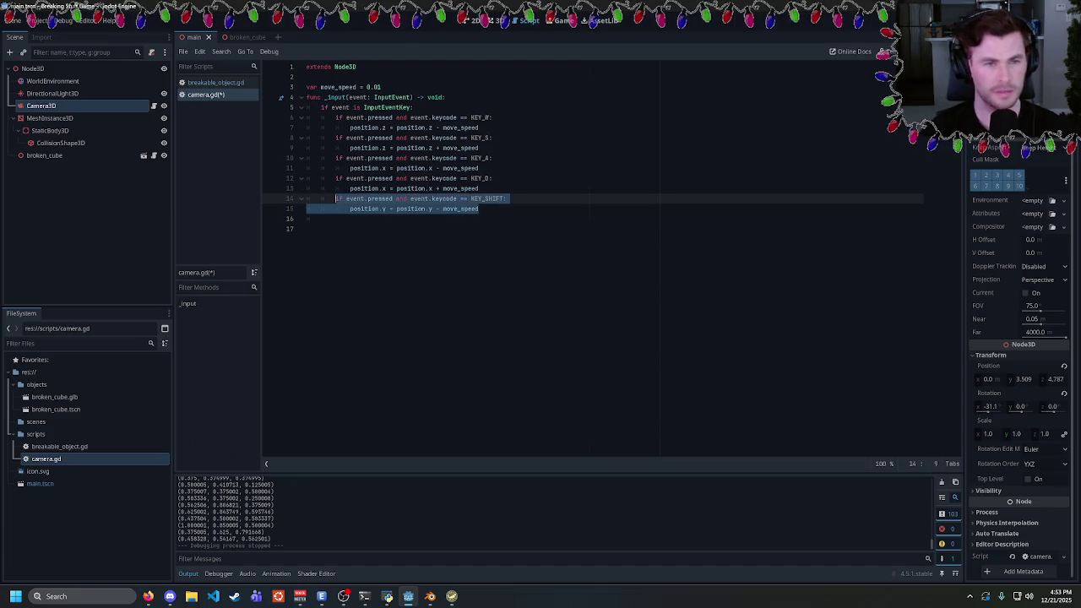
Add a KEY_SPACE copy that adds move_speed to position.y, save, and trim the move_speed value
left_click(480, 209)
key("Return")
key("ctrl+v")
double_click(487, 219)
type("KEY_SPACE")
left_click(442, 229)
key("BackSpace")
key("BackSpace")
type("+")
key("ctrl+s")
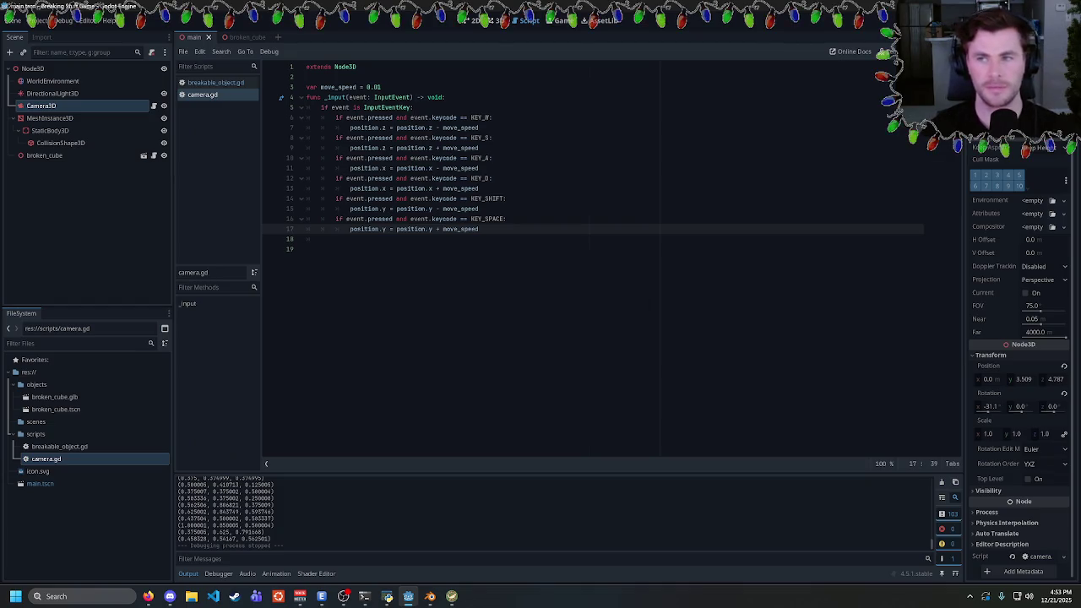
left_click(382, 87)
key("BackSpace")
key("BackSpace")
Set move_speed to 0.1 and test-fly the camera with W, S and A
type("1")
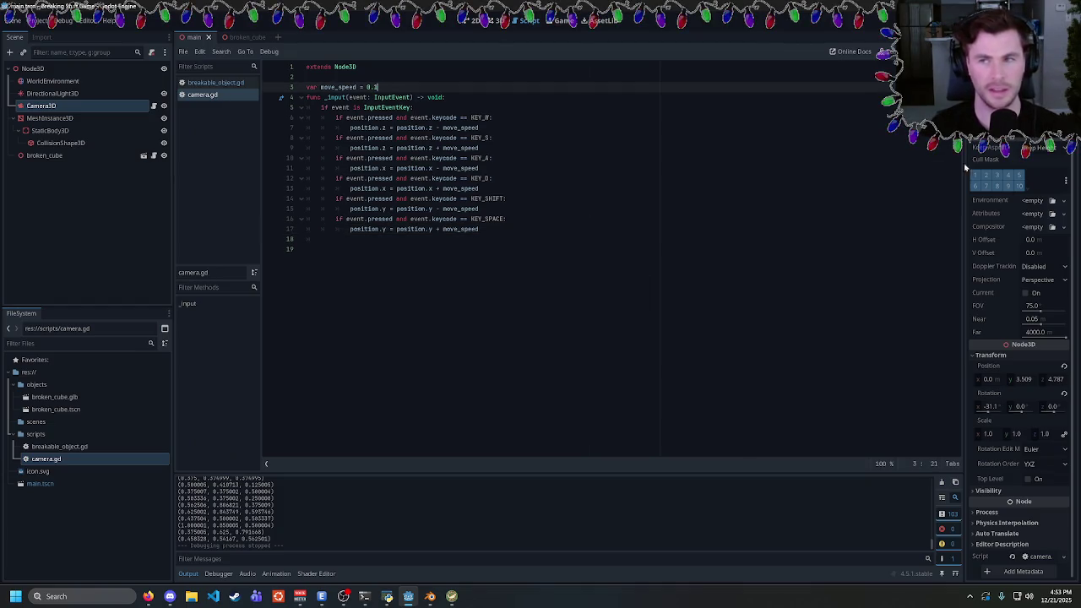
key("F5")
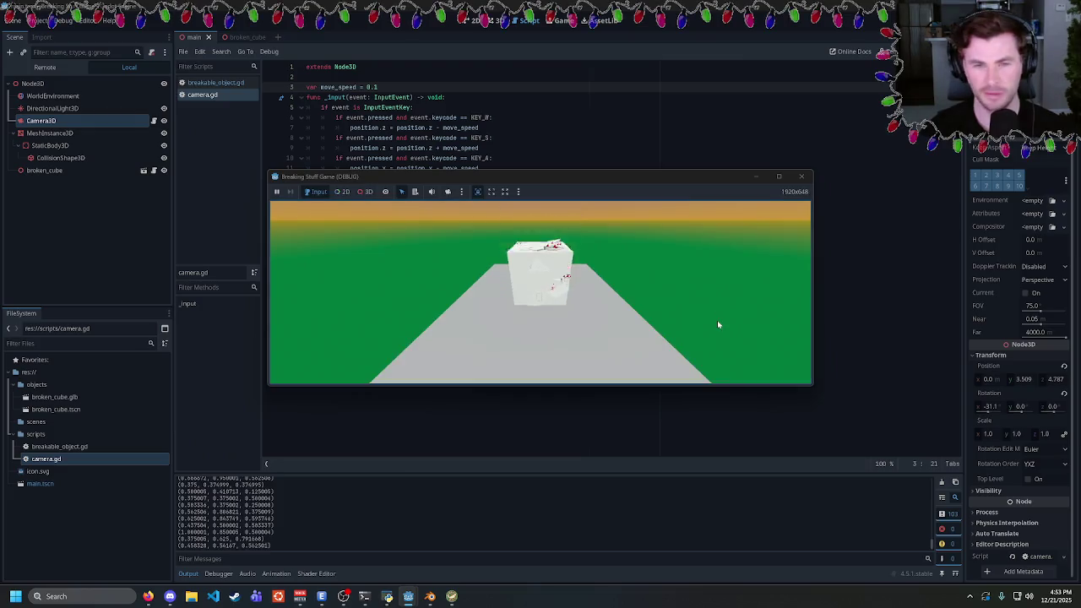
key("w")
key("w")
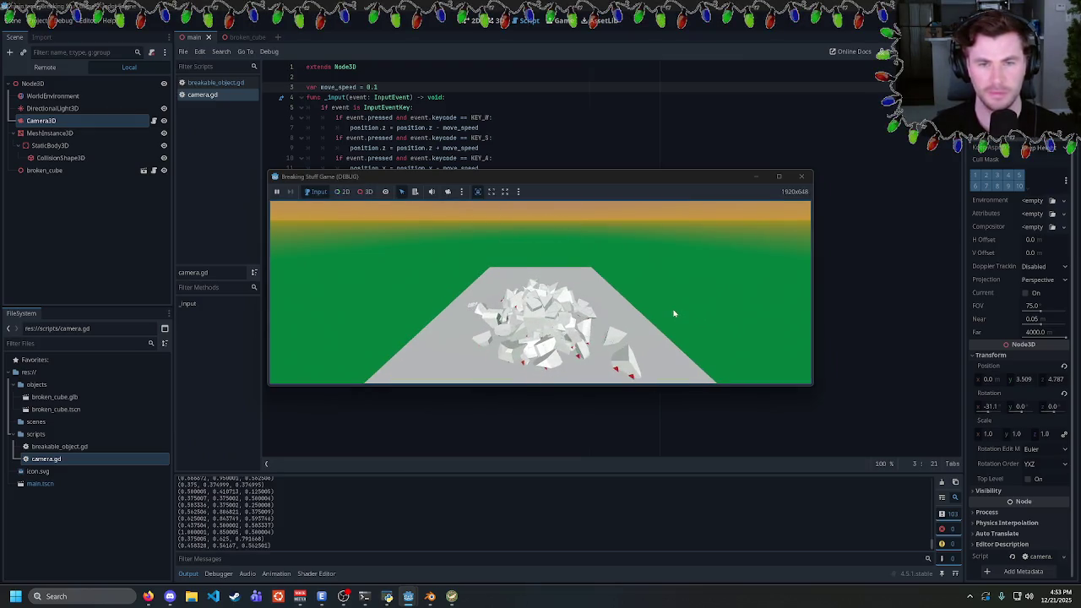
key("w")
key("w")
key("w")
key("w")
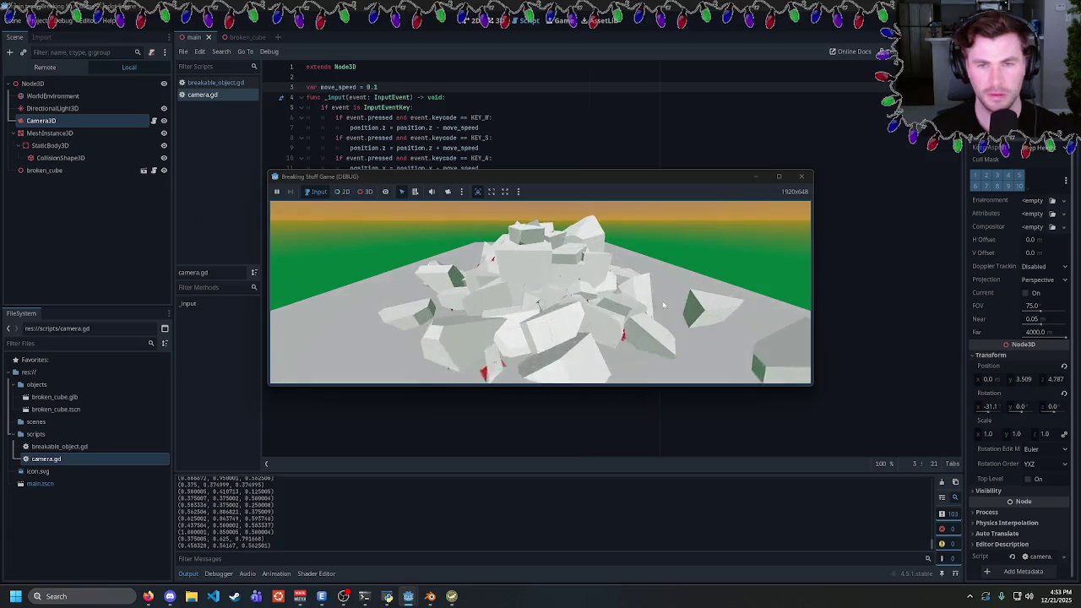
key("s")
key("s")
key("s")
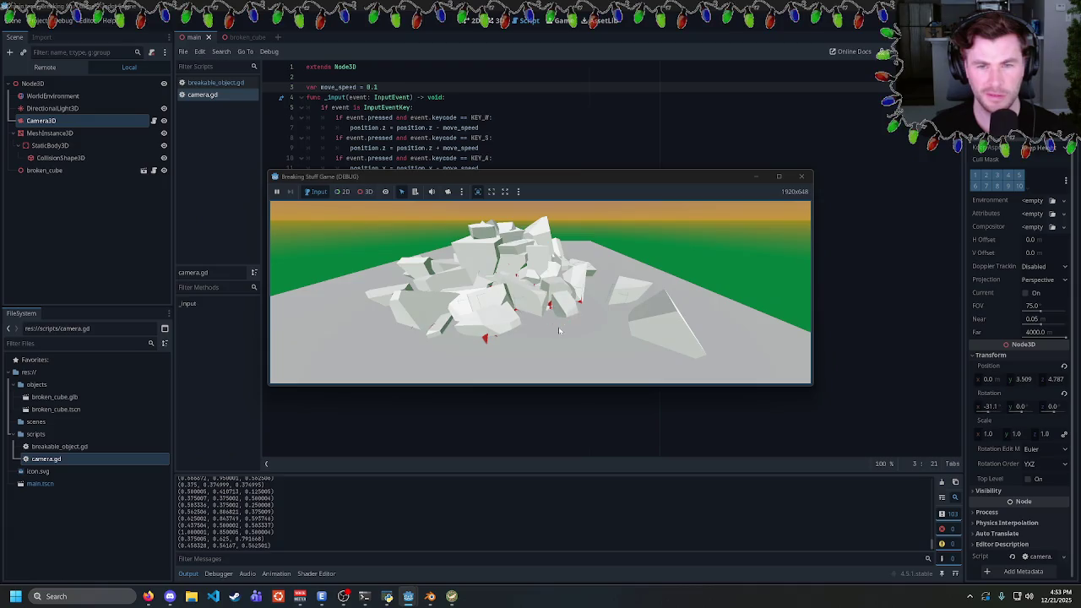
key("a")
key("a")
key("a")
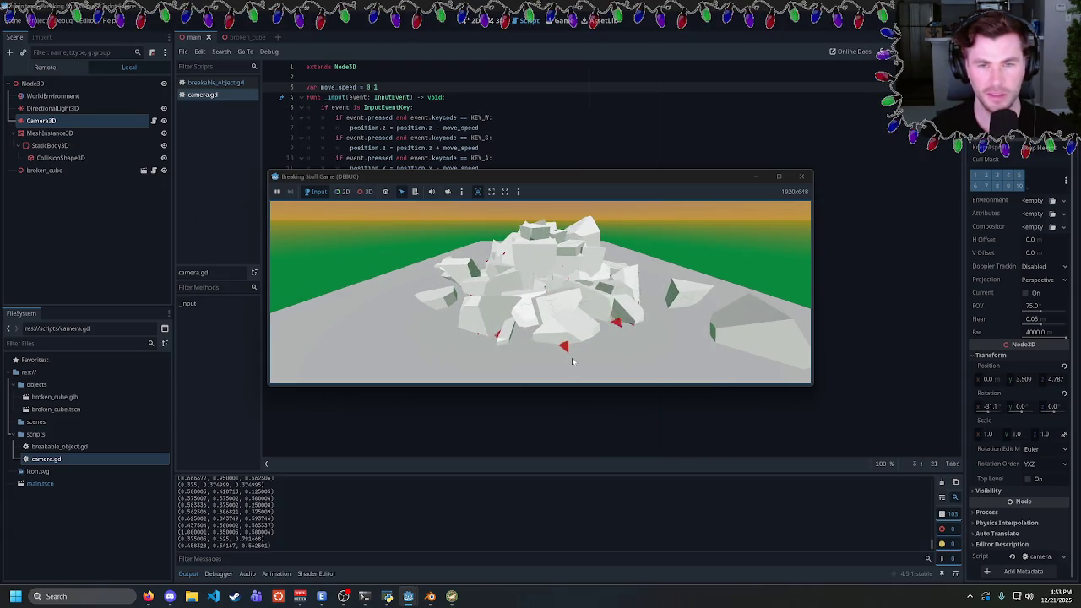
key("w")
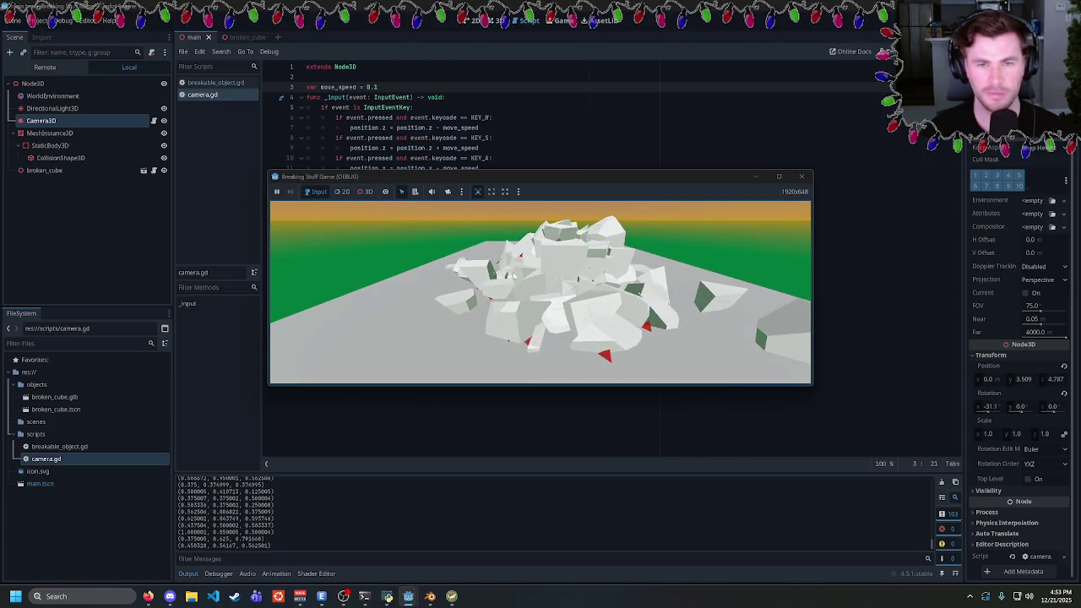
key("F8")
Turn off Visible Collision Shapes and rerun the game, flying around the cube's debris
left_click(64, 20)
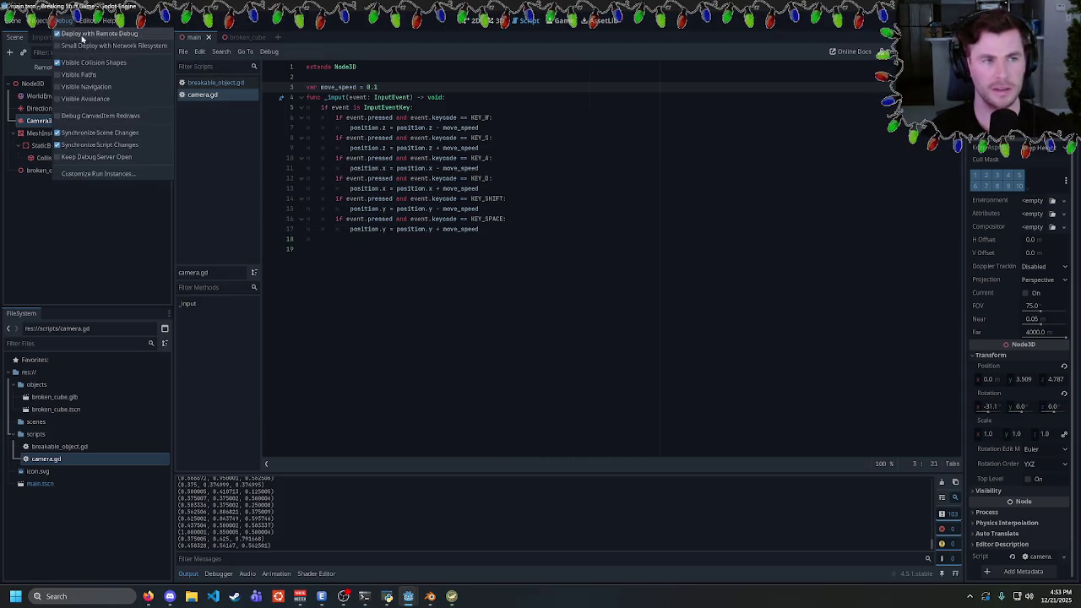
left_click(86, 64)
key("F5")
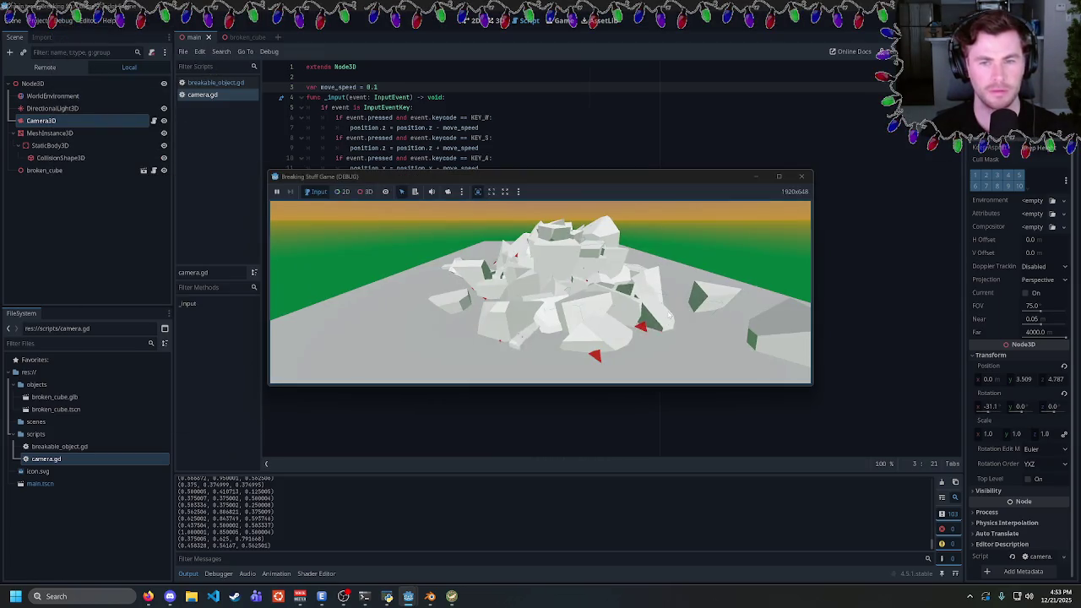
key("d")
key("d")
key("d")
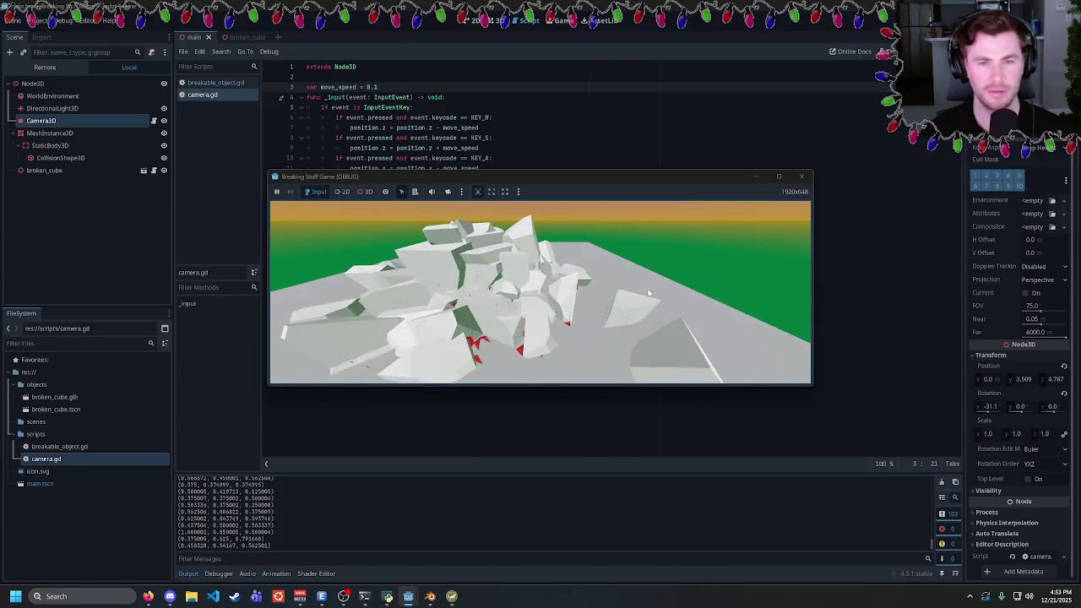
key("a")
key("a")
key("a")
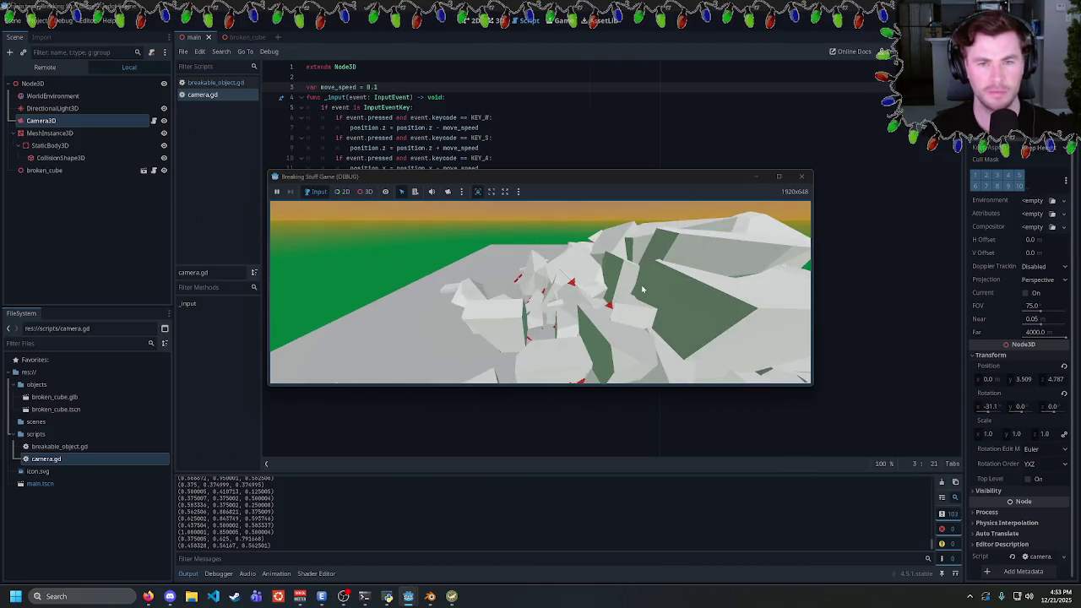
key("a")
key("a")
key("F8")
key("F5")
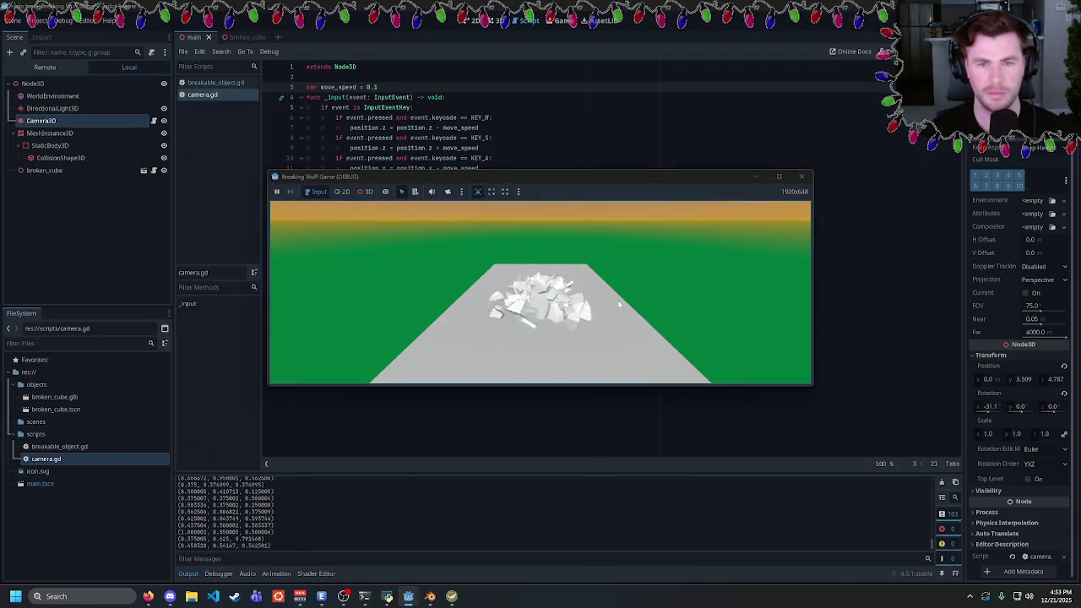
key("w")
key("w")
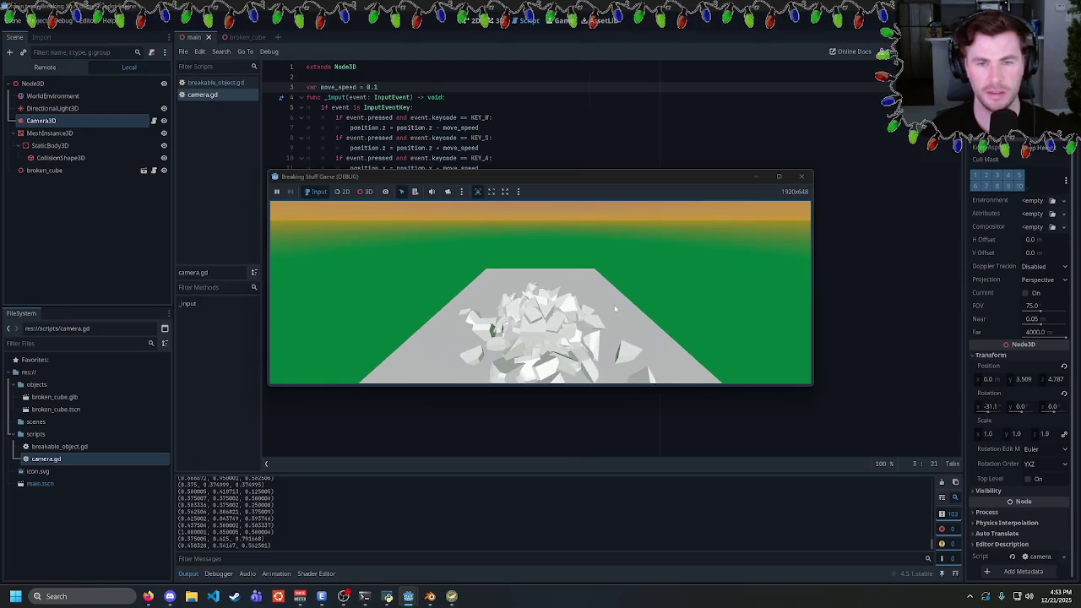
key("w")
key("w")
left_click(802, 176)
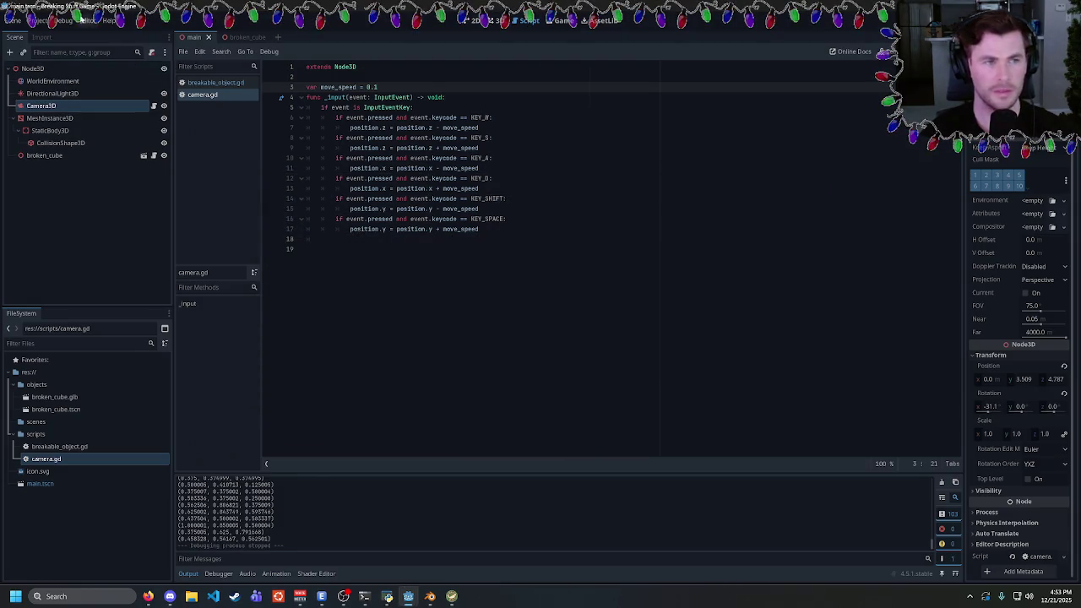
Save the scene and remove .5 from the childSize * 0.5 multiplier on line 12 of breakable_object.gd
left_click(63, 20)
key("ctrl+s")
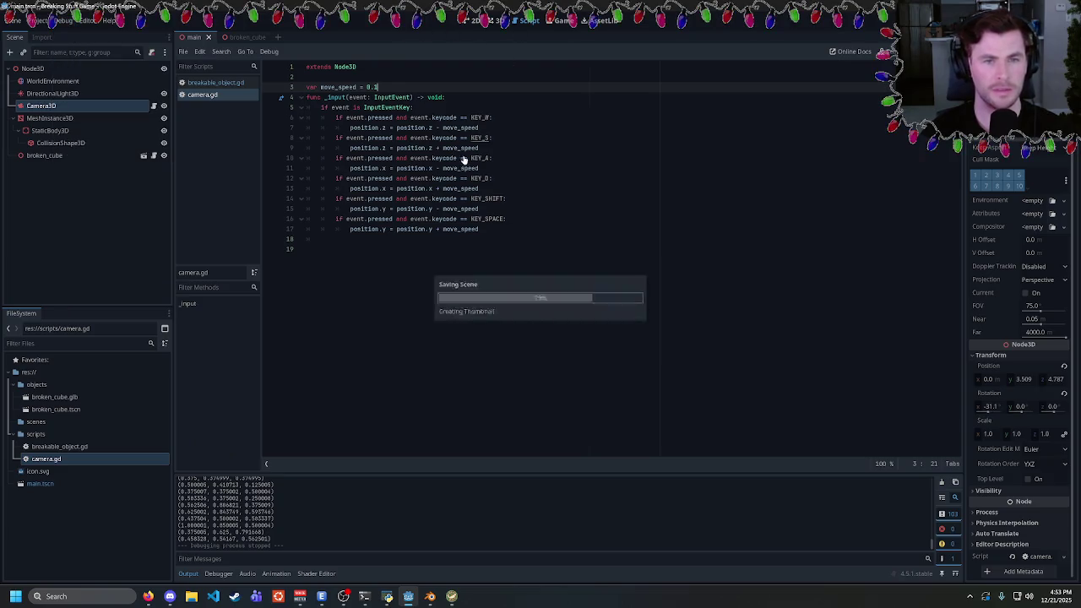
left_click(194, 83)
key("BackSpace")
key("BackSpace")
Test-run the game, stop it, and return to camera.gd
key("F5")
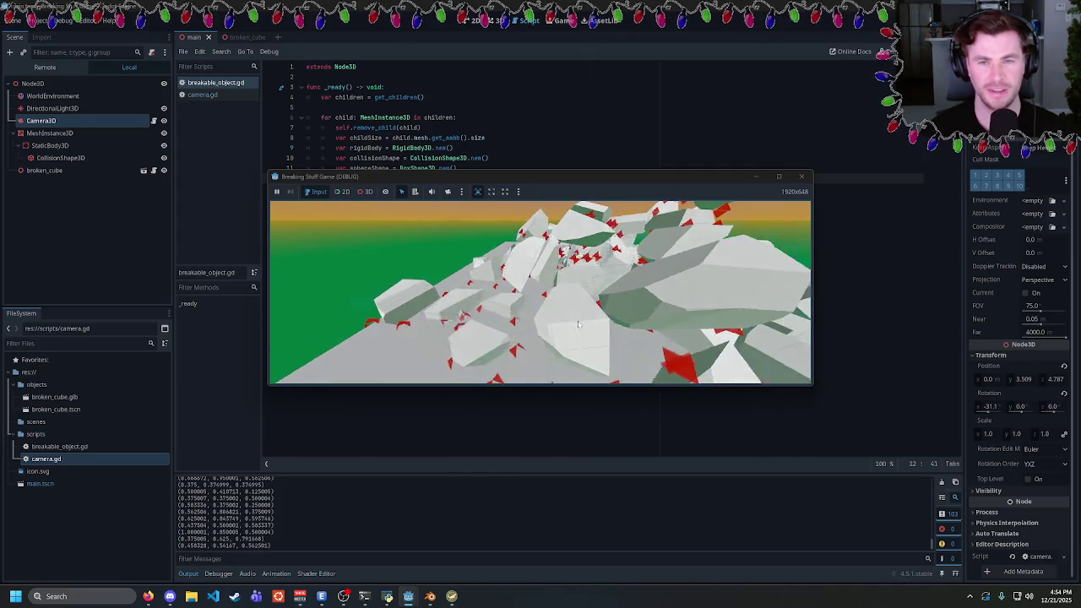
key("F8")
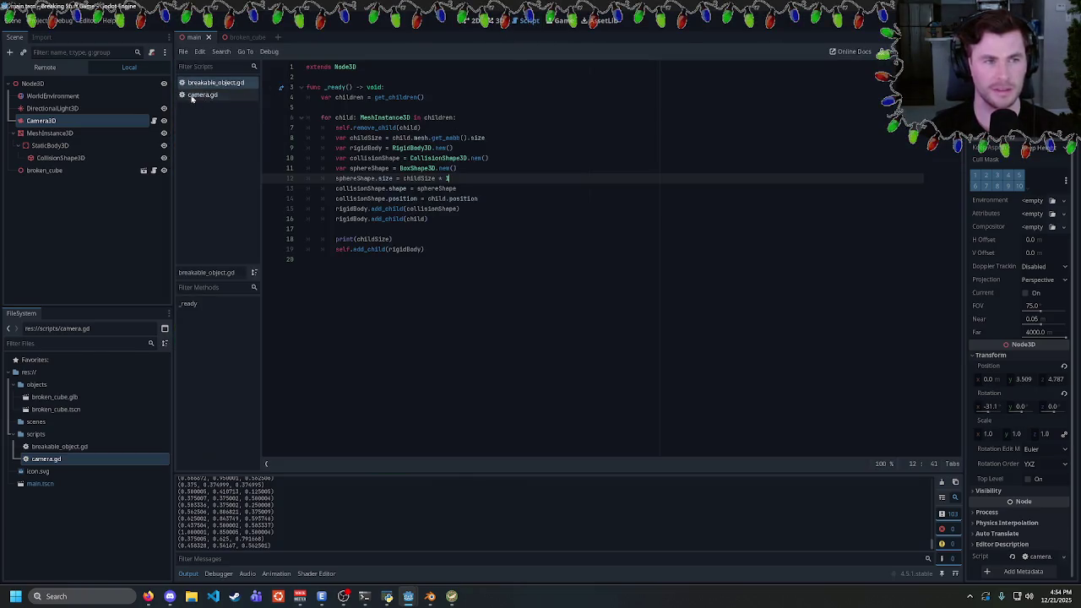
left_click(203, 94)
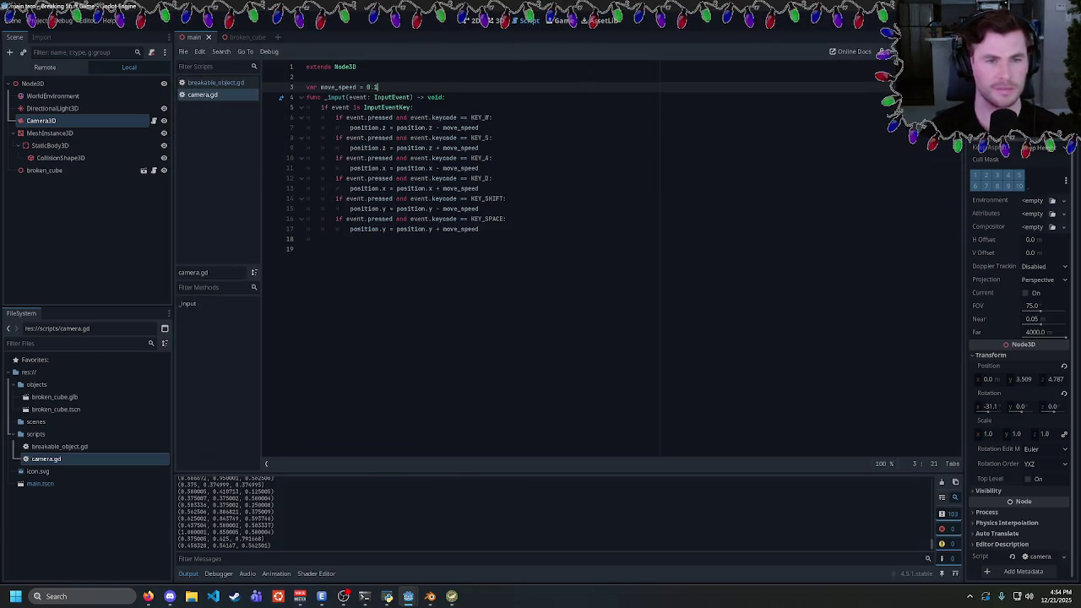
Add a var newPosition = position line inside the InputEventKey check
left_click(479, 128)
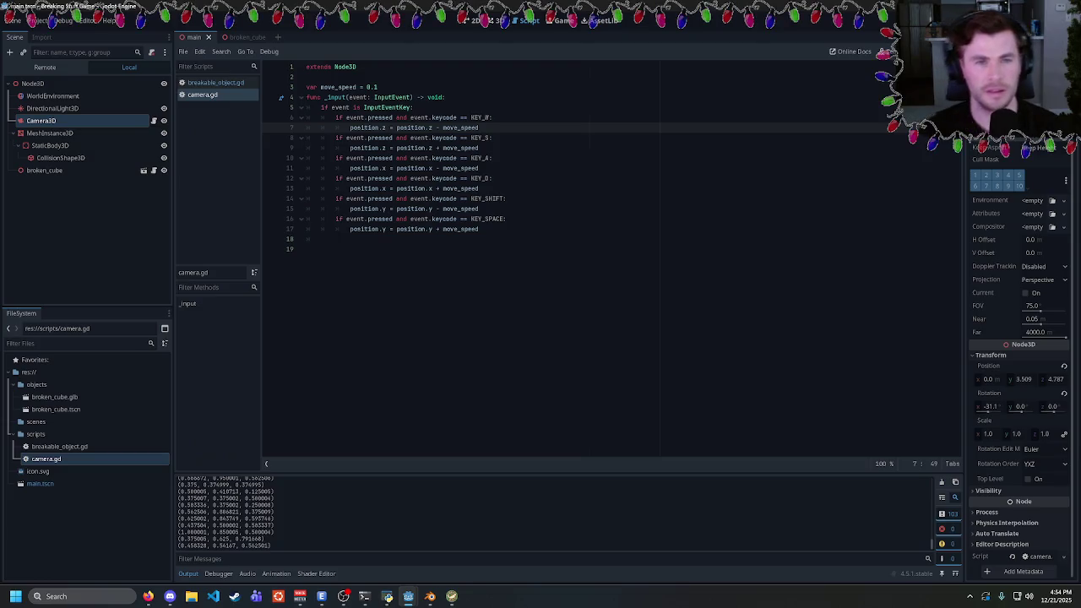
left_click(414, 107)
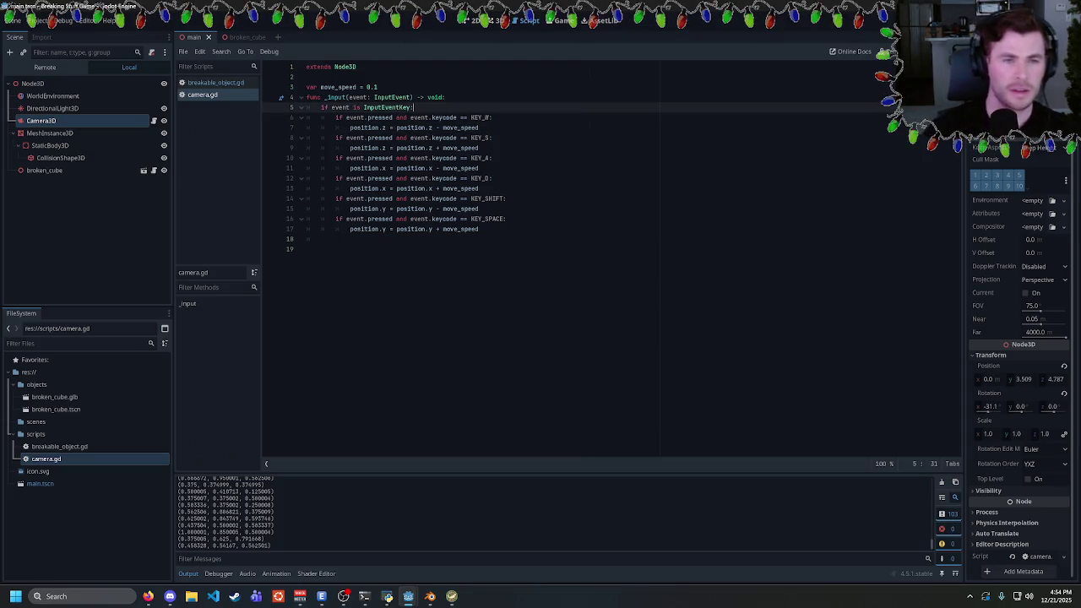
key("Return")
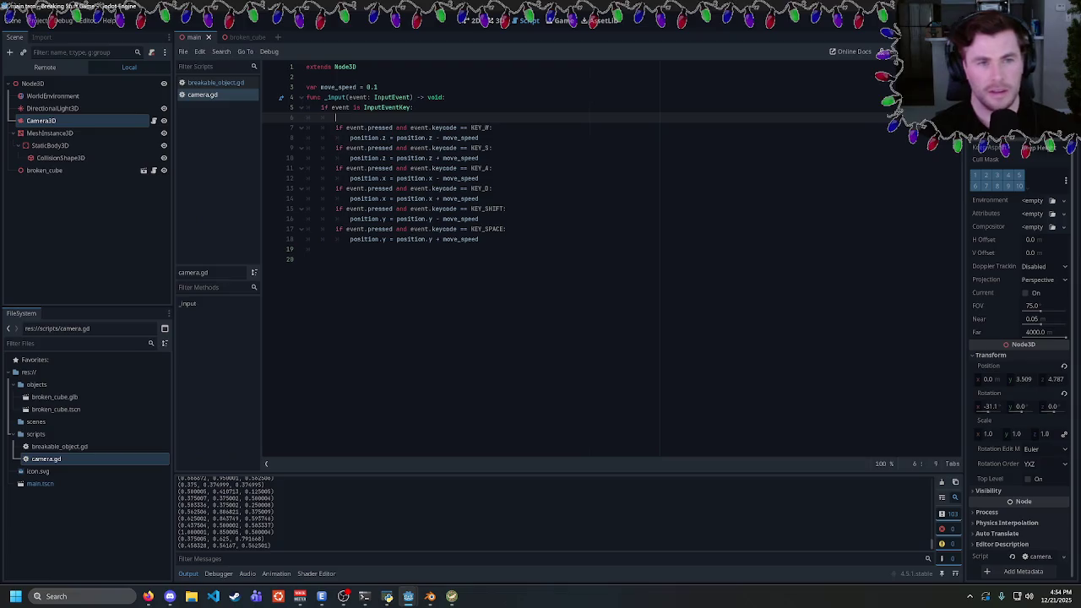
type("var m")
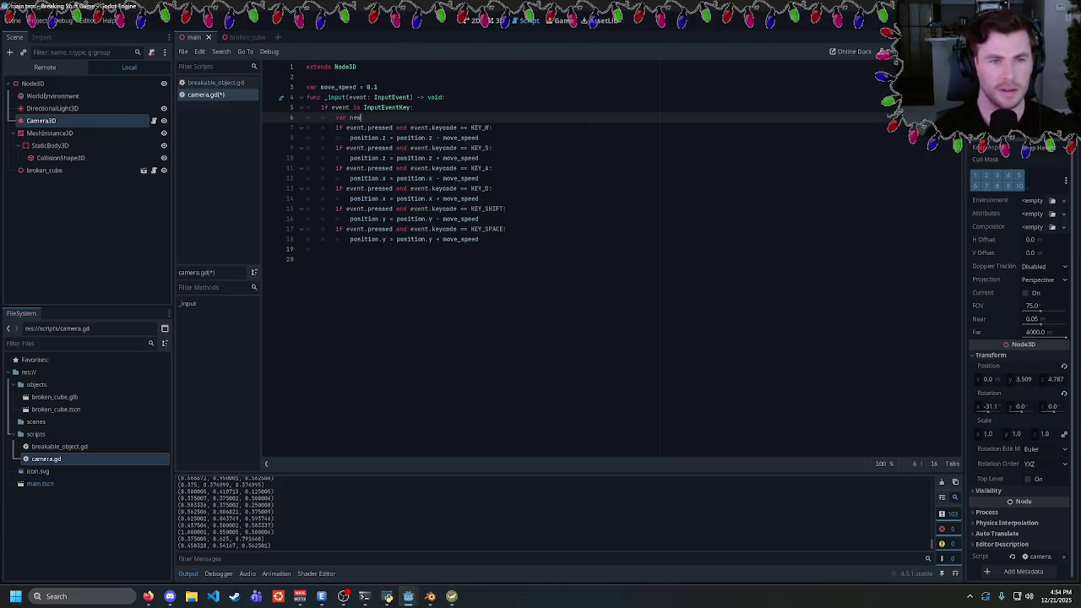
type("Position = Vector")
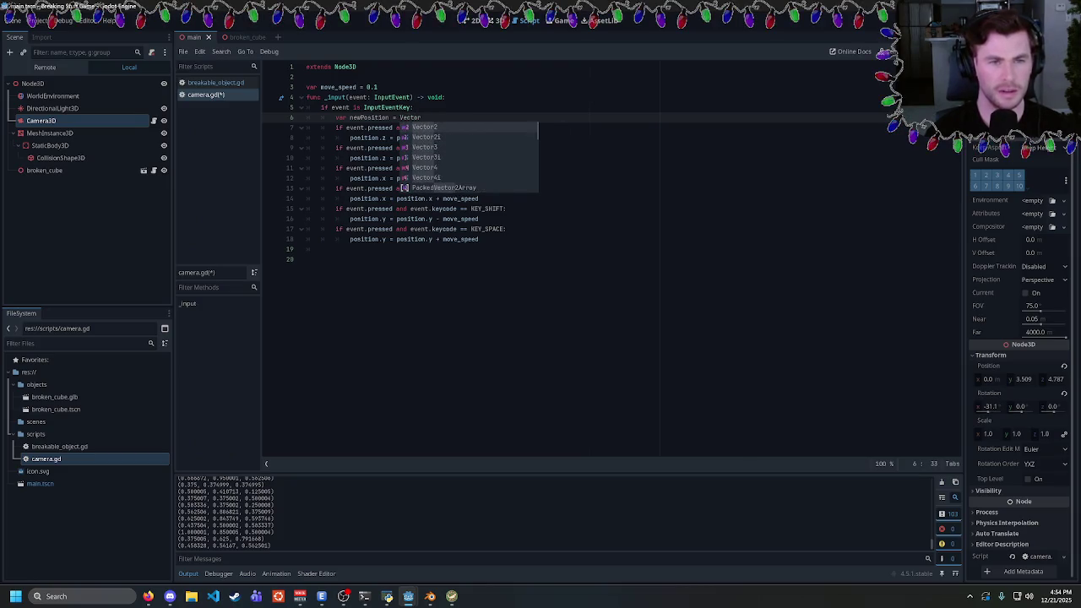
key("BackSpace")
key("BackSpace")
key("BackSpace")
key("BackSpace")
key("BackSpace")
key("BackSpace")
type("position")
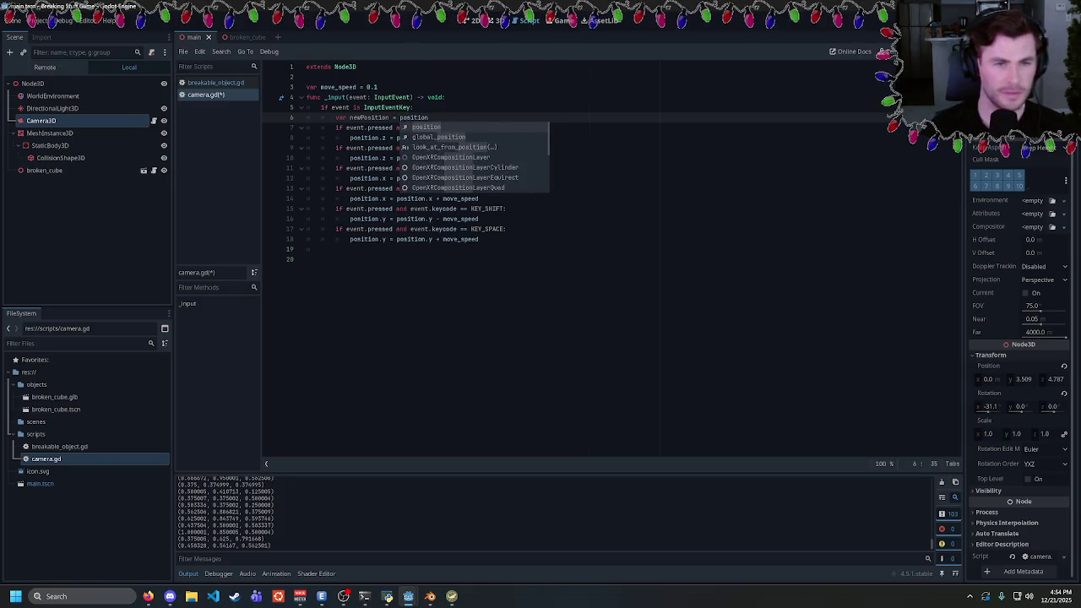
key("Escape")
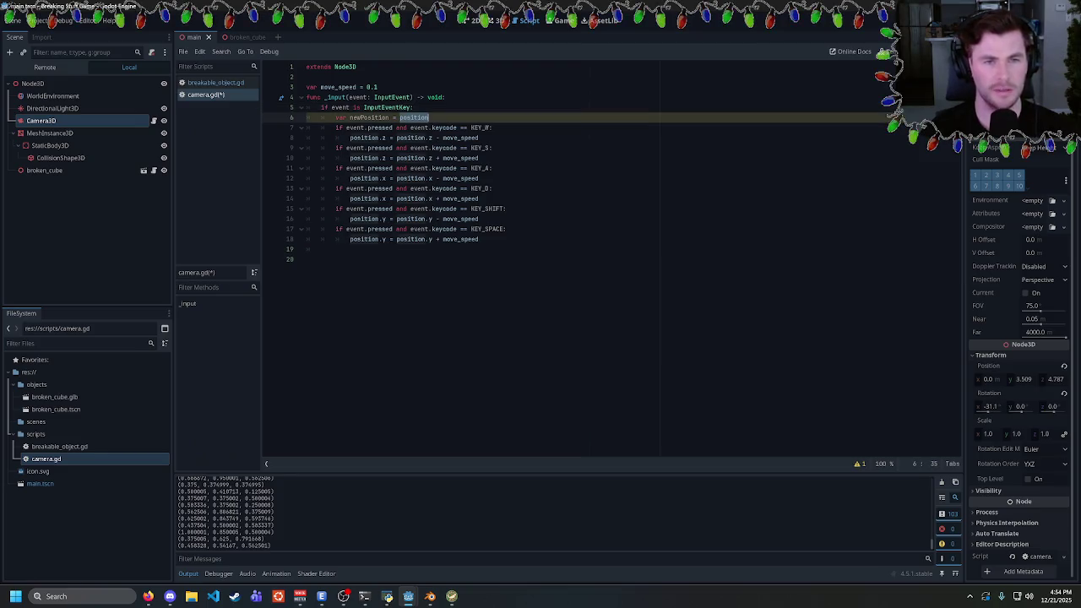
Replace position with newPosition in the position.z lines 8 and 10
left_click(349, 138)
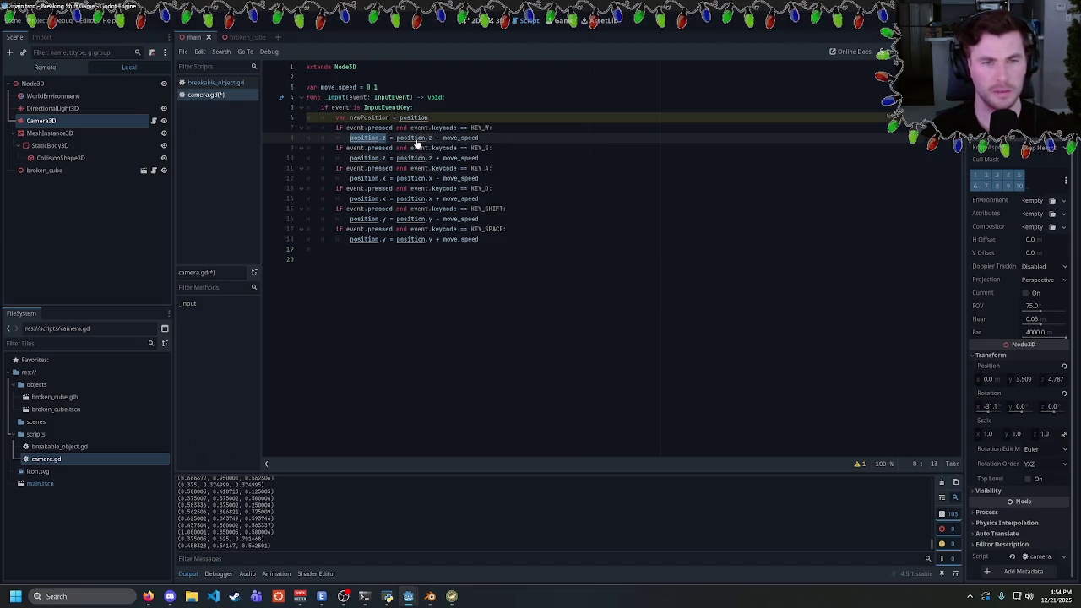
type("position")
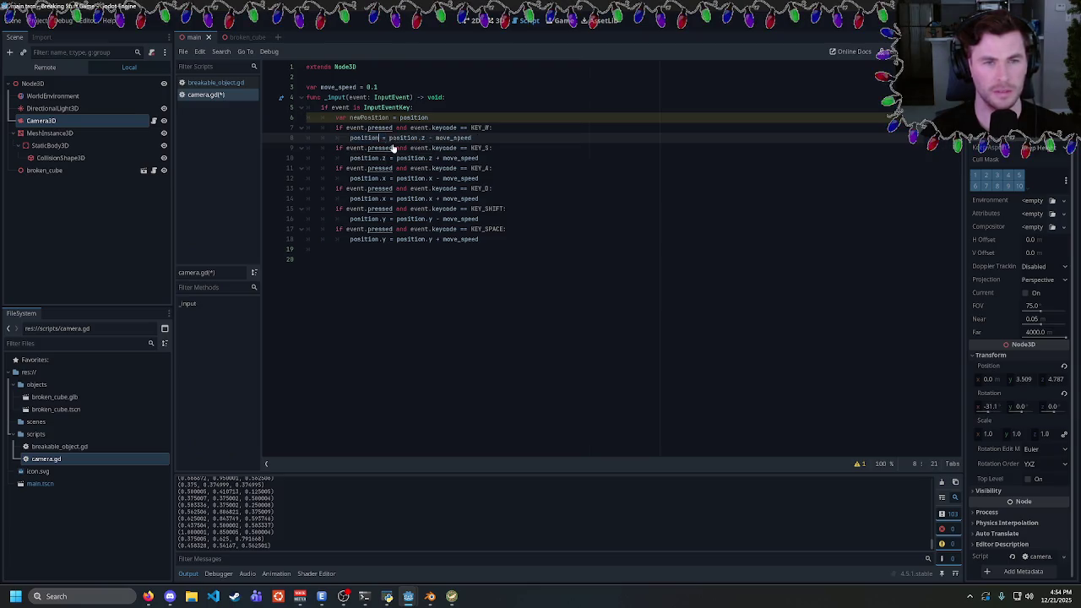
left_click_drag(350, 158, 385, 158)
type("position")
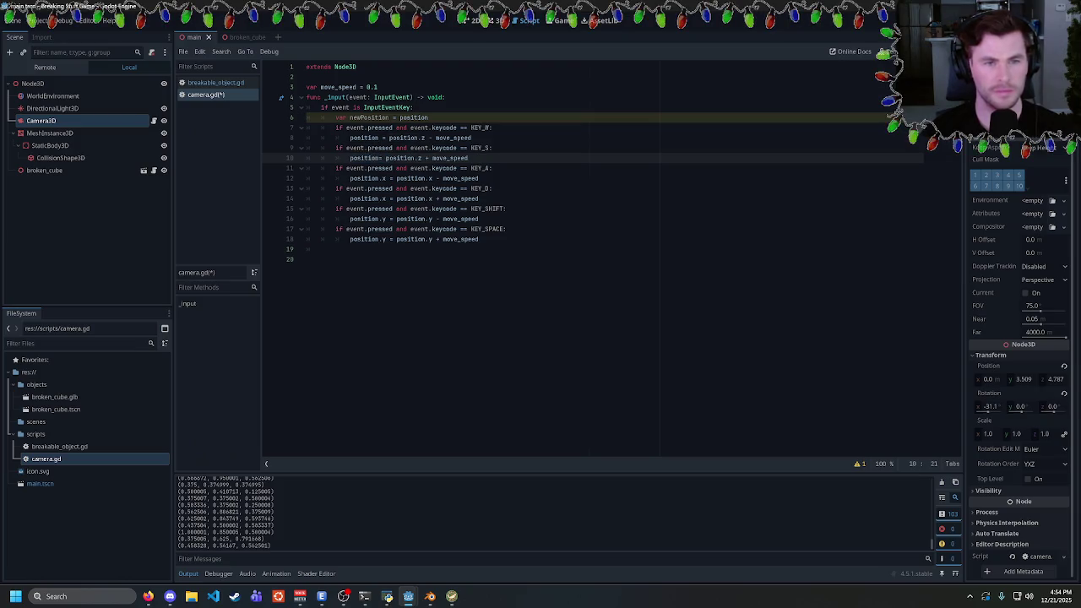
left_click(420, 137)
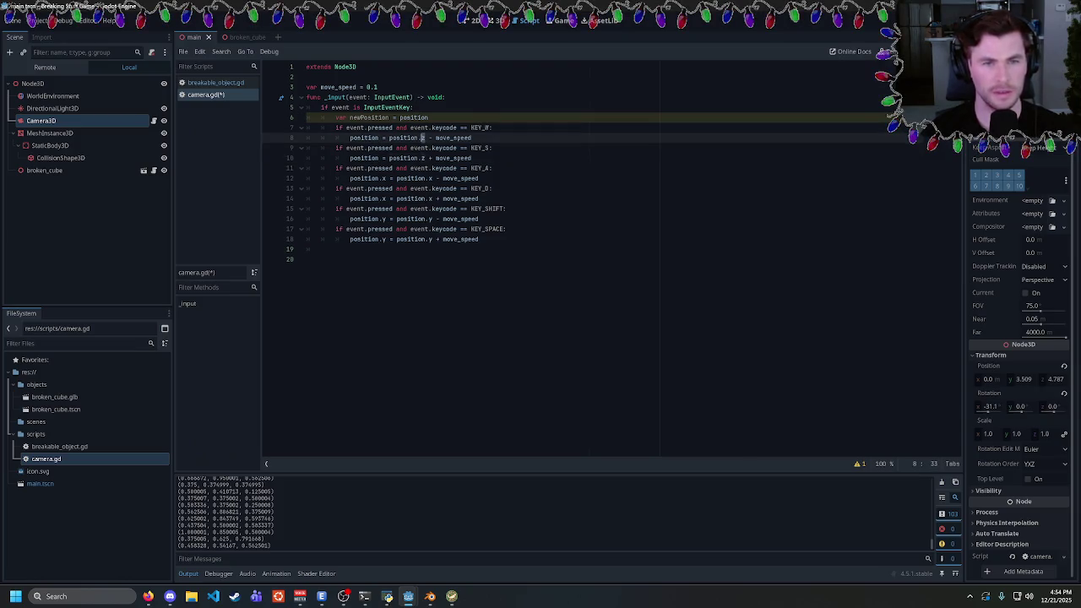
left_click(424, 158)
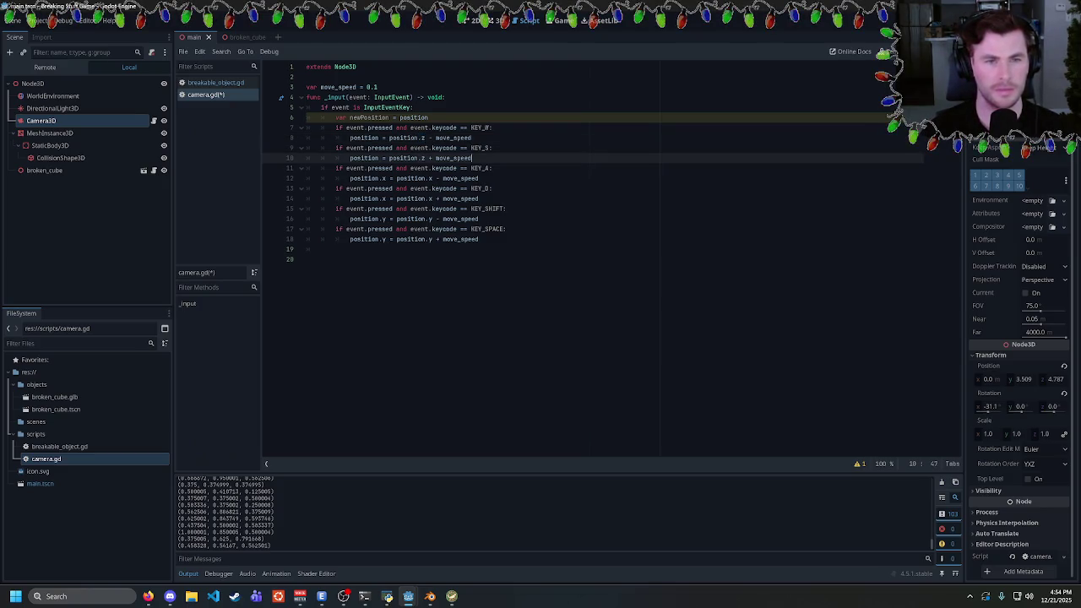
double_click(365, 137)
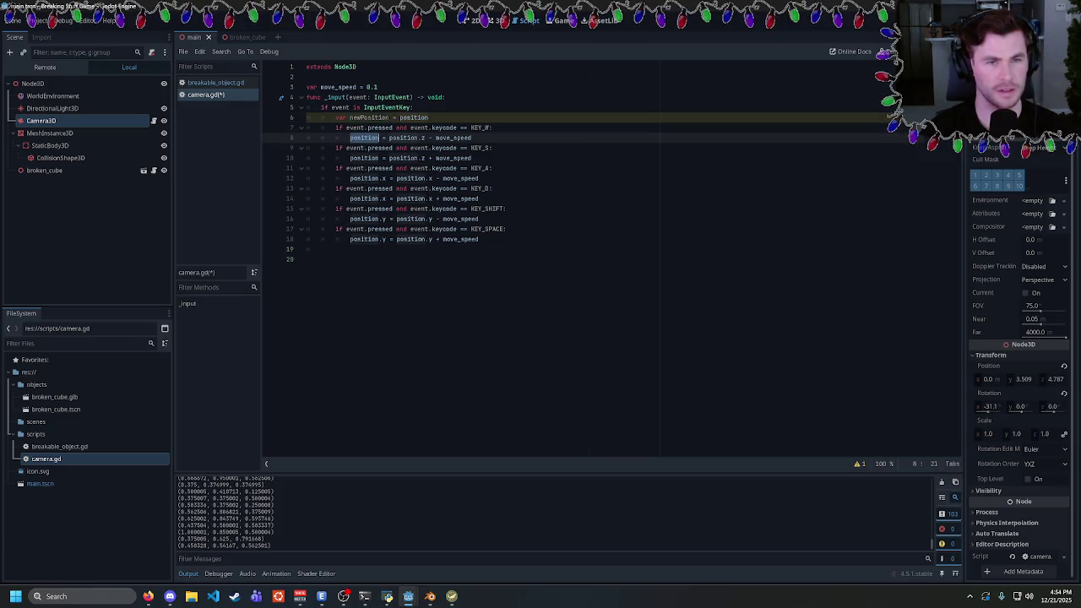
key("ctrl+d")
key("ctrl+d")
key("ctrl+d")
type("newPosition")
left_click(493, 158)
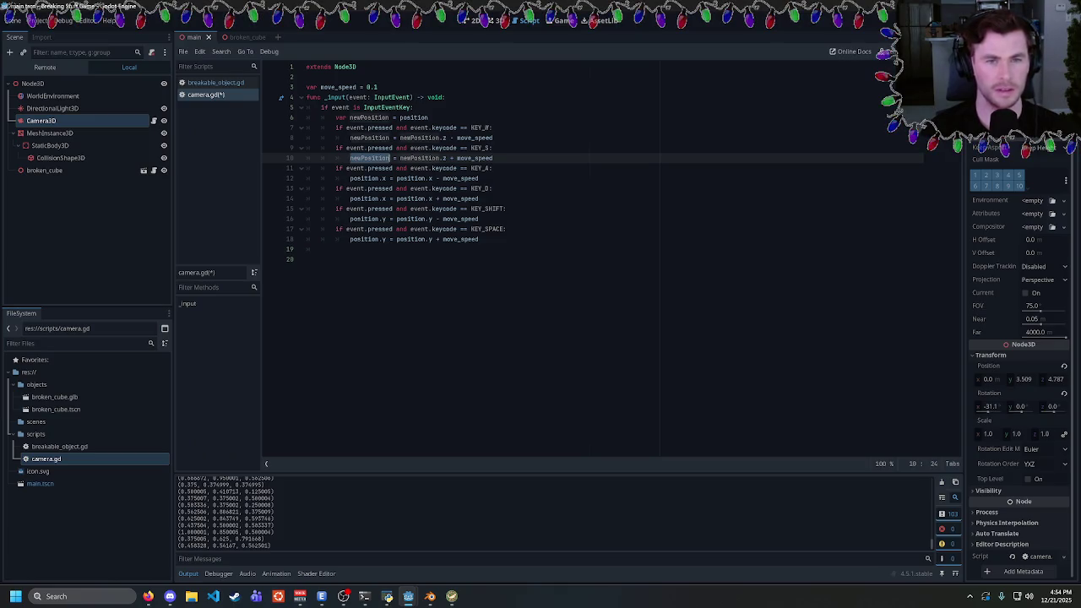
Replace every position.x and position.y with newPosition.x and newPosition.y using multi-cursor
left_click_drag(350, 178, 386, 178)
key("ctrl+d")
key("ctrl+d")
key("ctrl+d")
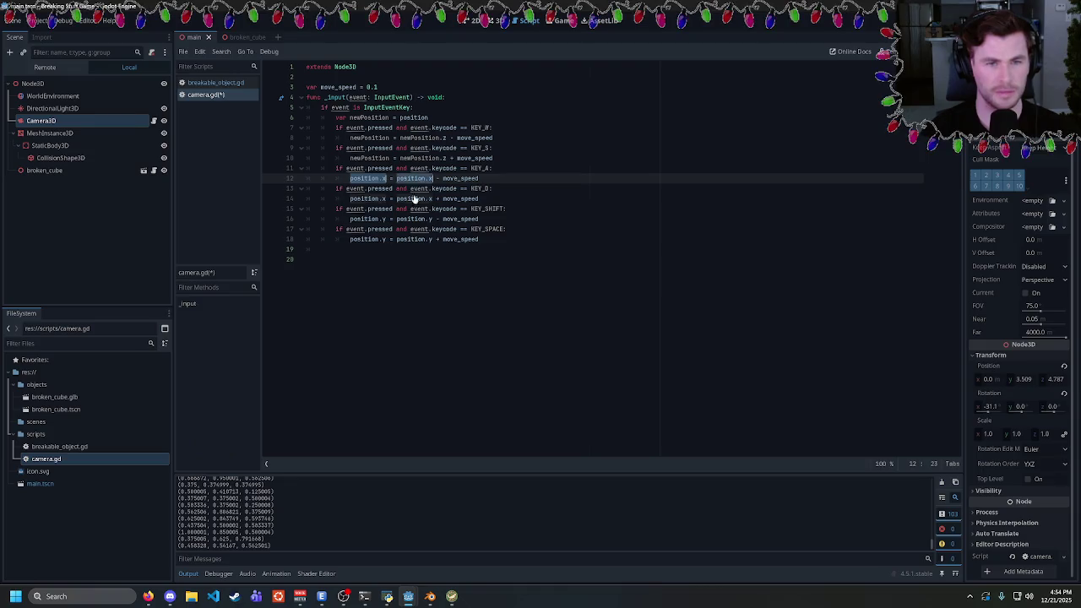
type("newPosition.x")
left_click_drag(349, 218, 387, 219)
key("ctrl+d")
key("ctrl+d")
key("ctrl+d")
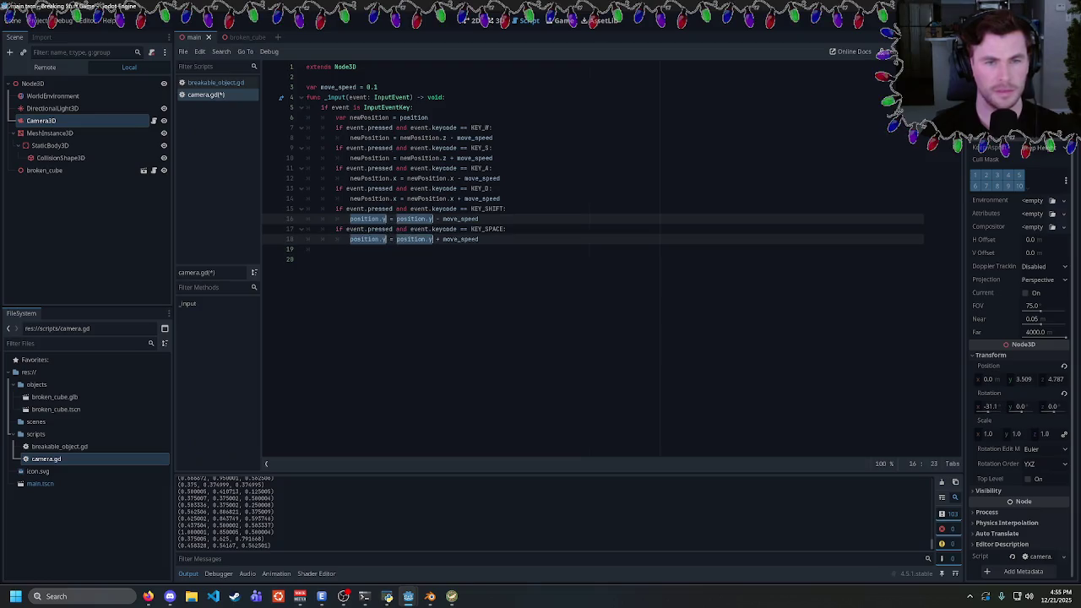
type("newPosition.y")
Add position = newPosition after line 18, save, and run the game to test movement
left_click(502, 239)
key("Return")
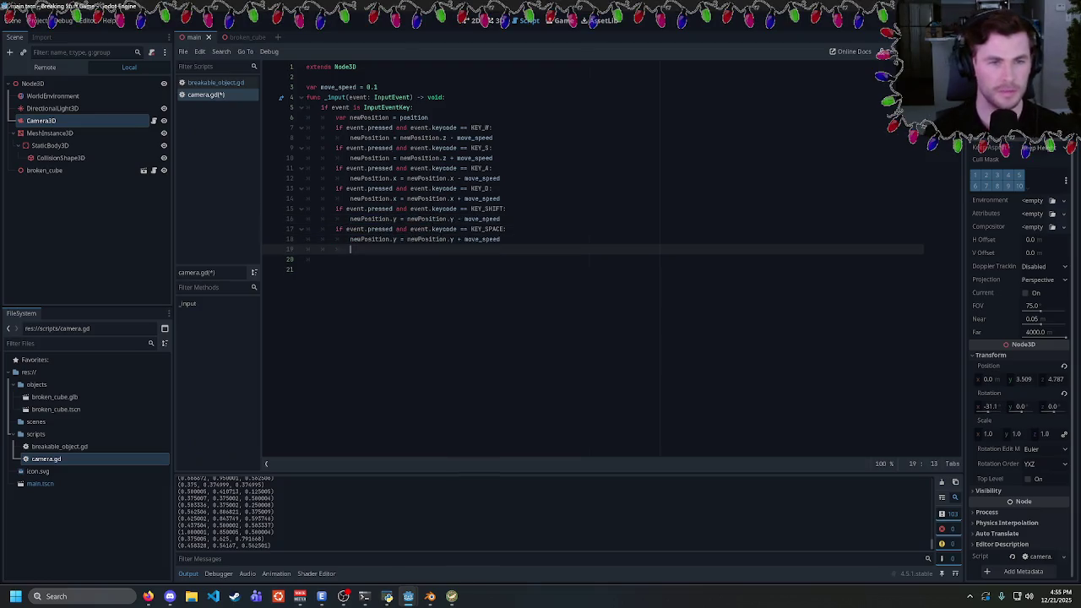
type("positi")
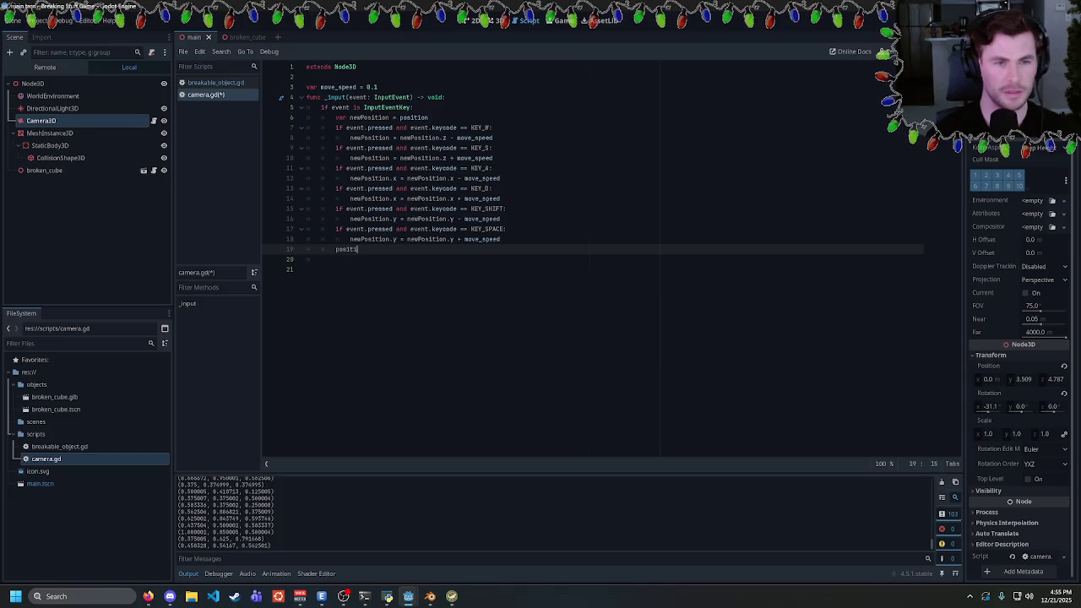
type("on = newPosition")
key("ctrl+s")
key("F5")
key("w")
left_click(308, 268)
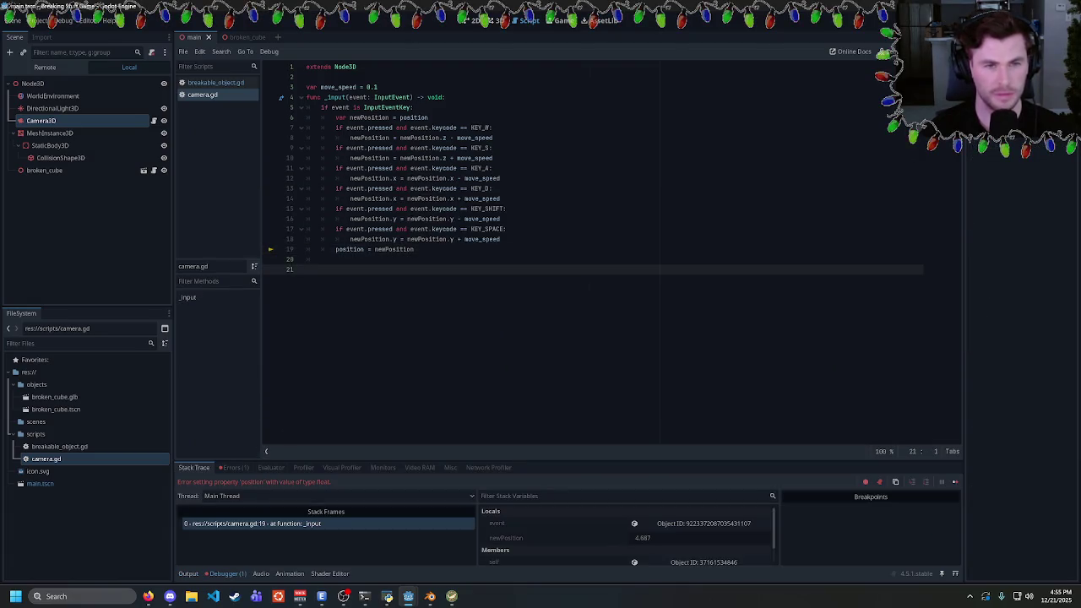
Check where newPosition and position are used in camera.gd
double_click(394, 249)
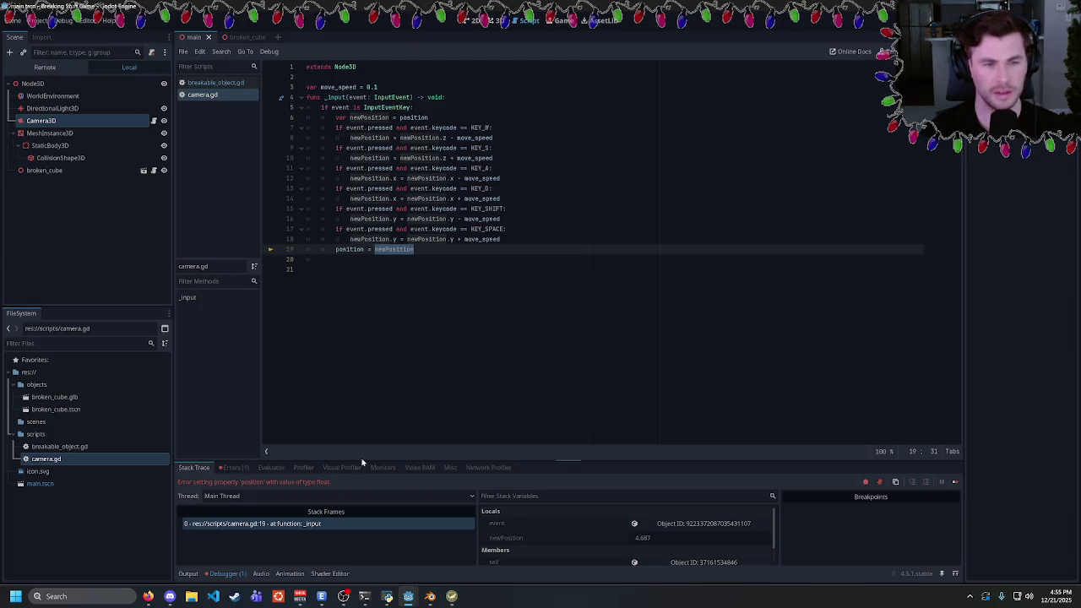
key("Right")
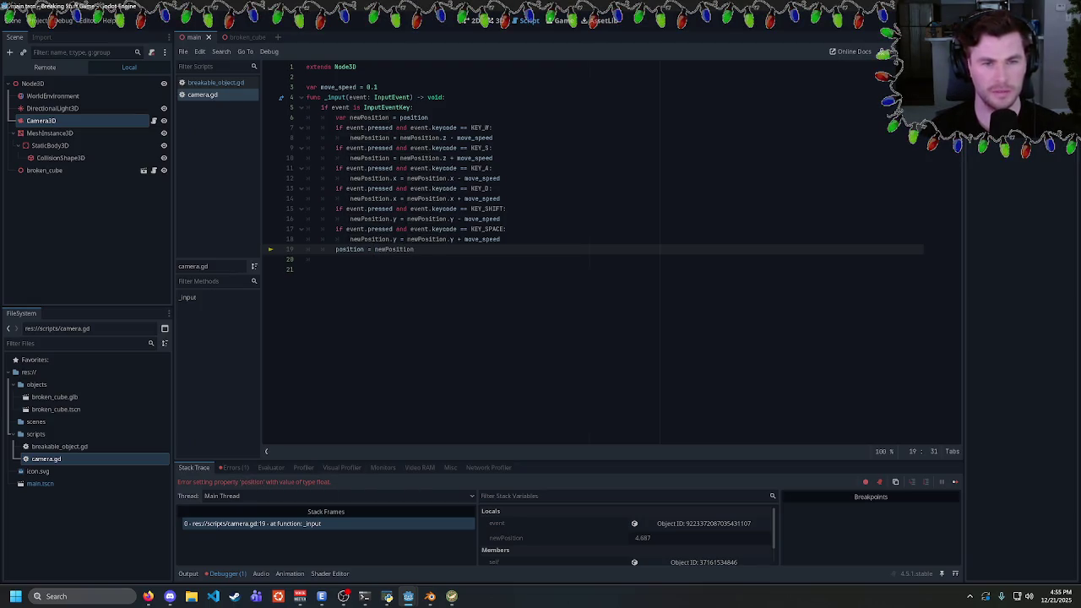
double_click(394, 249)
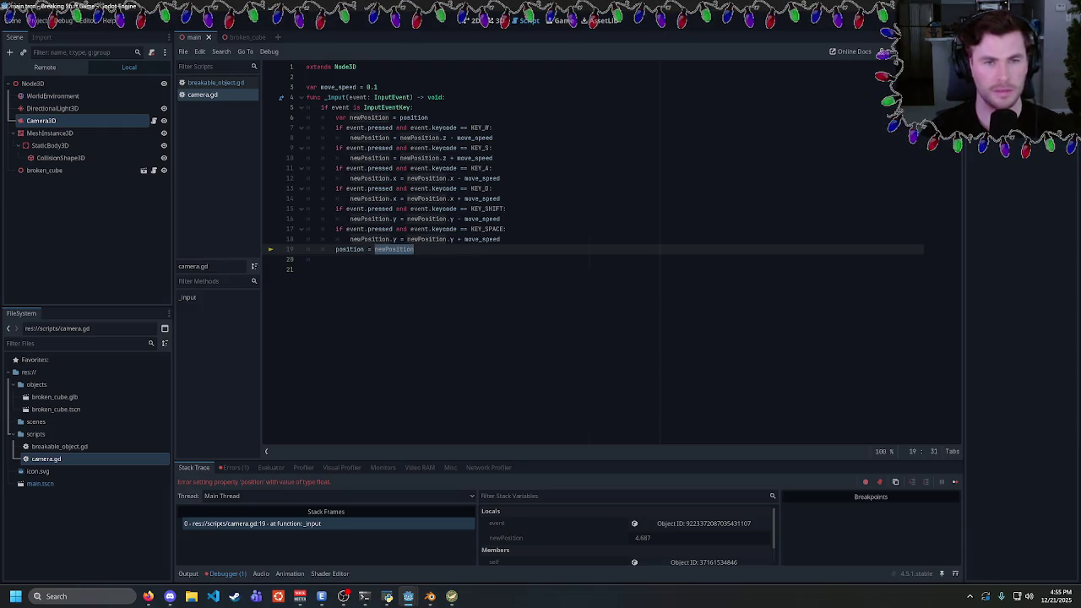
left_click(413, 117)
double_click(413, 118)
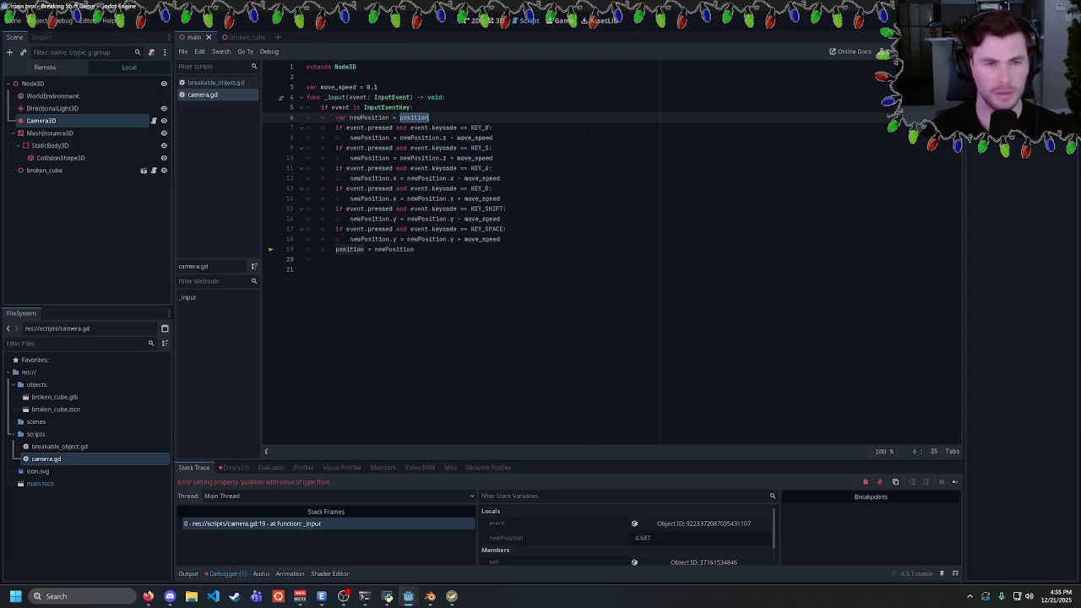
double_click(370, 138)
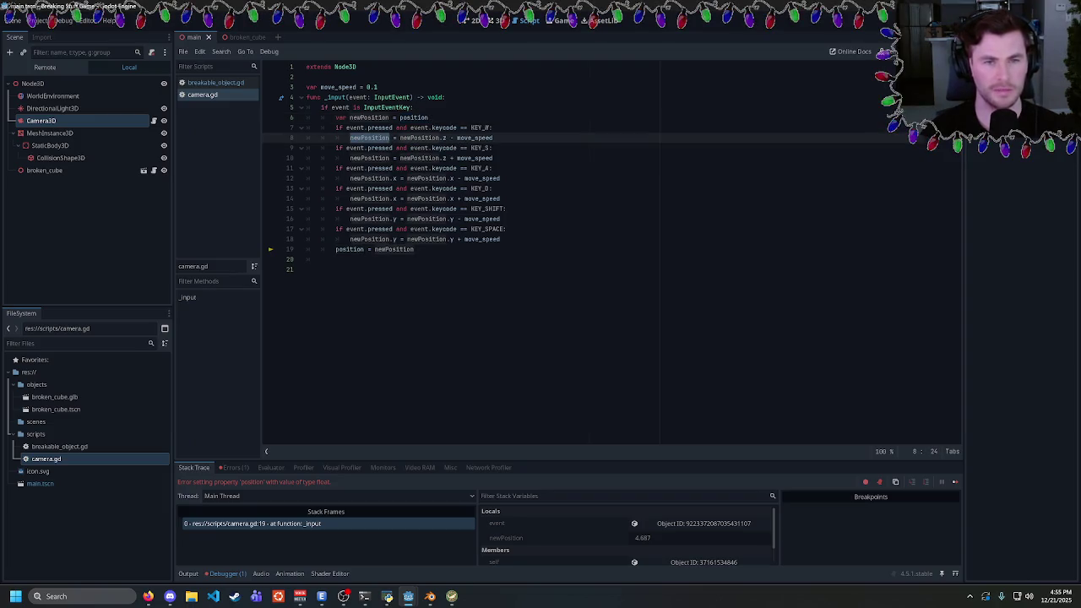
Add .z after newPosition on lines 8 and 10, then save and run the game
left_click(393, 137)
type(".z")
key("Escape")
left_click(389, 158)
type(".z")
key("F5")
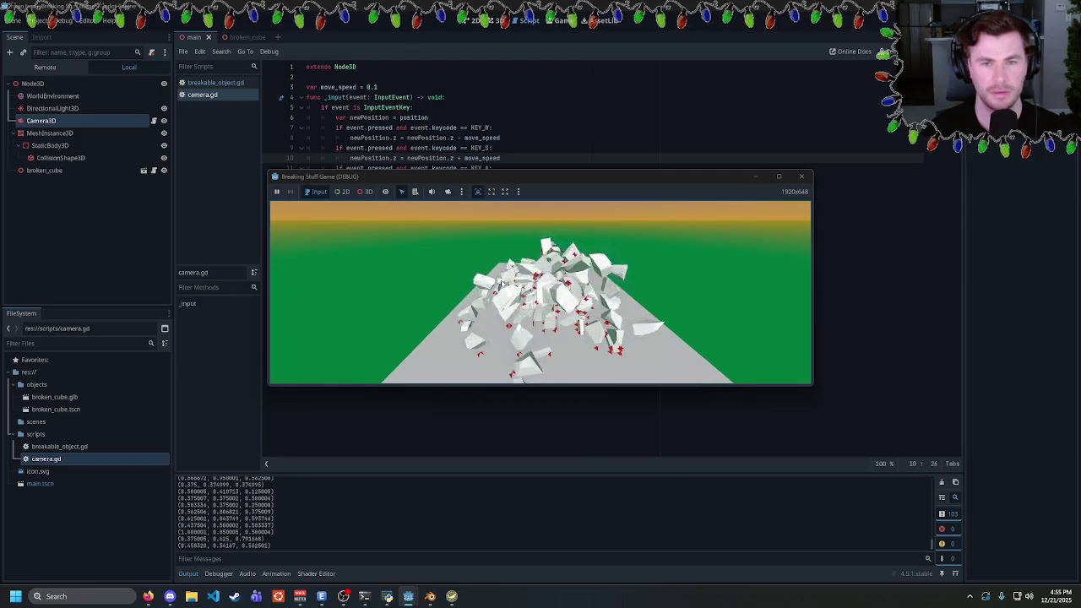
Fly the game camera forward, right and left with W, D and A, then return to the script editor
key("w")
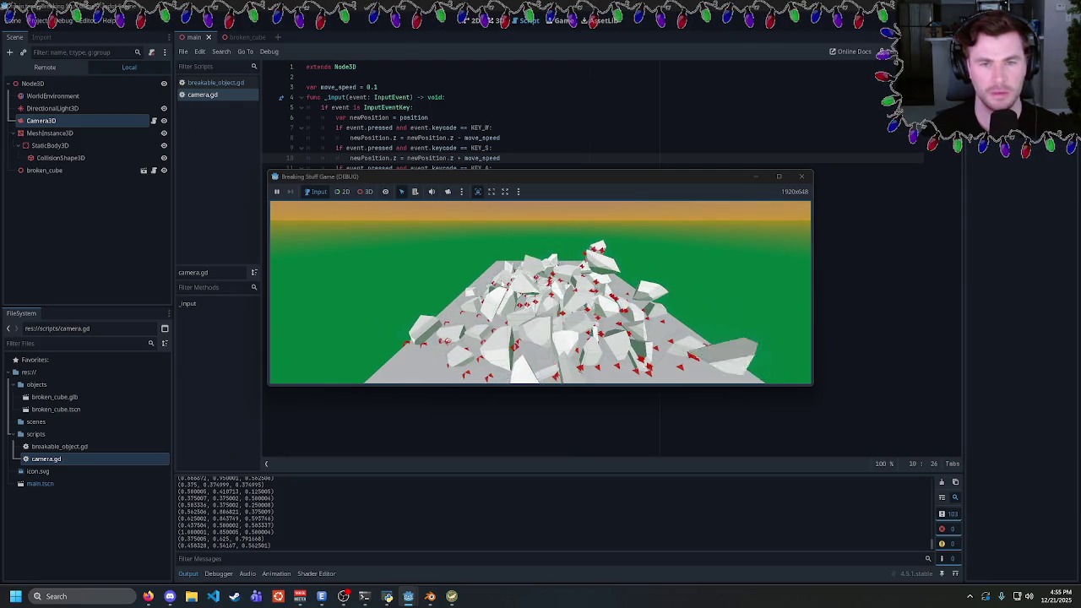
key("d")
key("d")
key("d")
key("a")
key("a")
key("a")
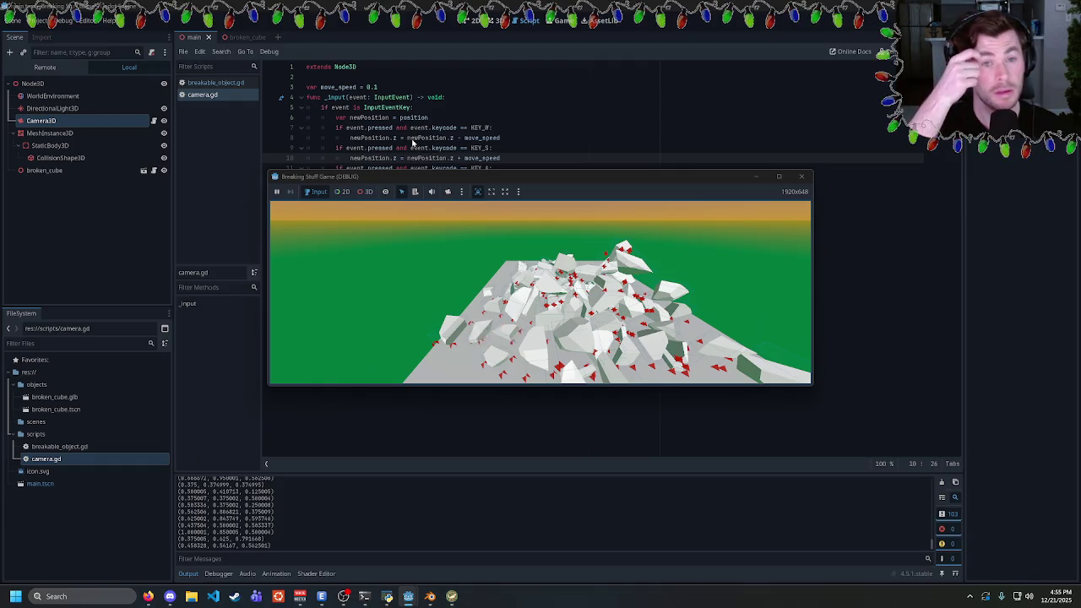
left_click(413, 108)
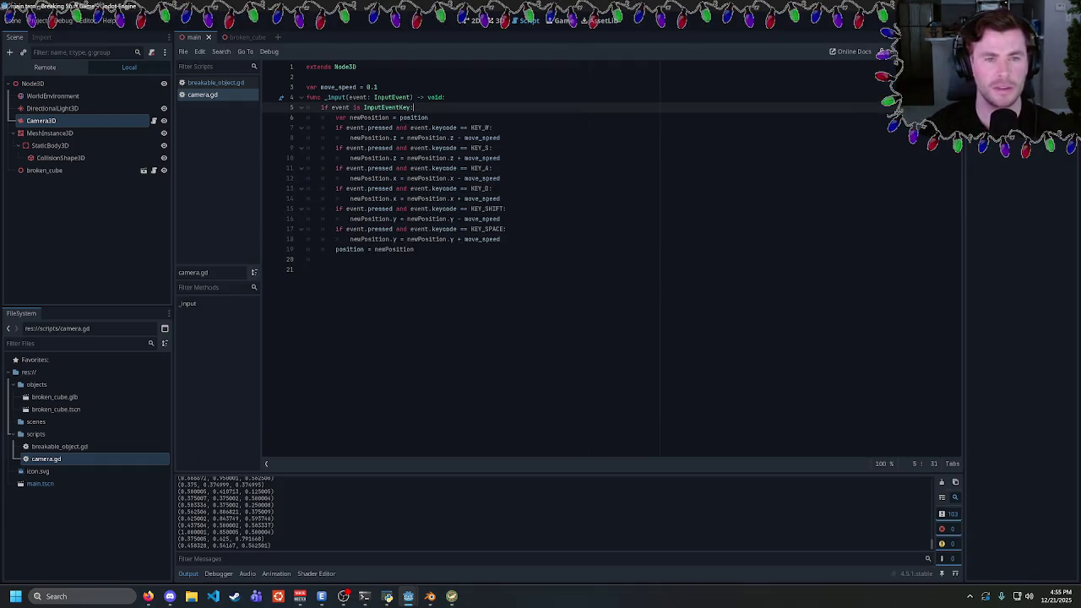
Select the input-handling code in camera.gd and place the cursor at the end of line 19
mouse_move(500, 238)
left_mouse_down()
mouse_move(306, 168)
mouse_move(349, 107)
left_mouse_up()
left_click(500, 239)
left_click_drag(500, 239, 342, 108)
left_click(342, 108)
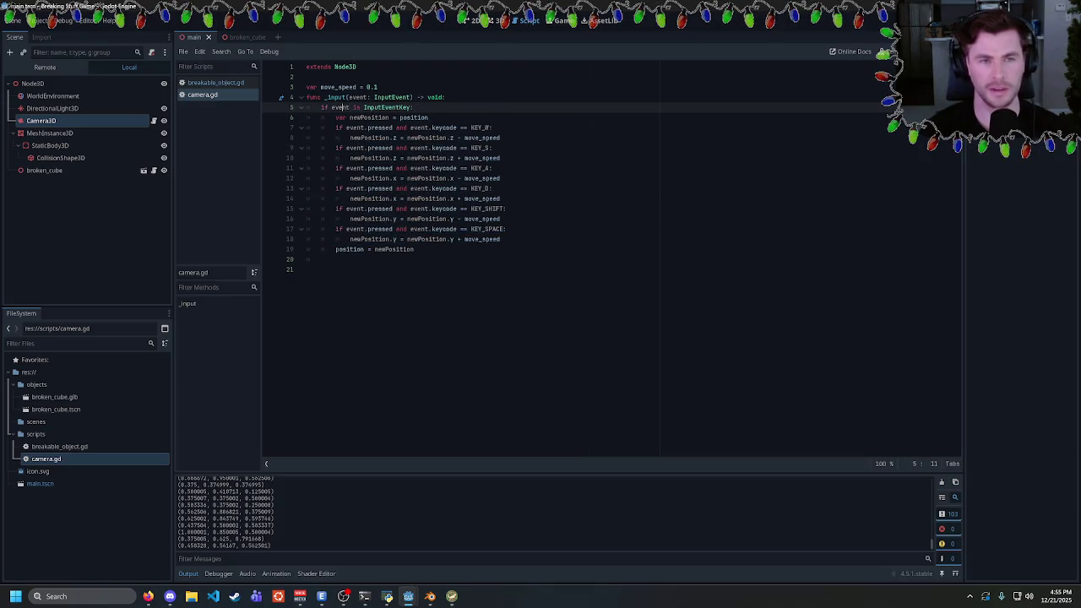
left_click_drag(414, 249, 338, 89)
left_click(338, 89)
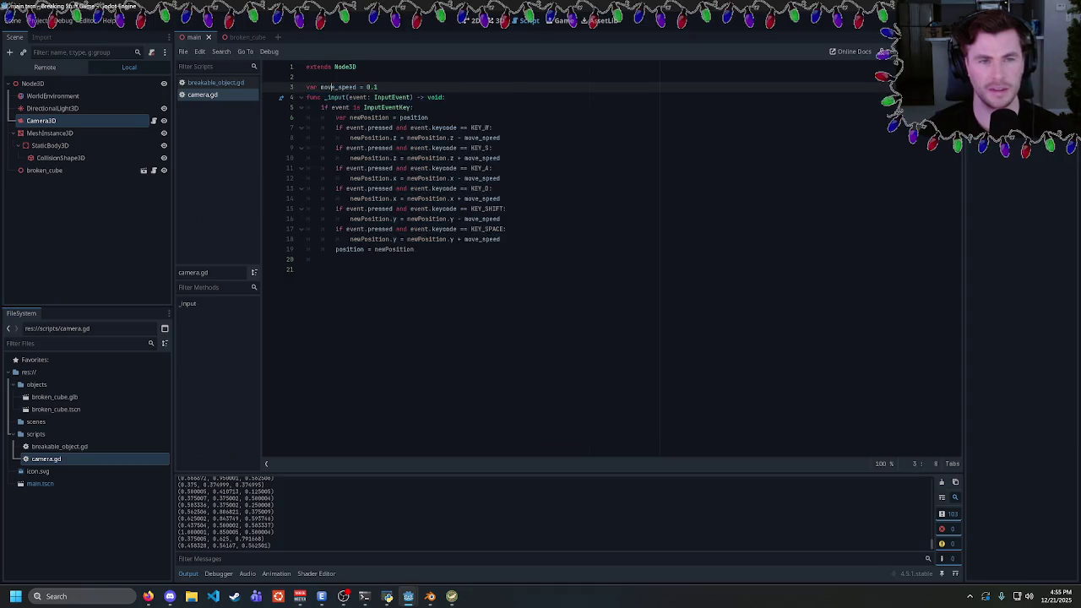
left_click(413, 249)
Undo the newPosition edits three times so keys change position directly, then run the game
key("ctrl+z")
key("ctrl+z")
key("ctrl+z")
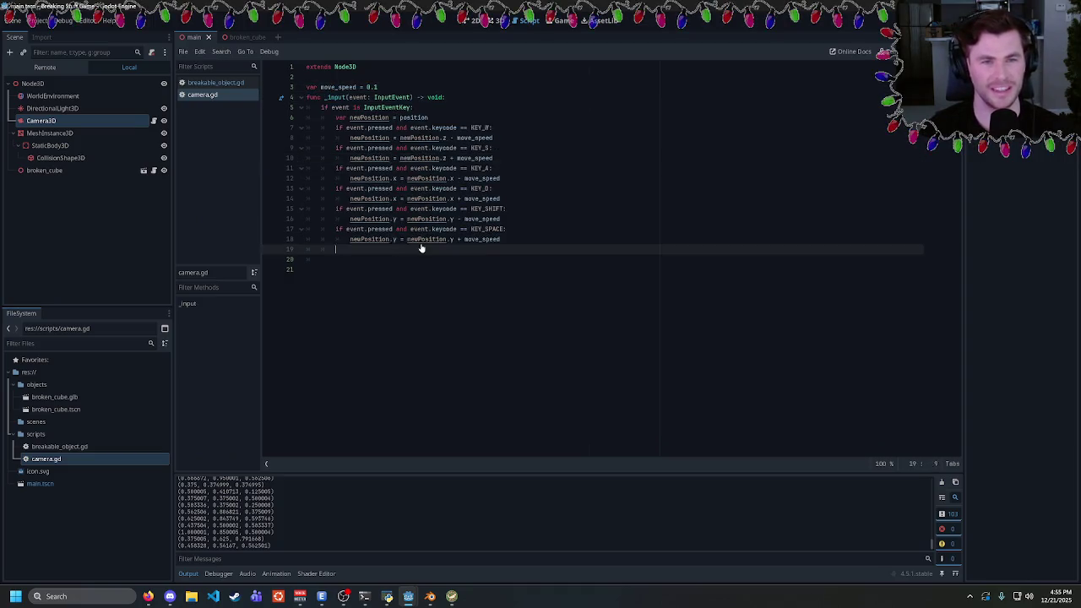
key("ctrl+z")
key("ctrl+z")
key("ctrl+z")
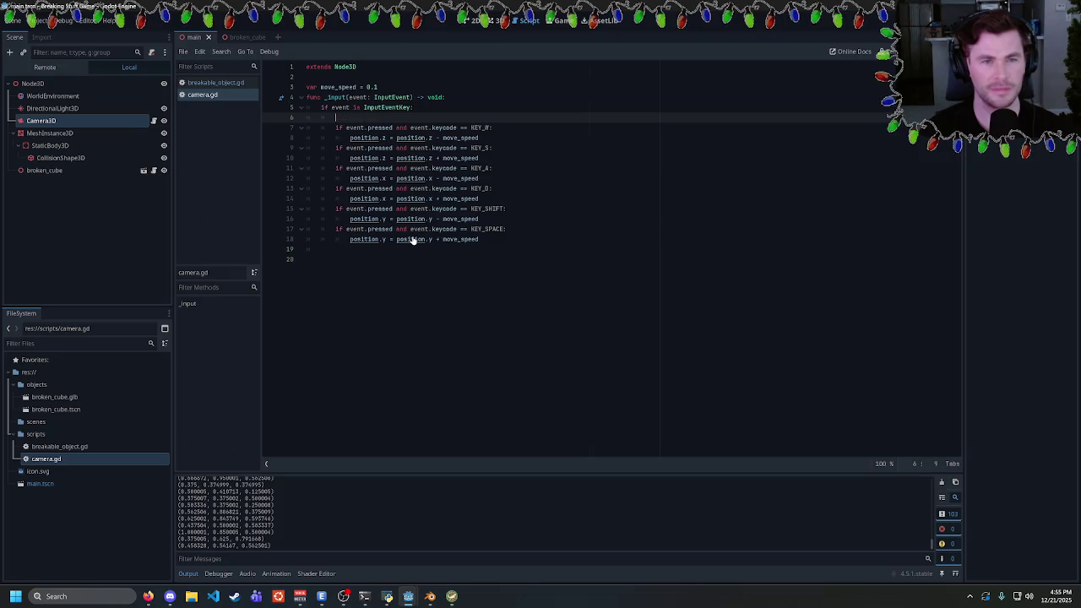
key("ctrl+z")
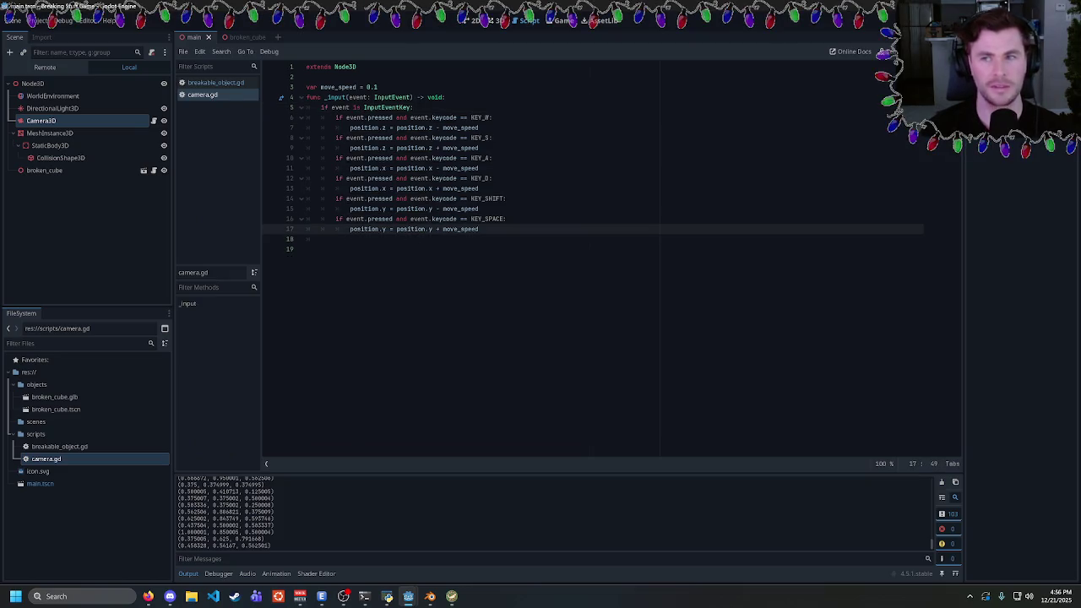
key("F5")
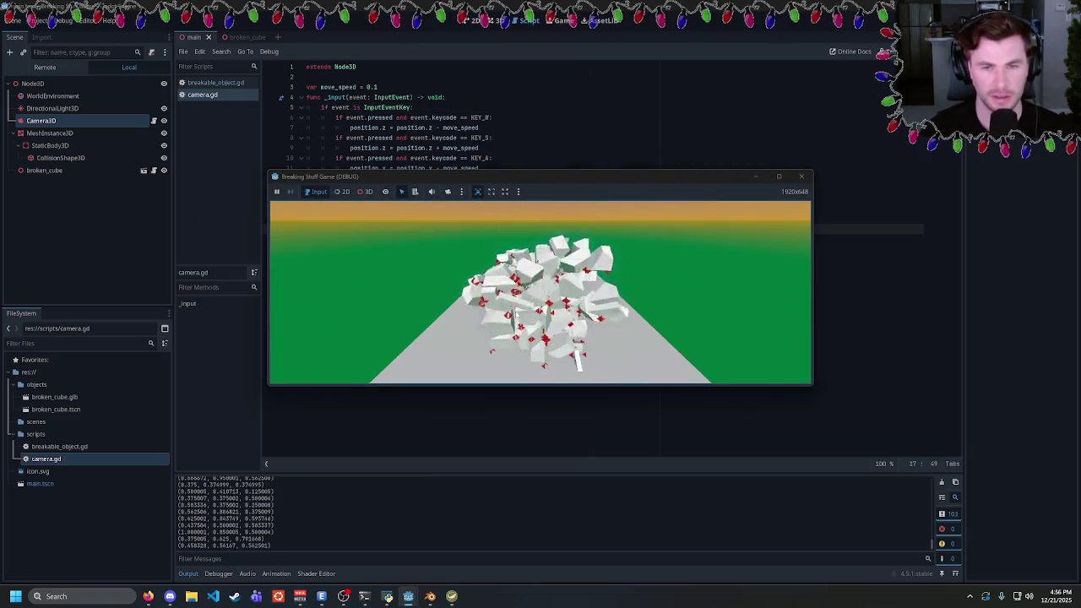
Fly the game camera around the debris with the W, A, S and D keys
key("w")
key("w")
key("w")
key("a")
key("a")
key("a")
key("s")
key("s")
key("s")
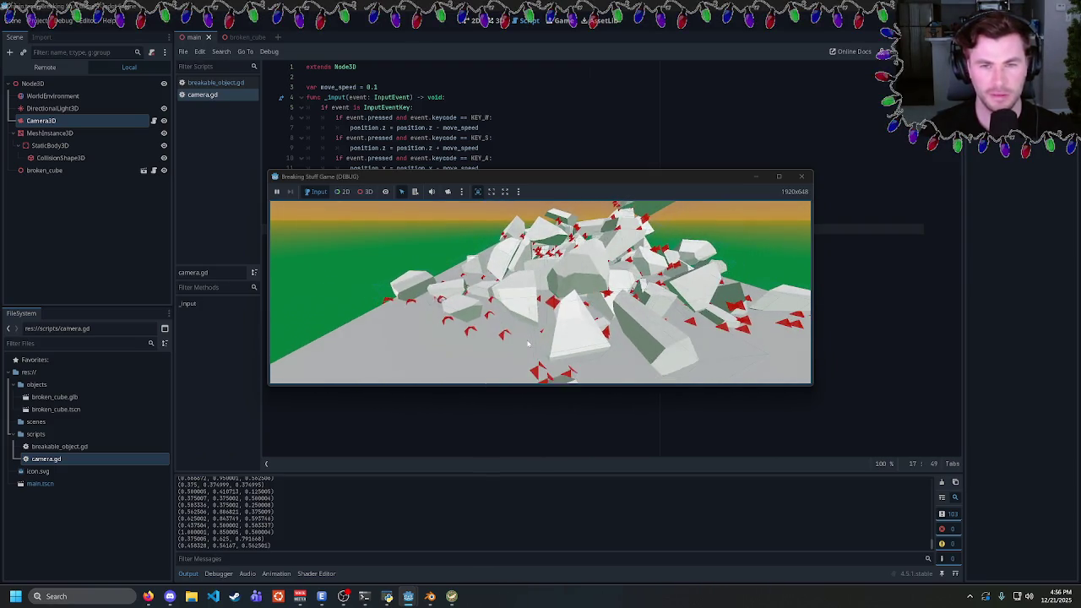
key("d")
key("d")
key("d")
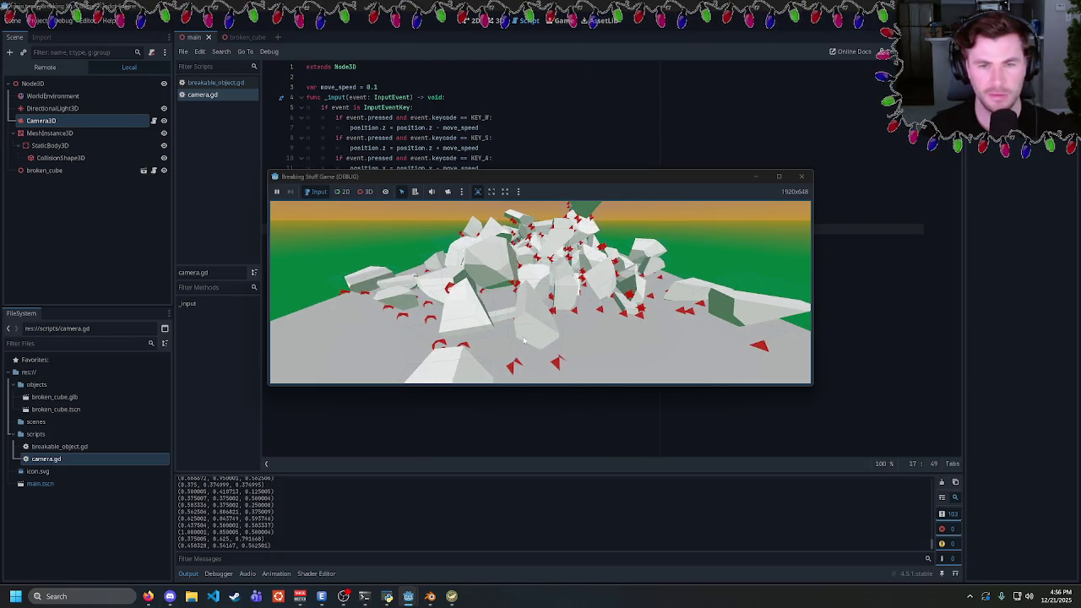
key("s")
key("s")
key("s")
key("a")
key("w")
key("w")
key("a")
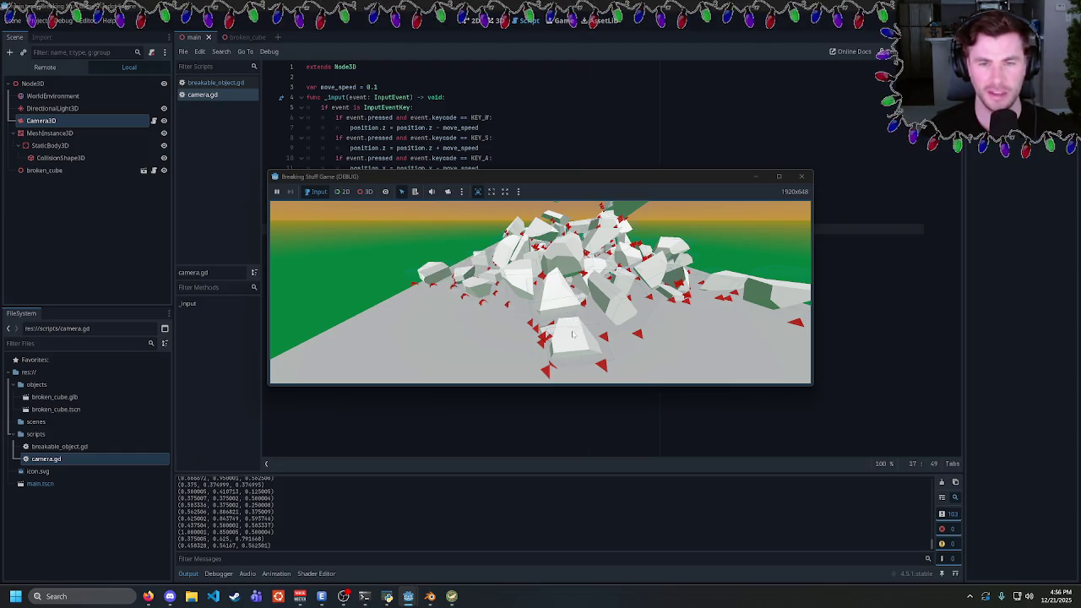
key("w")
key("w")
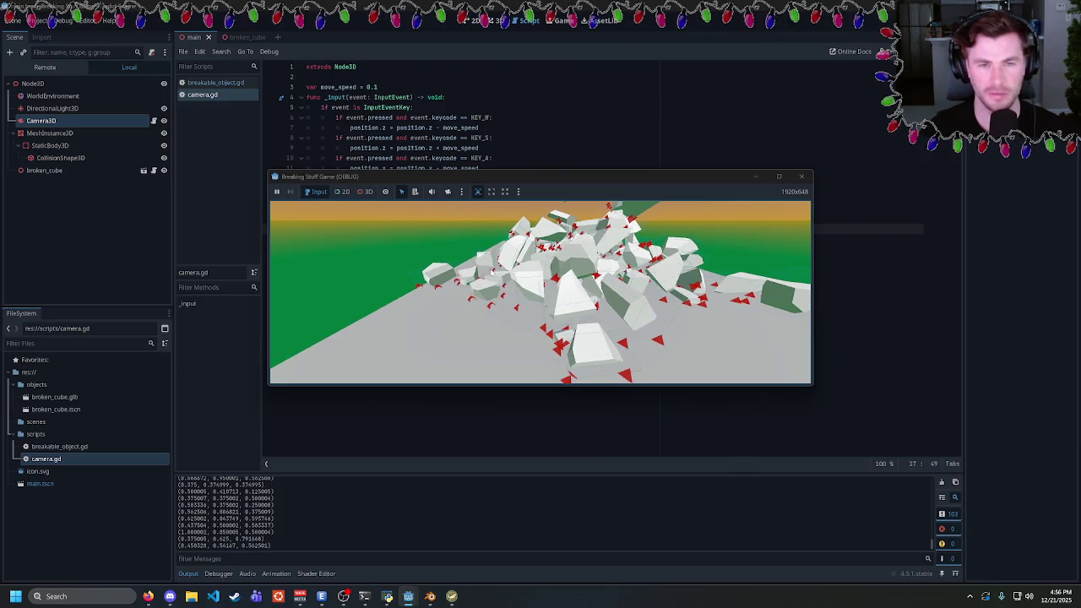
key("a")
key("a")
key("a")
key("a")
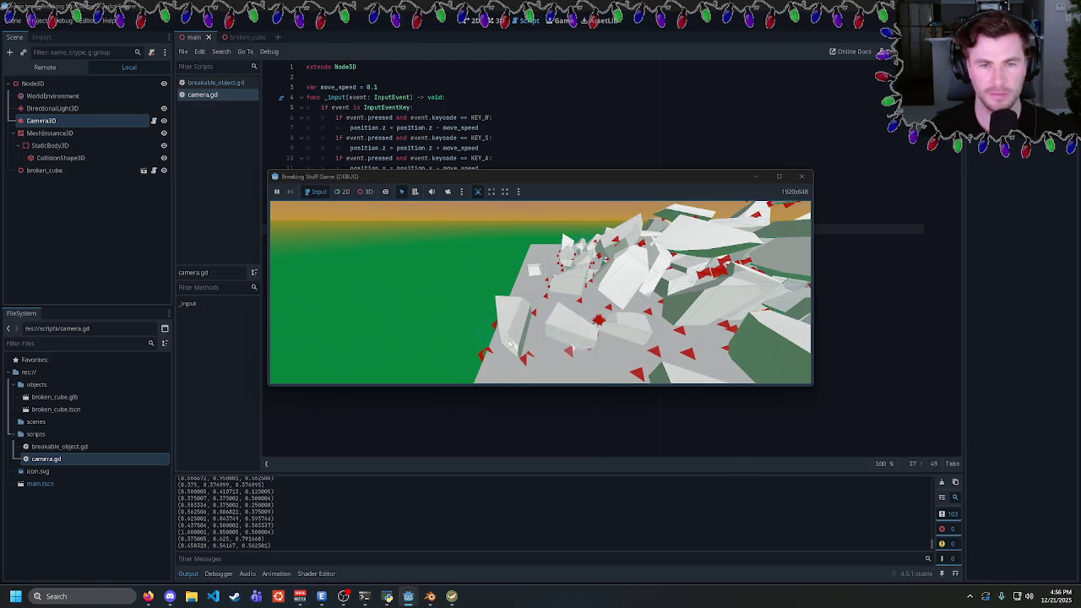
Move the camera into the debris pile and back out, then close the running game
key("w")
key("d")
key("d")
key("d")
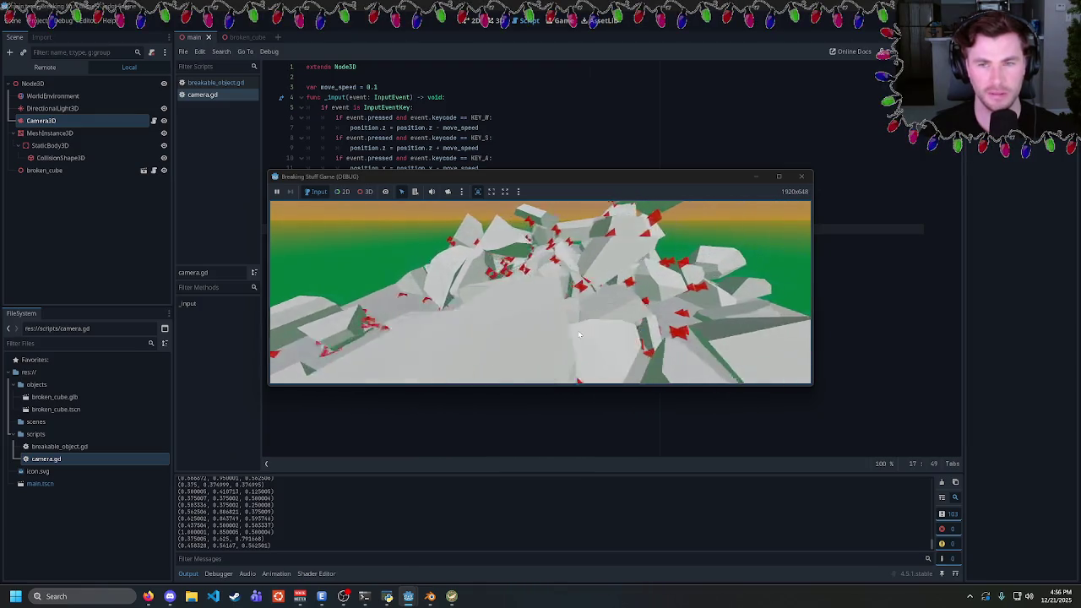
key("s")
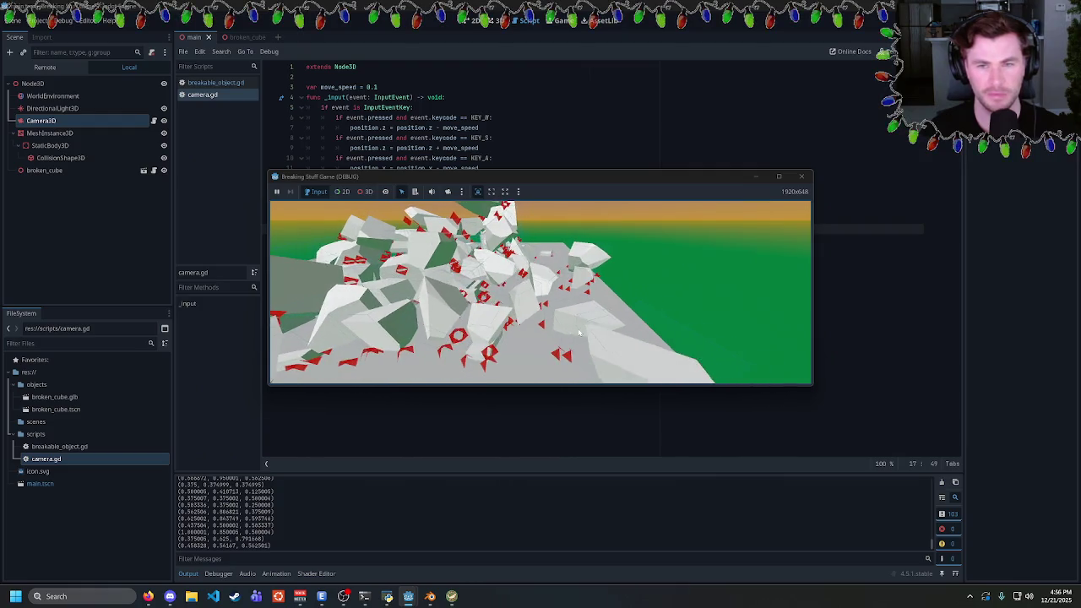
key("a")
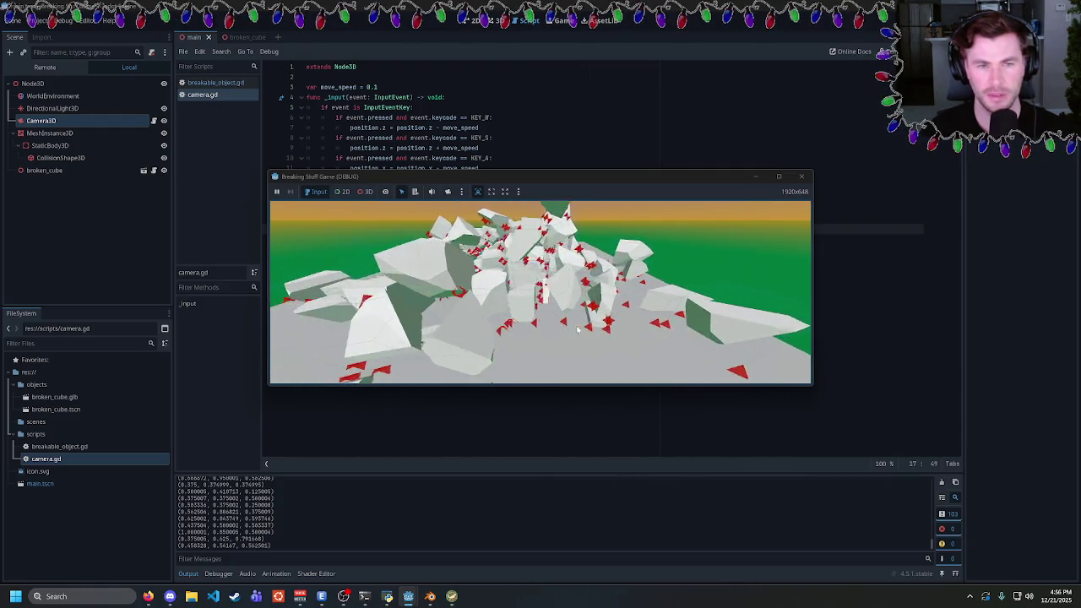
key("s")
key("w")
key("w")
key("w")
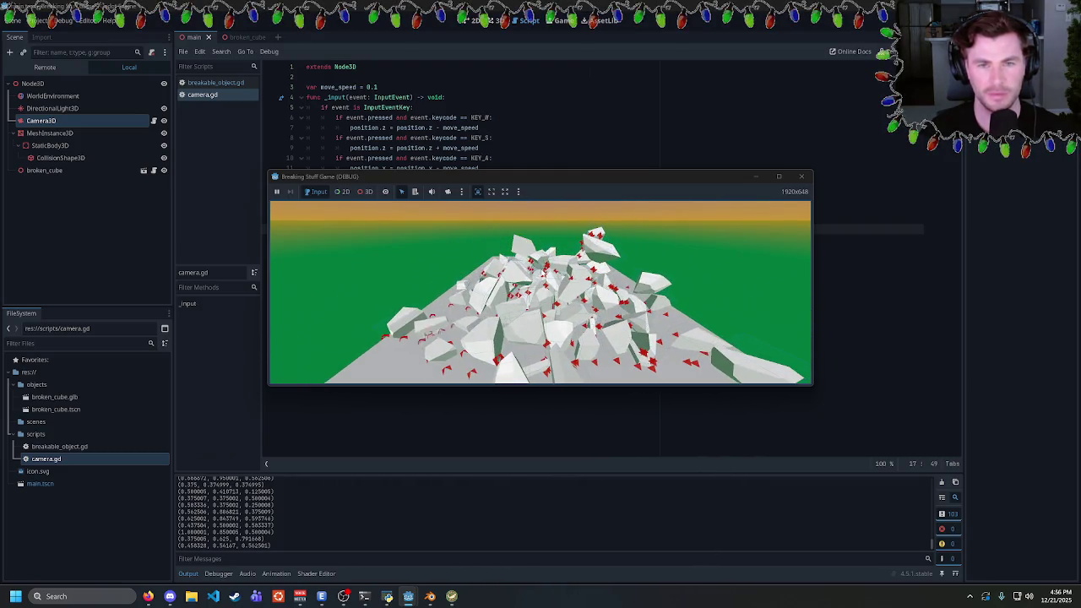
key("w")
key("w")
key("w")
key("s")
key("s")
key("s")
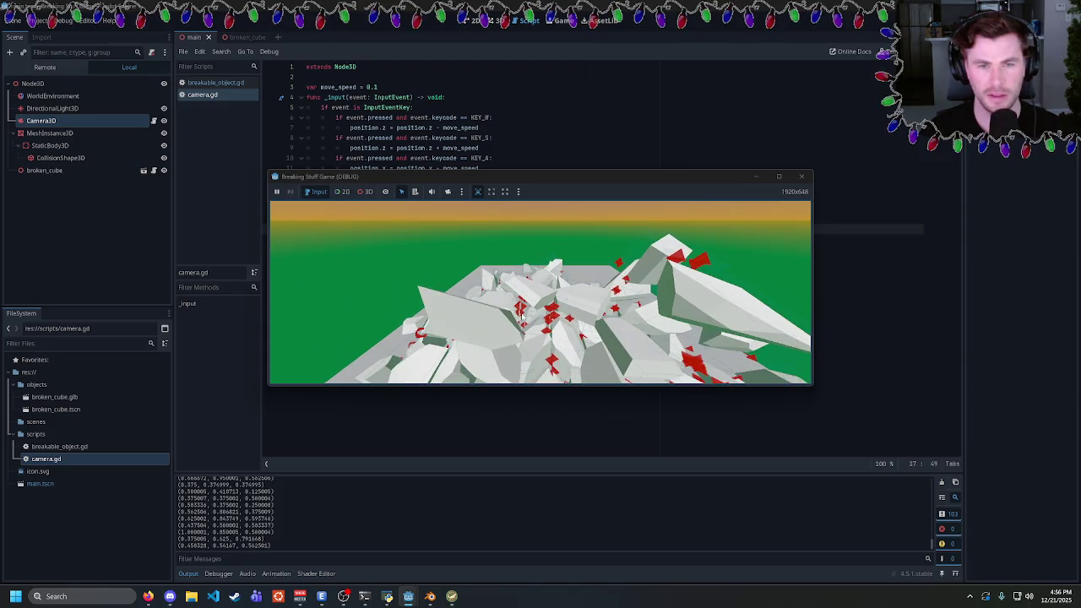
key("w")
key("w")
key("w")
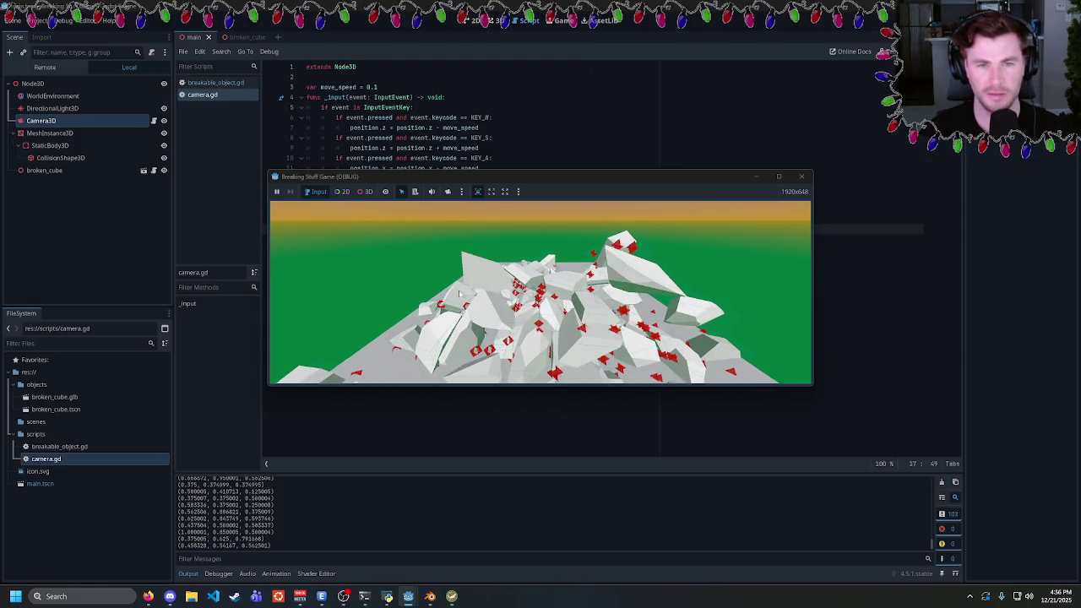
key("s")
key("s")
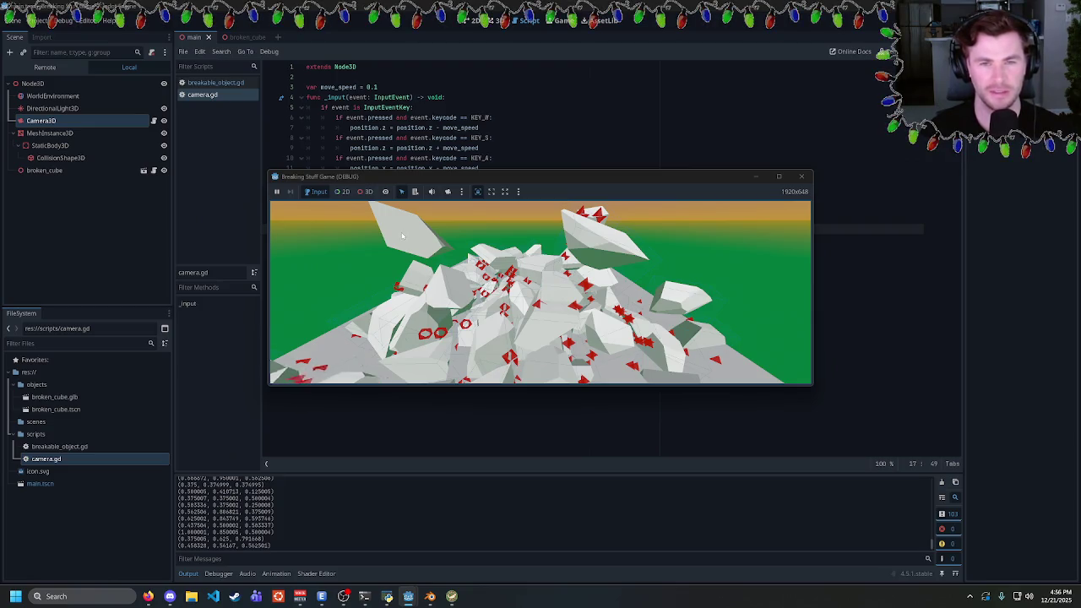
left_click(801, 177)
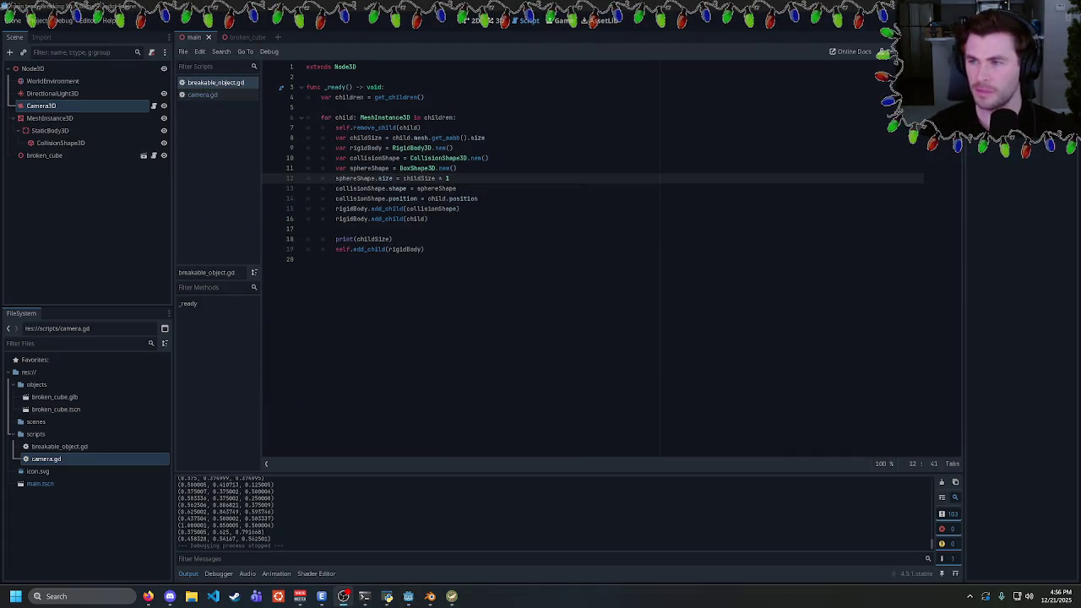
Delete the print(childSize) debug line near the end of breakable_object.gd
key("ctrl+End")
key("Up")
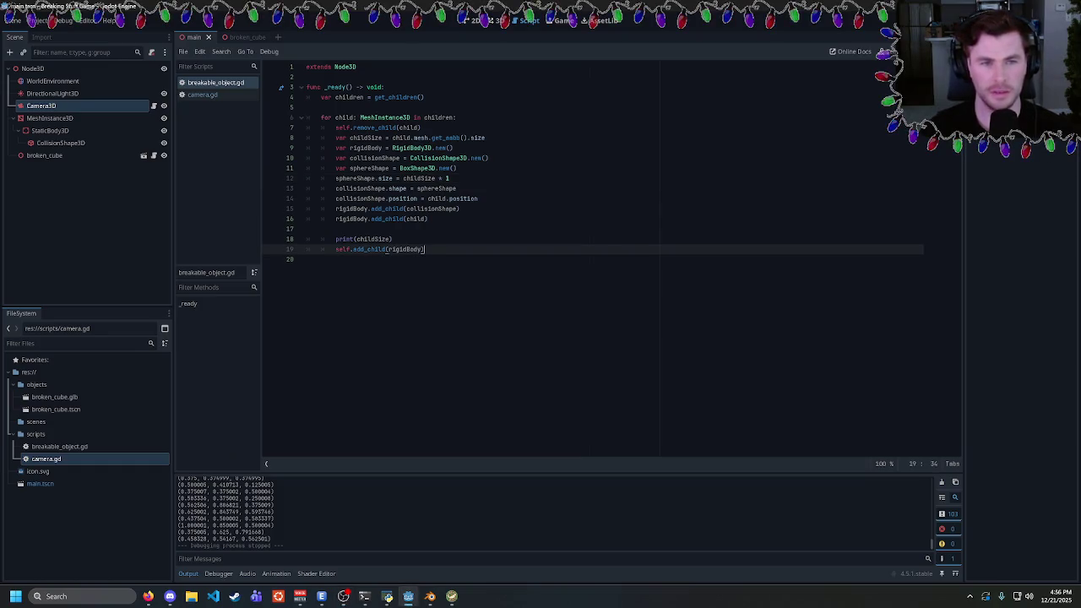
key("shift+Up")
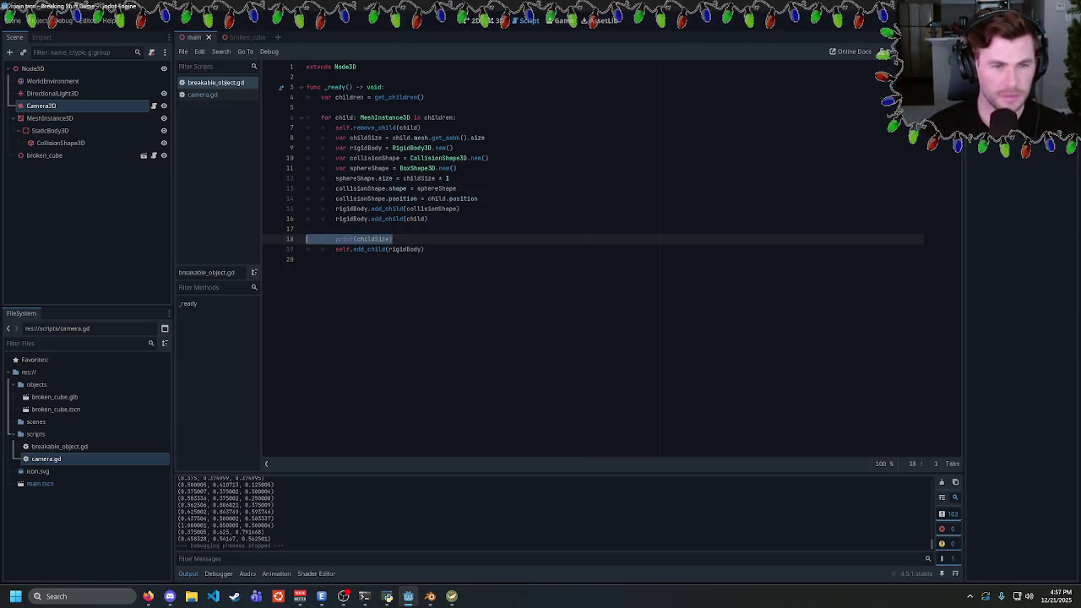
key("BackSpace")
key("BackSpace")
left_click(429, 219)
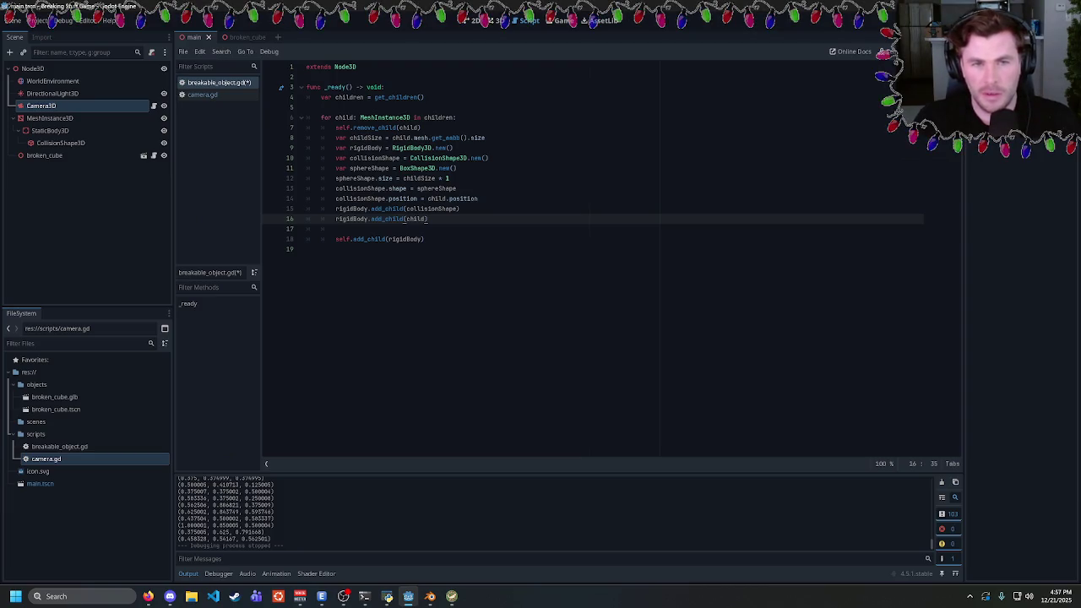
Select the size call on line 8 and place the cursor at that line's end
left_click(472, 138)
double_click(478, 138)
left_click_drag(485, 138, 321, 138)
left_click(472, 138)
left_click_drag(485, 137, 394, 138)
left_click(486, 137)
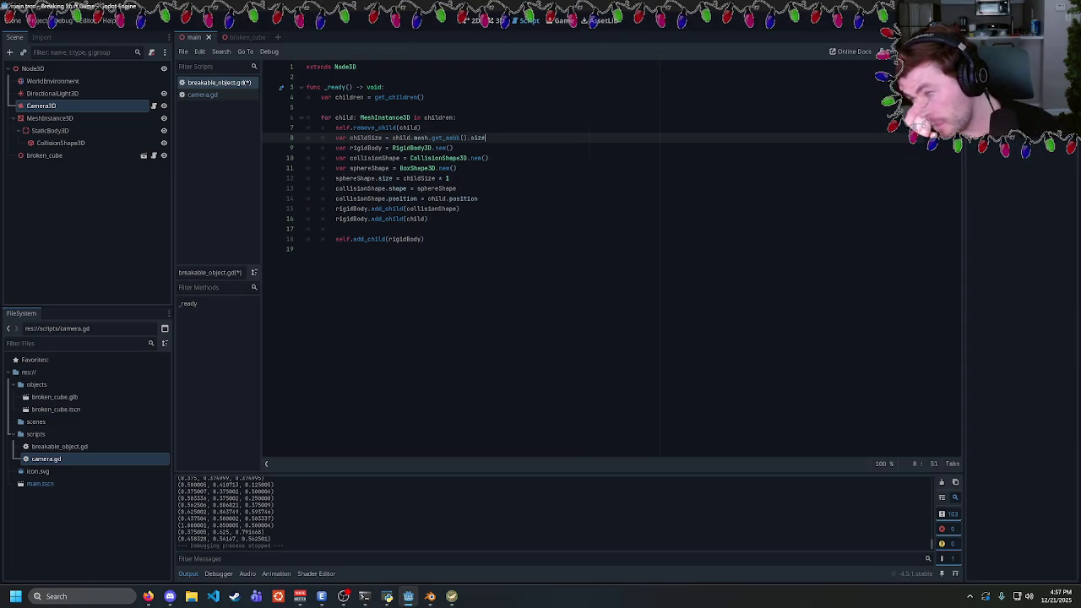
Start a var midPoint = Vector2( line after line 8, then delete it
key("Return")
type("var ")
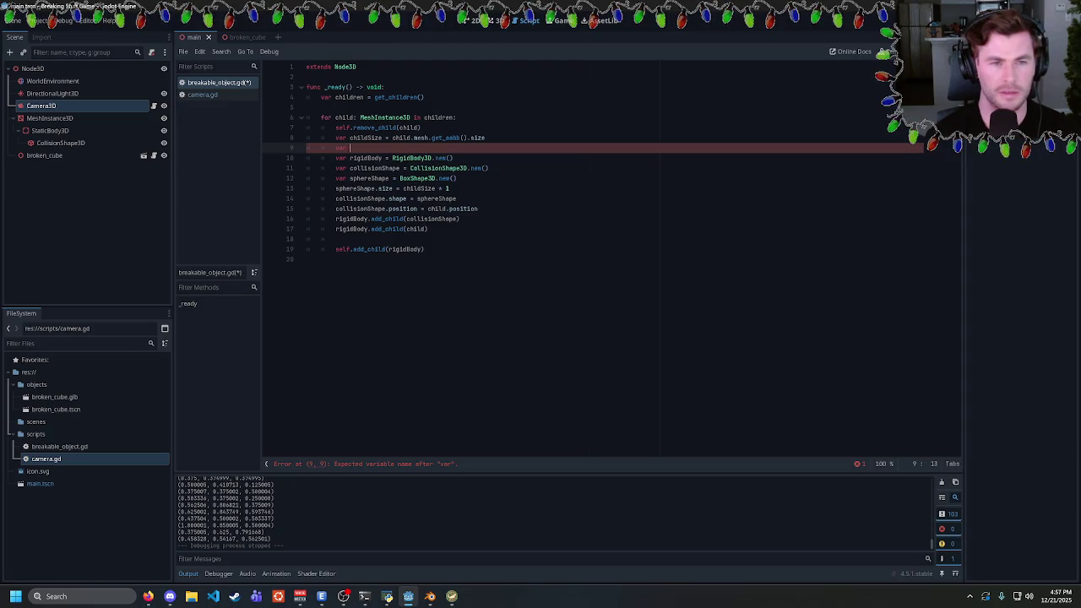
type("midPoint =")
type("Vector2")
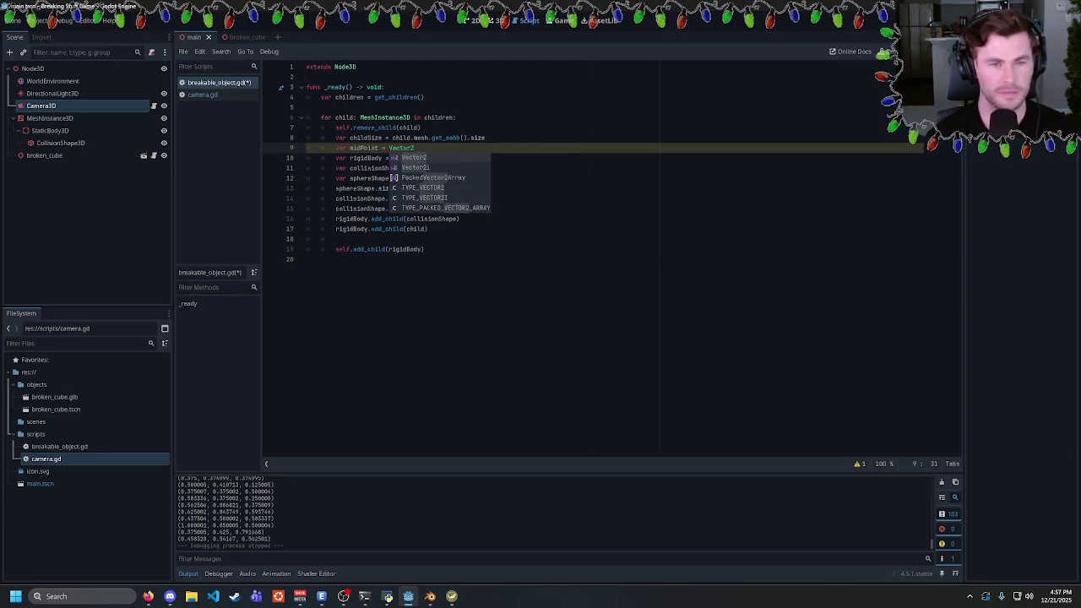
type("(")
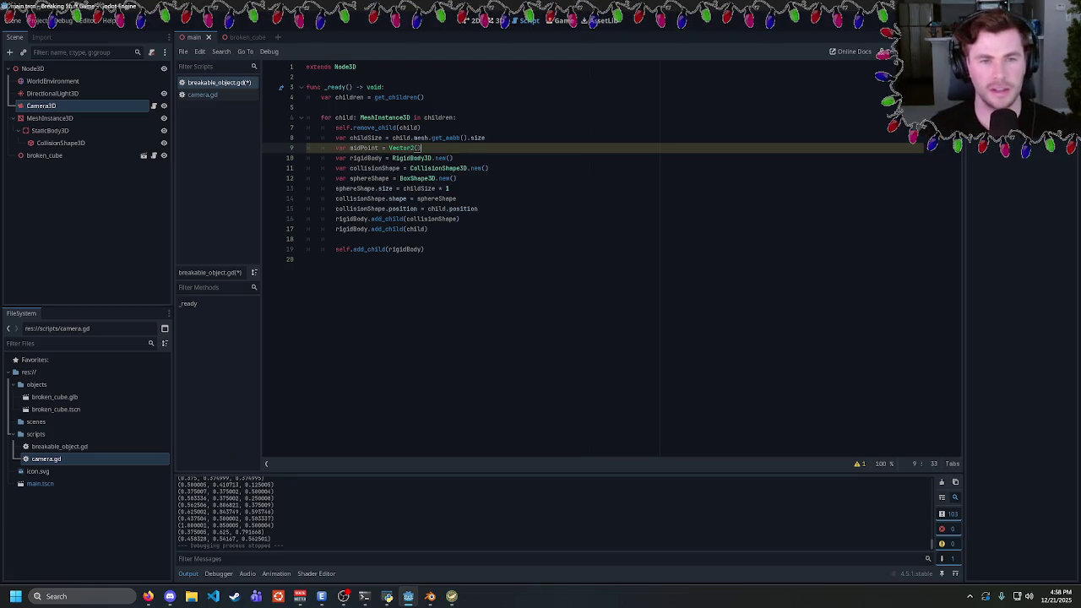
key("ctrl+shift+k")
Delete .size from get_aabb() on line 8 so it keeps the whole AABB
left_click(448, 178)
double_click(360, 199)
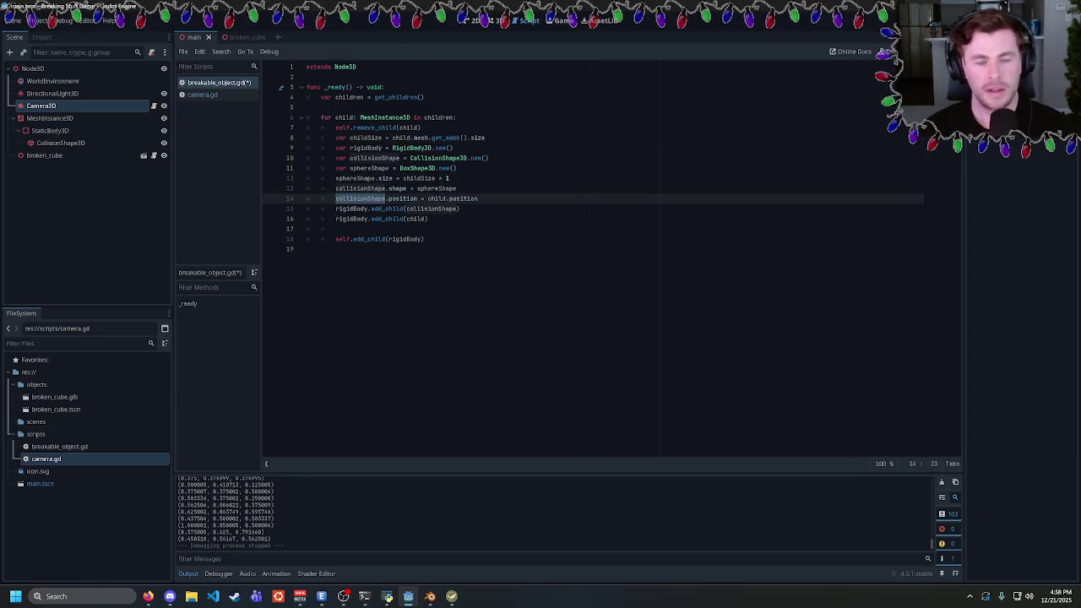
double_click(403, 199)
double_click(463, 199)
left_click_drag(478, 198, 442, 199)
left_click_drag(484, 138, 465, 137)
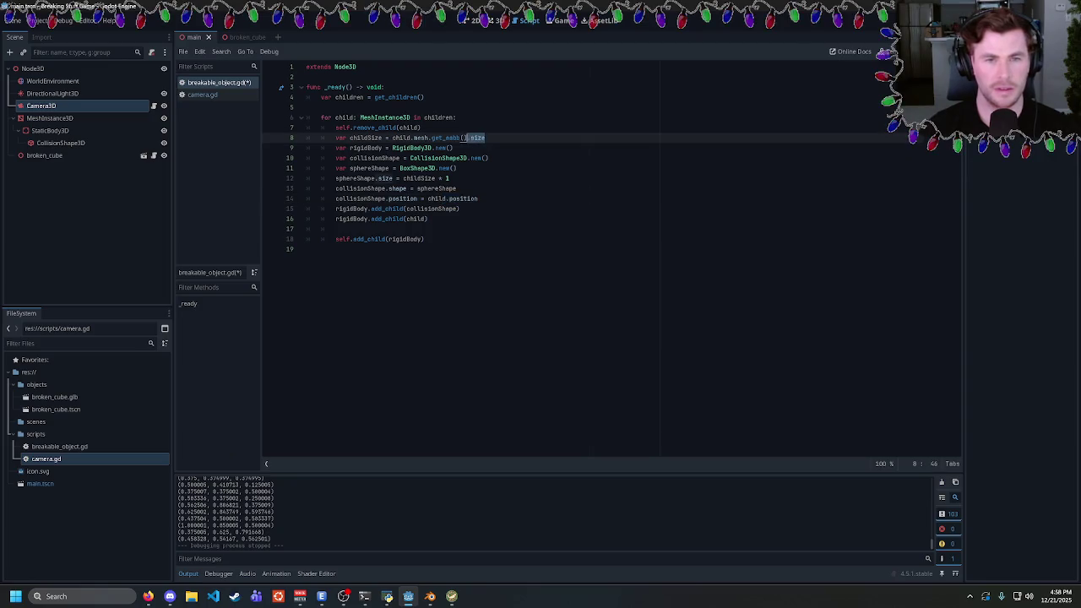
key("BackSpace")
Rename childSize to childBB everywhere and use childBB.size on line 12
double_click(366, 137)
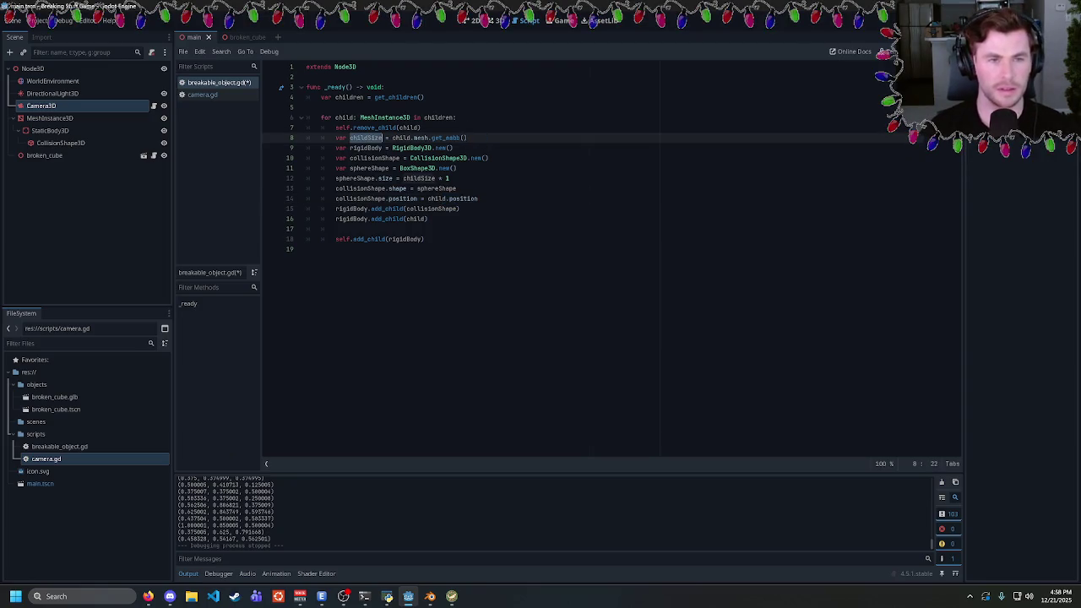
key("ctrl+d")
type("childBB")
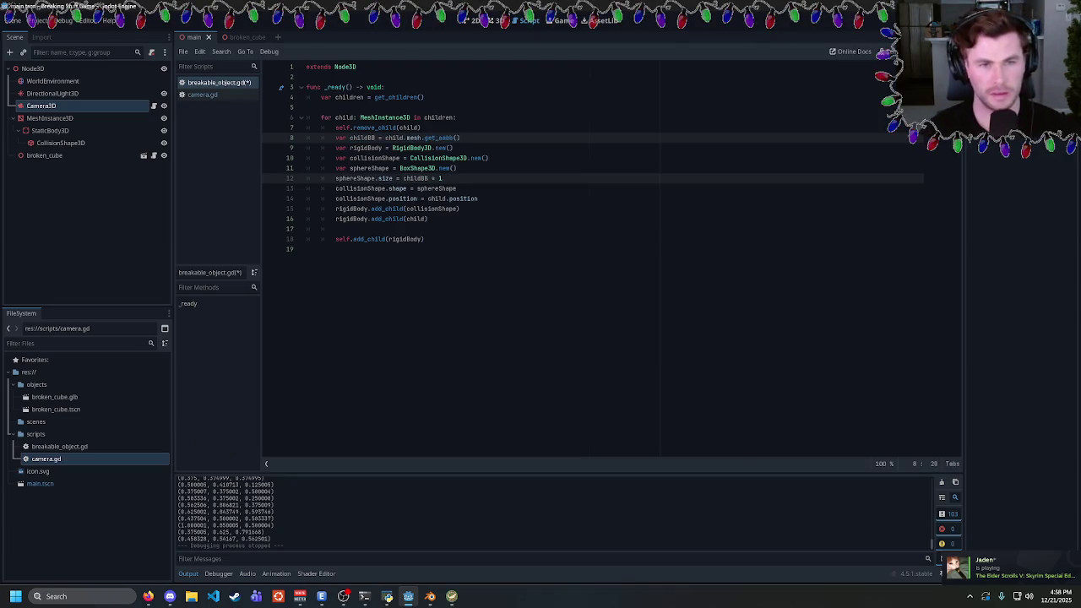
left_click(431, 178)
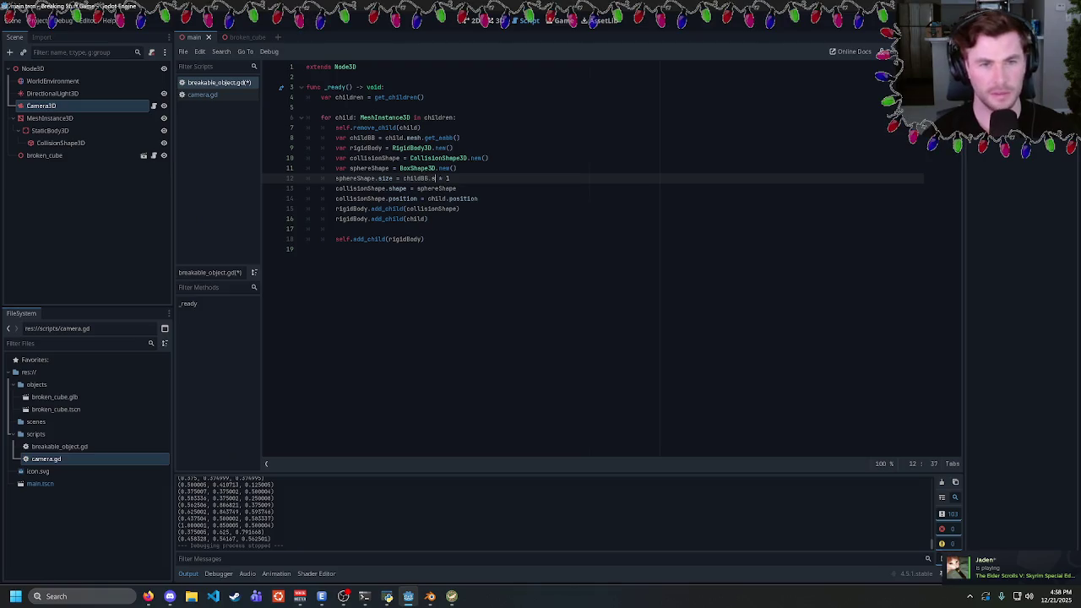
type("ize")
key("End")
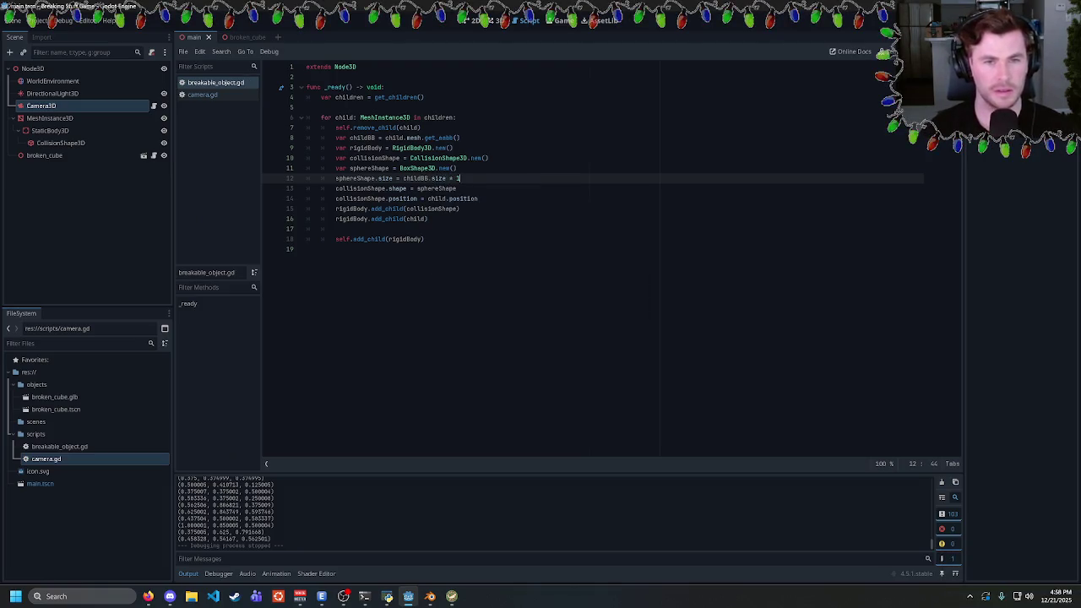
Set the collision shape position on line 14 to childBB.get_center() and run the game
left_click(473, 199)
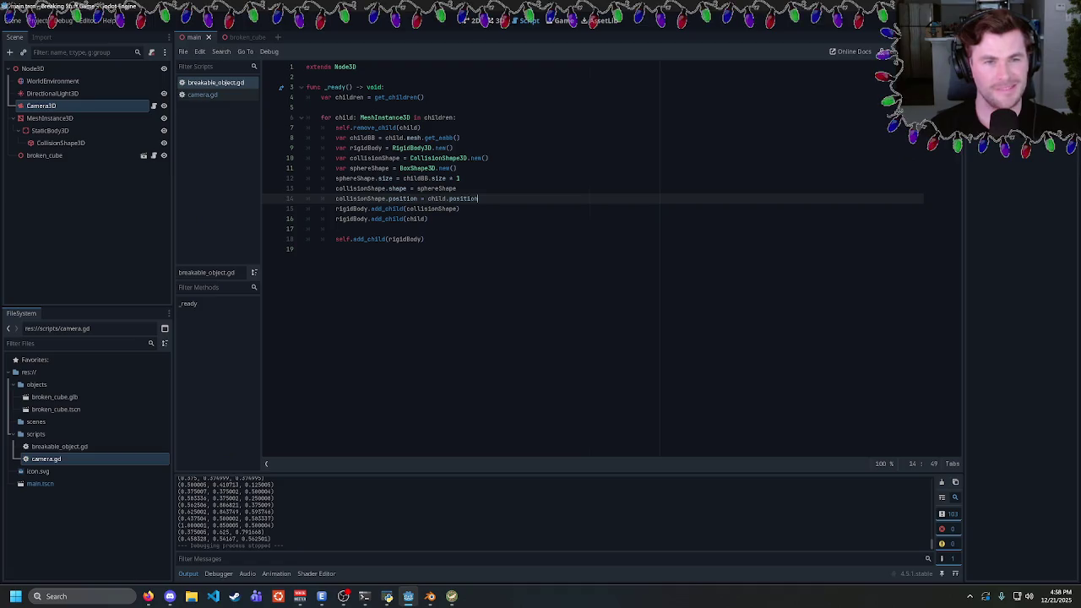
left_click_drag(478, 199, 429, 198)
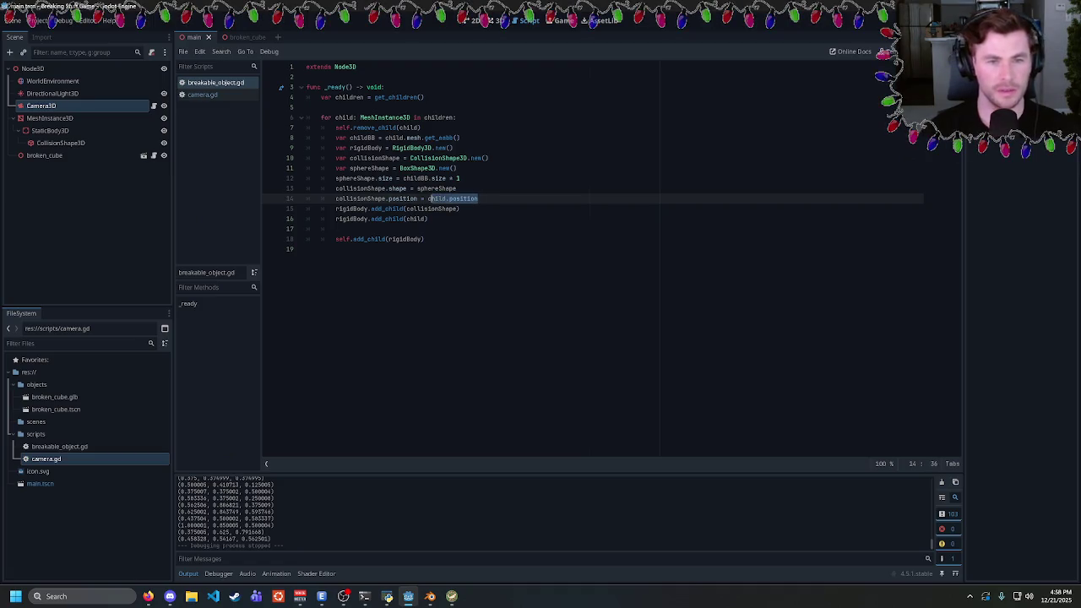
key("BackSpace")
type("BB")
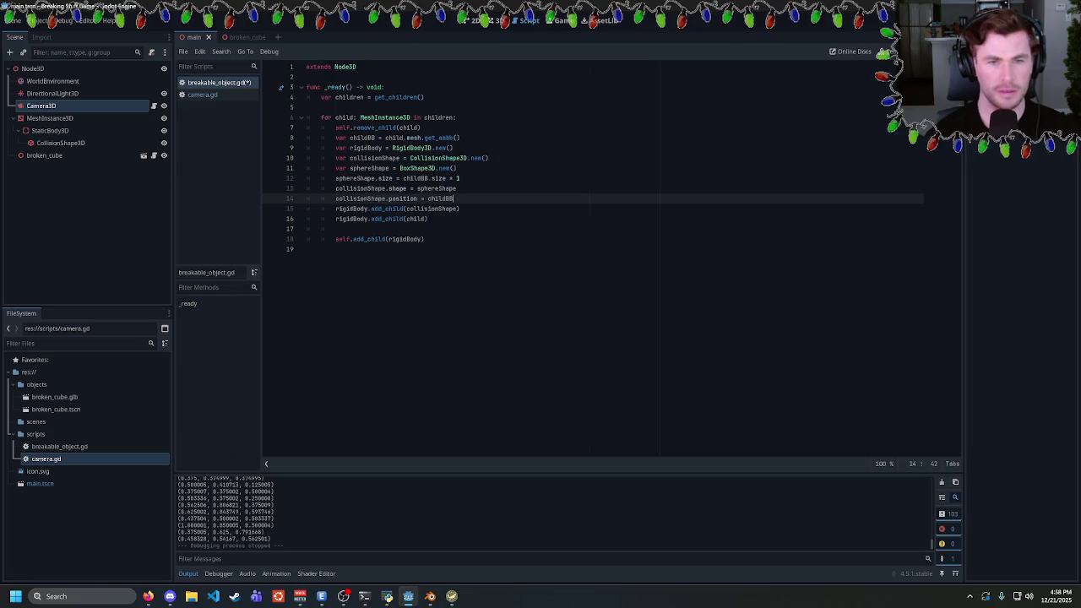
type(".")
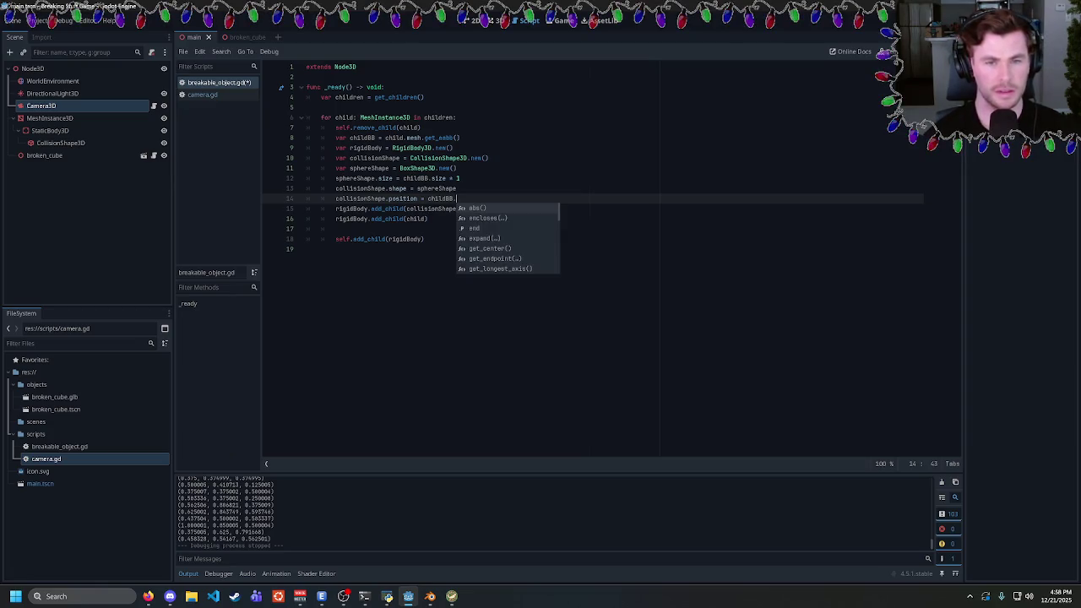
key("Down")
key("Down")
key("Down")
key("Up")
key("Return")
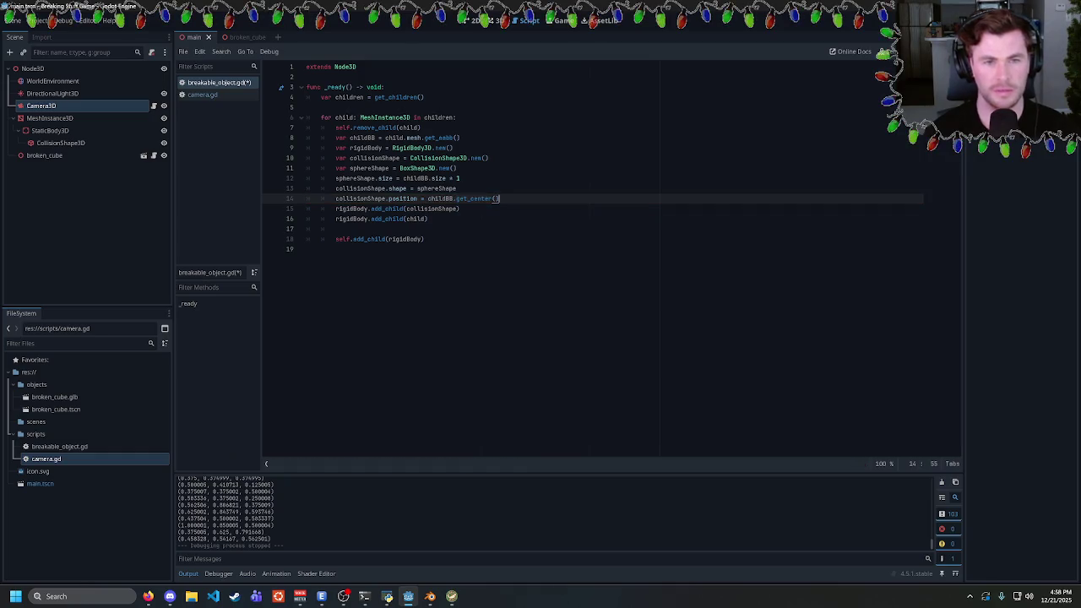
key("F5")
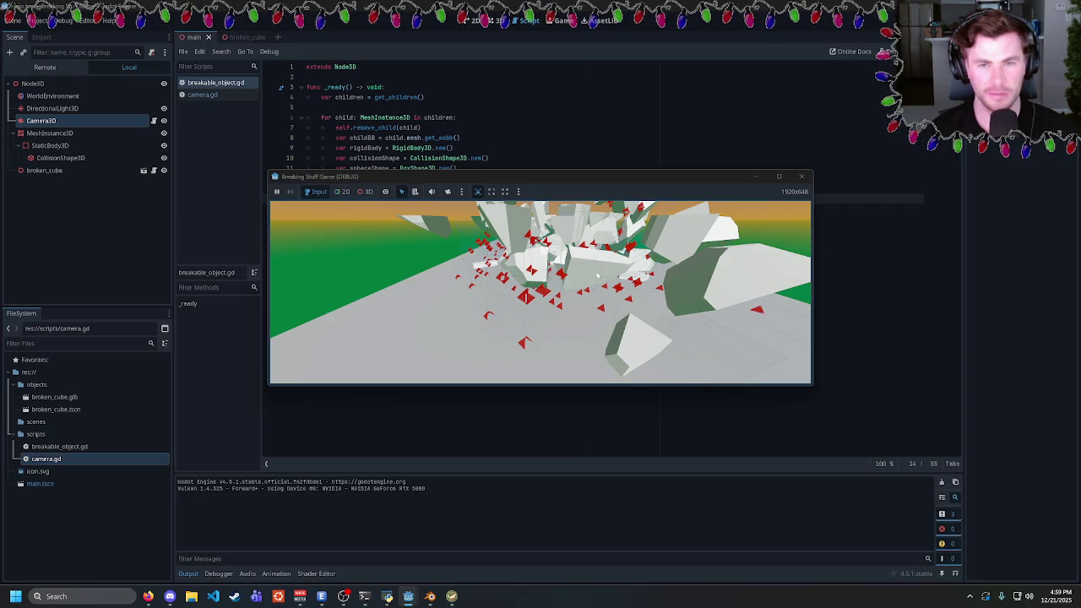
Close the game and begin a subtraction after childBB.get_center() at the end of line 14
left_click(801, 175)
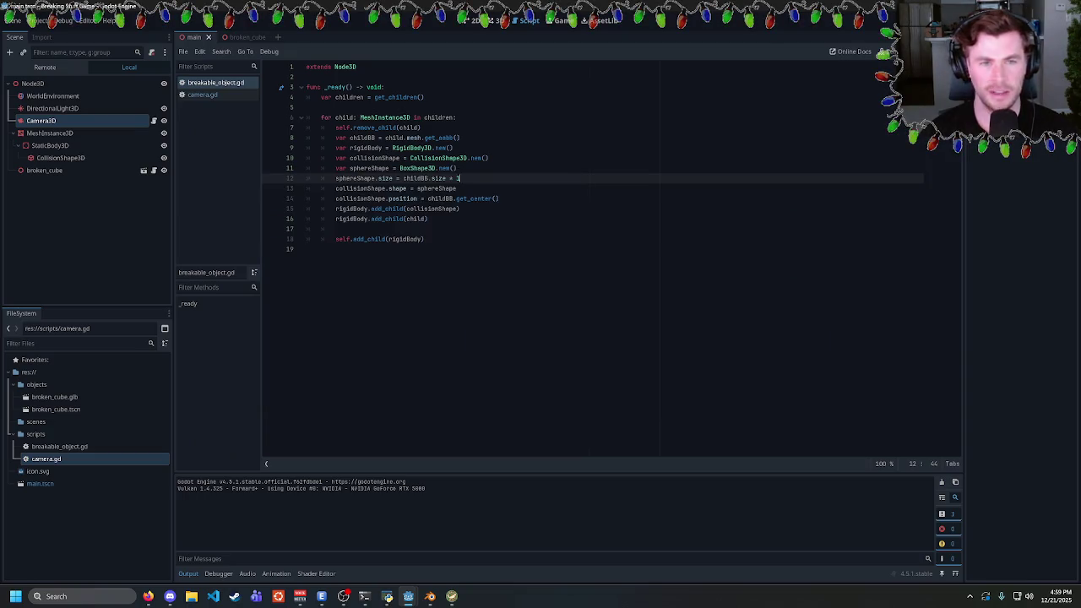
left_click(499, 198)
type("-")
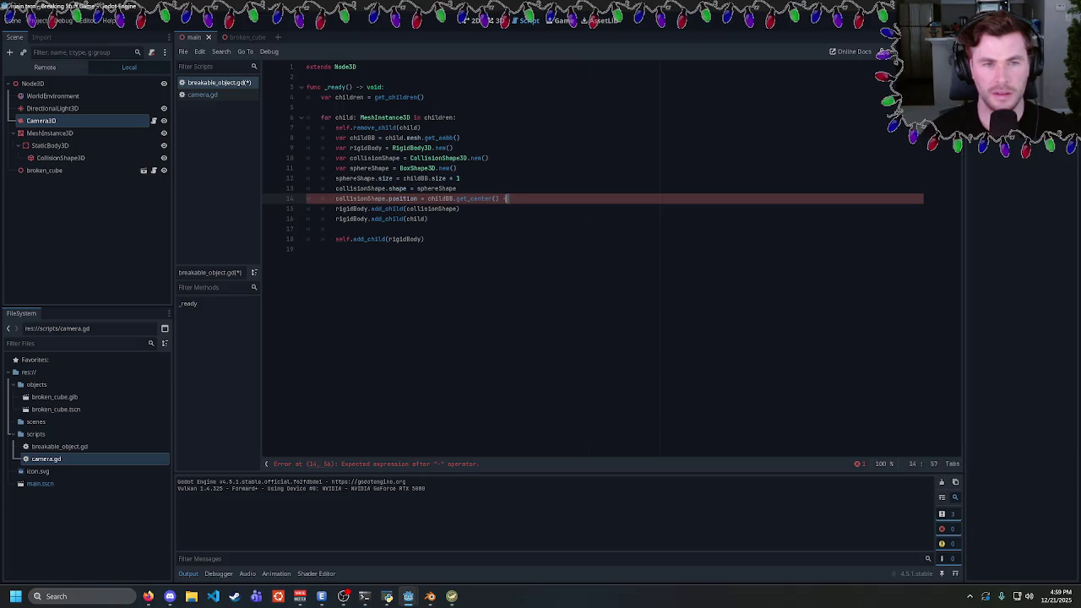
Wrap line 14 in Vector3( with the x term childBB.get_center().x minus childBB.size.x
left_click(427, 198)
type("Vec")
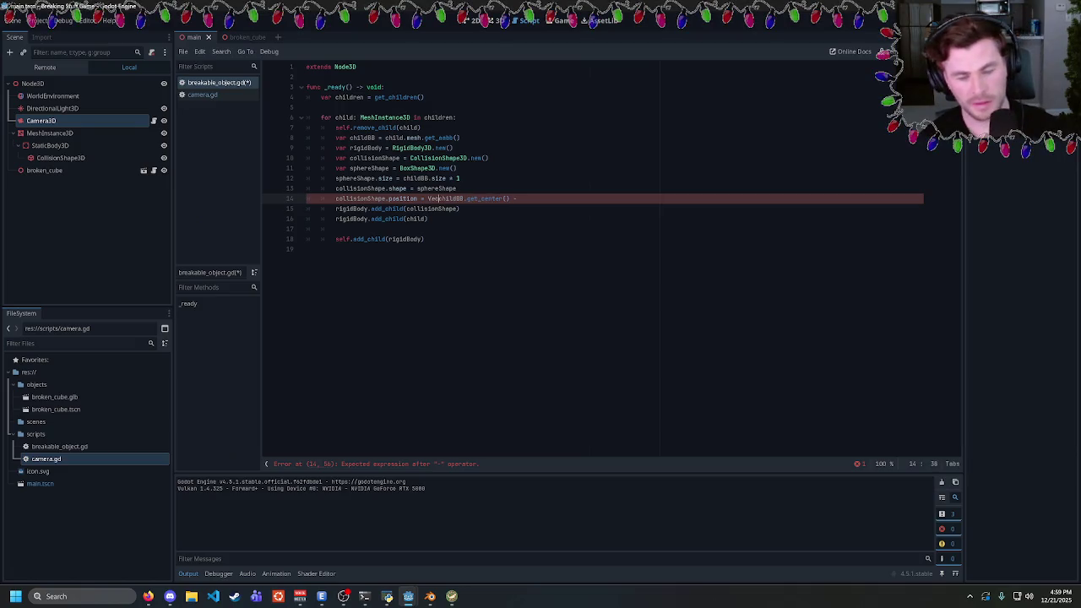
type("tor3(")
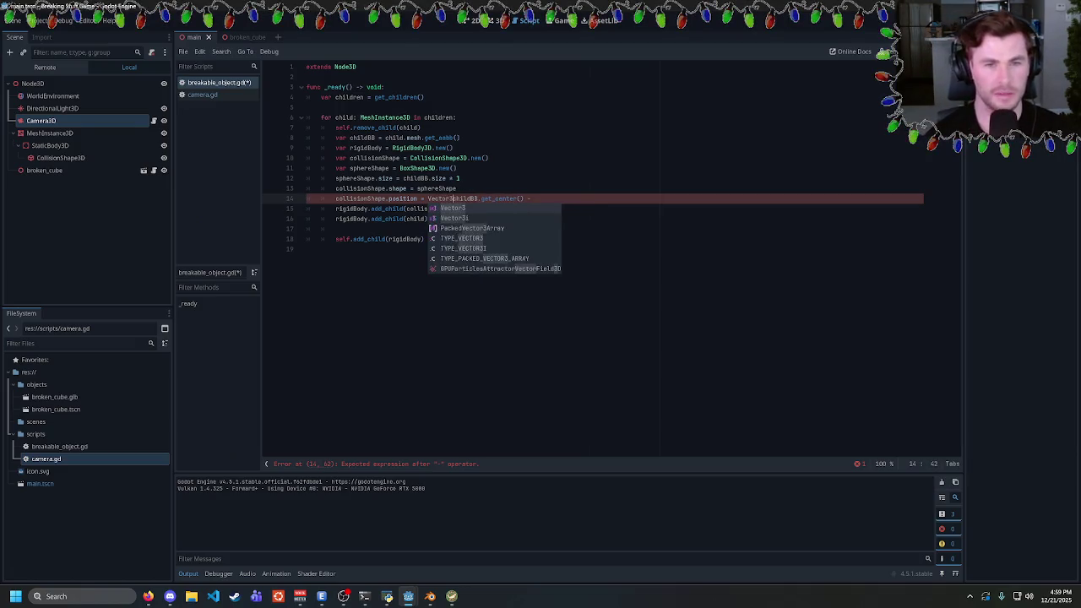
left_click(537, 198)
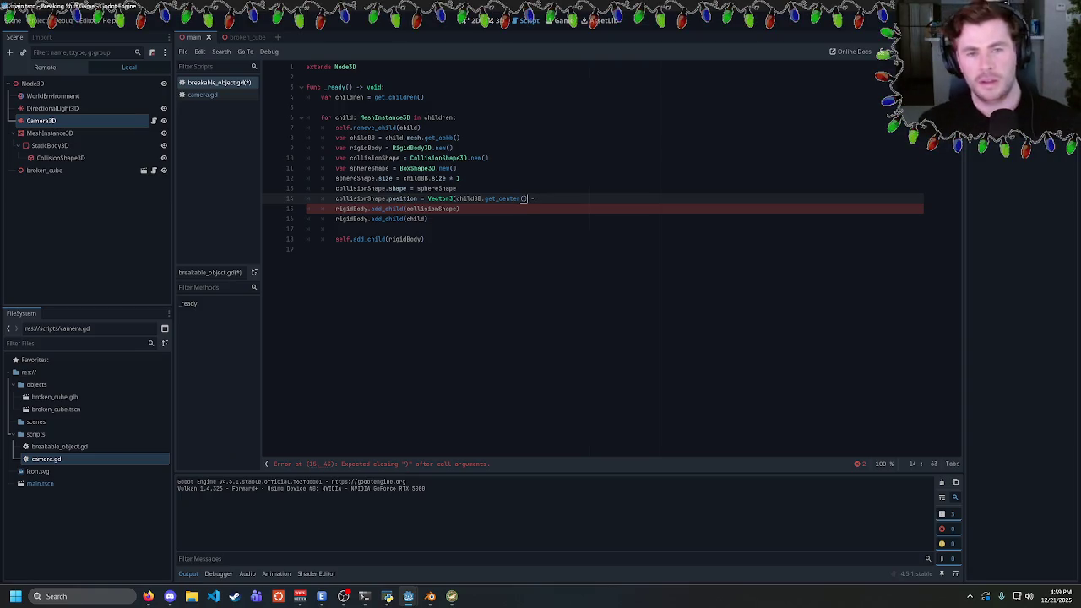
type(".x")
left_click(544, 198)
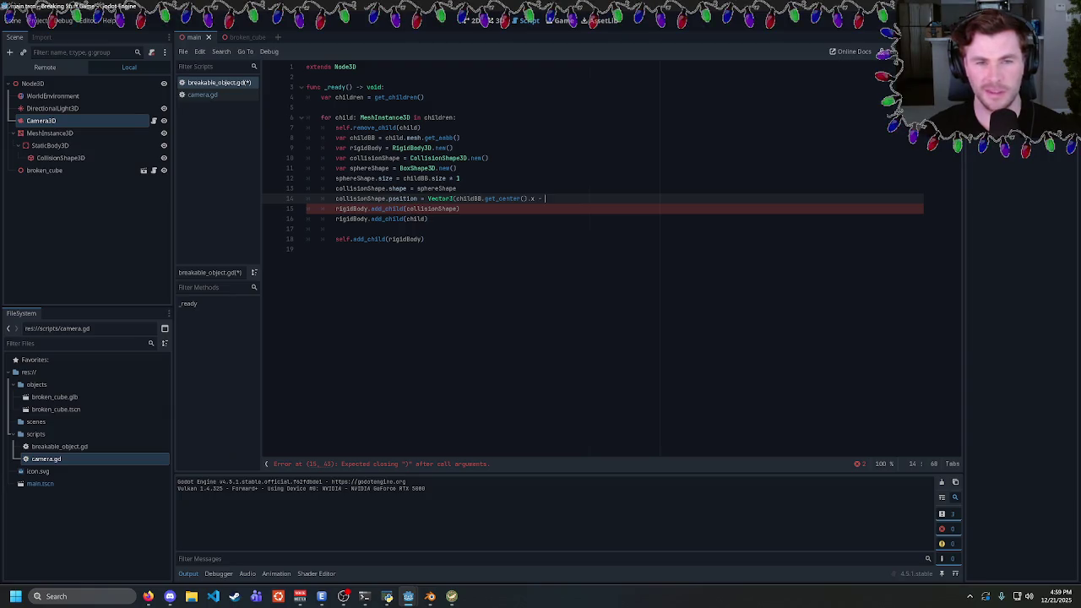
type("childBB")
type(".size.x")
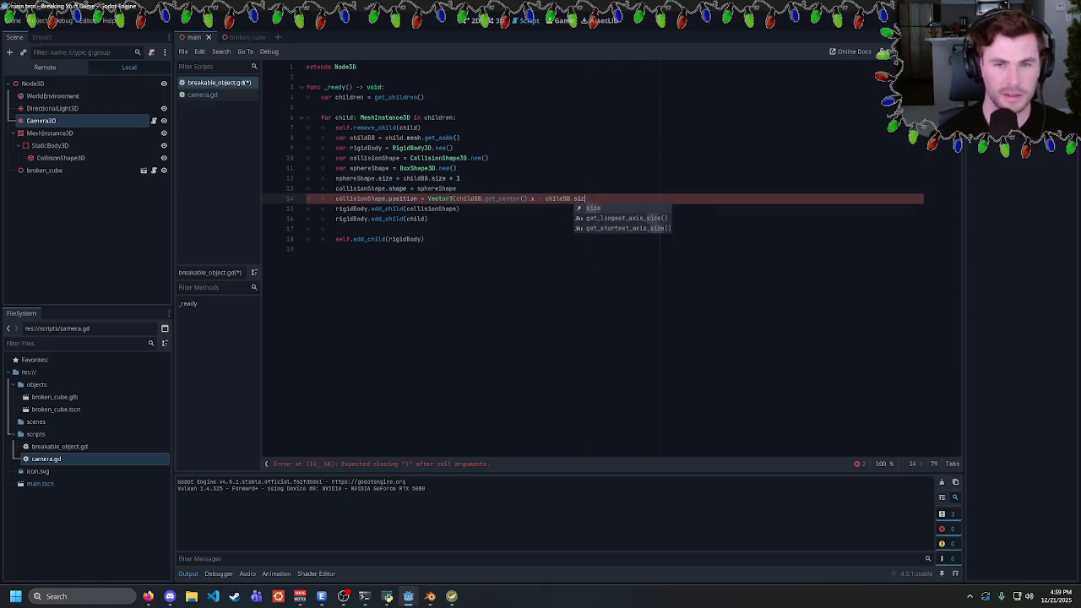
key("Escape")
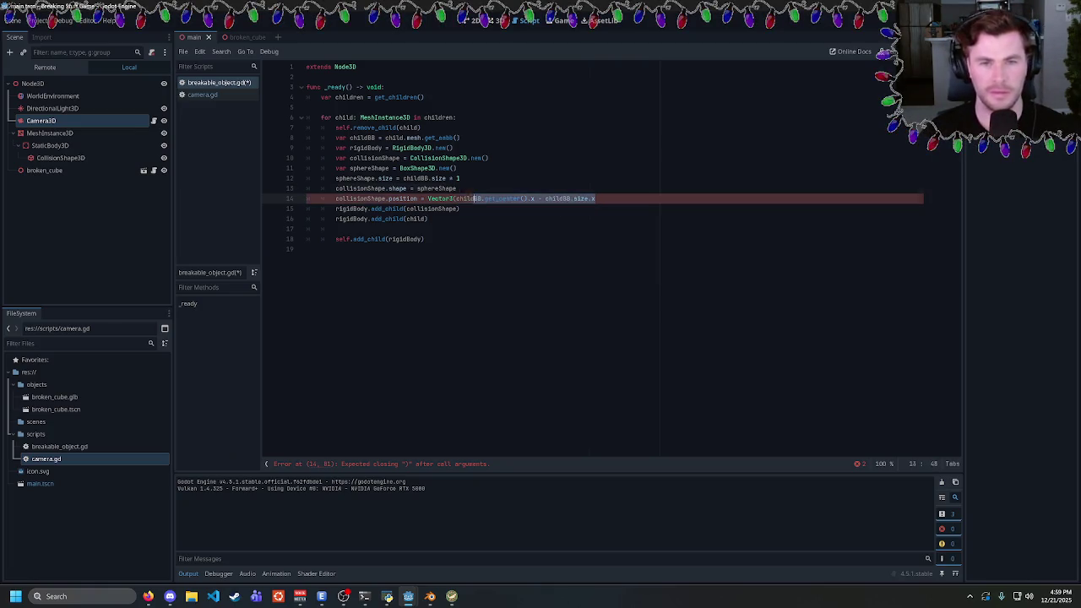
Paste the term for the y and z axes, adjust the axis letters, and run the game
type(", childBB.get_center().x - childBB.size.x,")
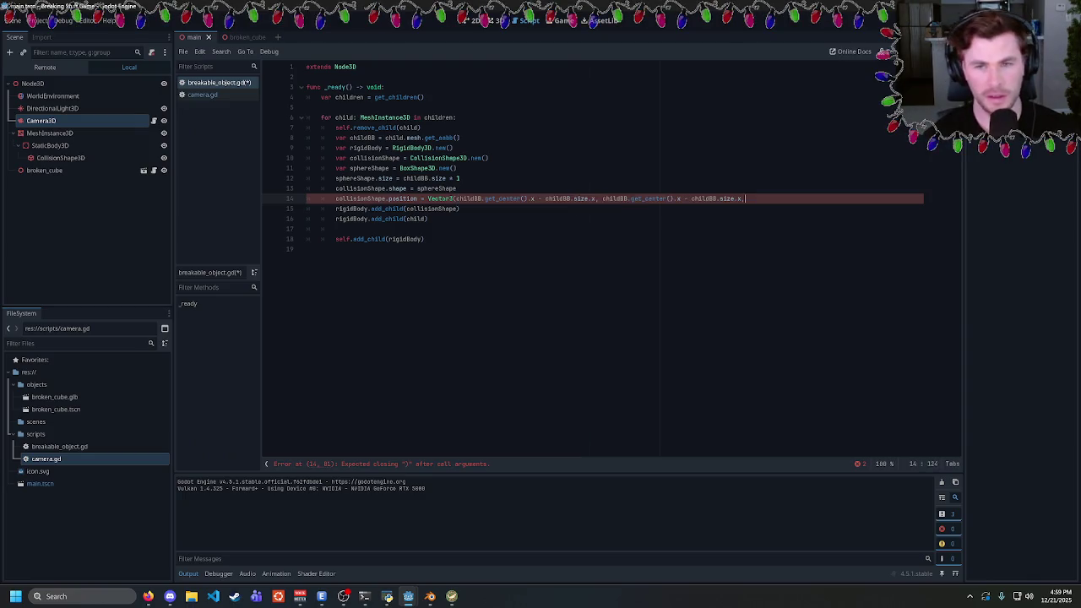
key("ctrl+v")
double_click(678, 198)
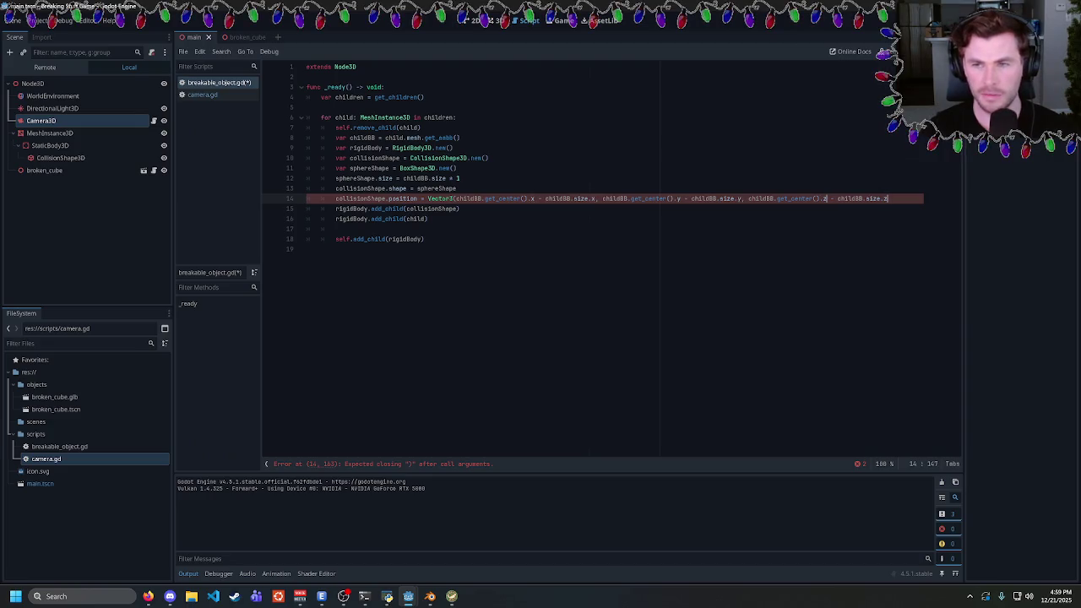
key("End")
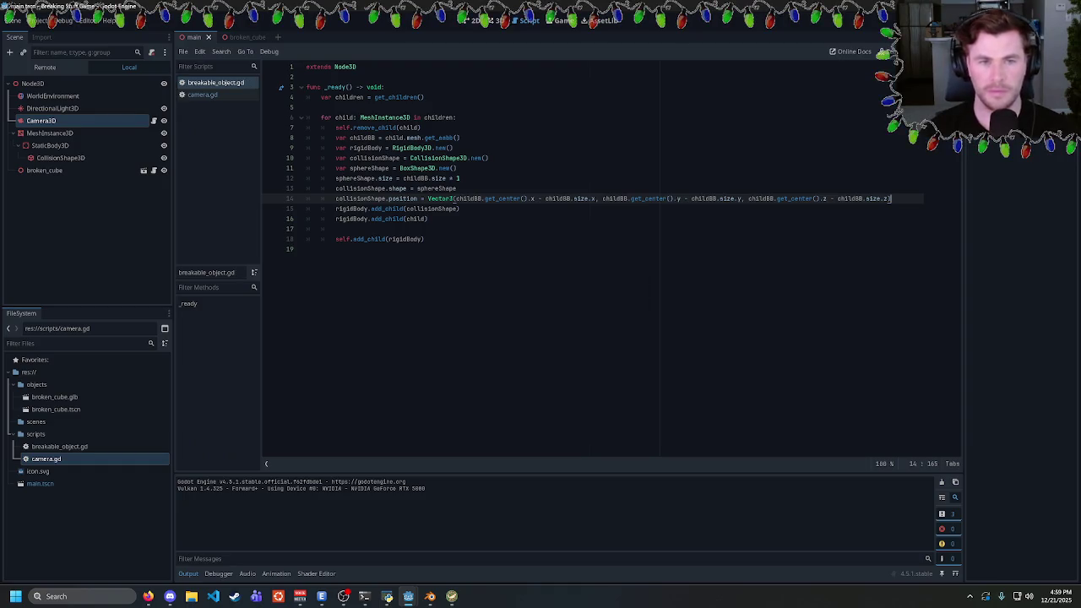
key("F5")
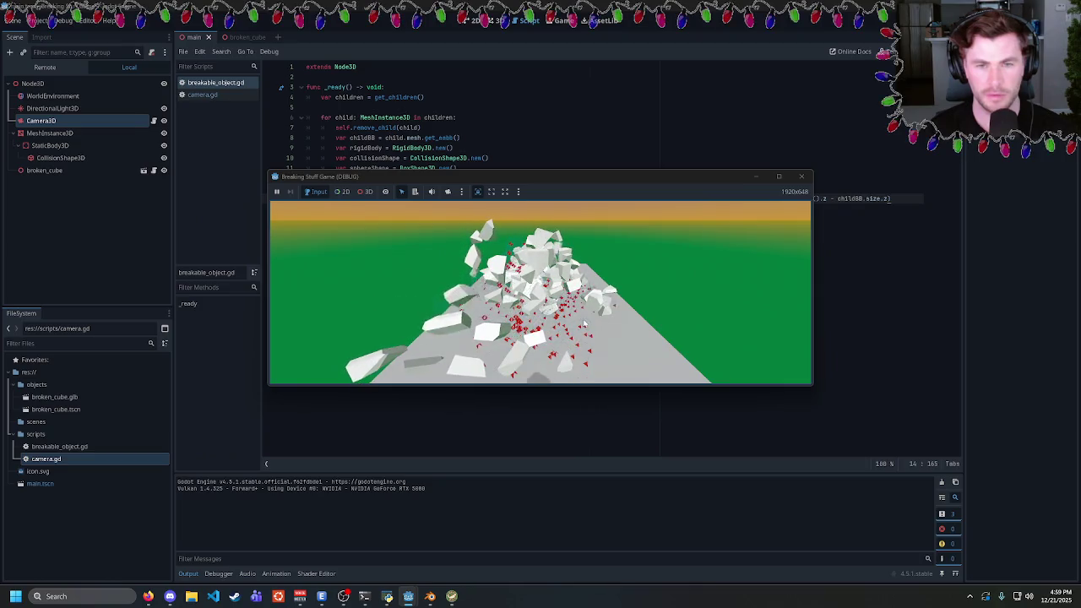
Move the game camera into the debris pile to inspect the fragments, then close the running game
key("w")
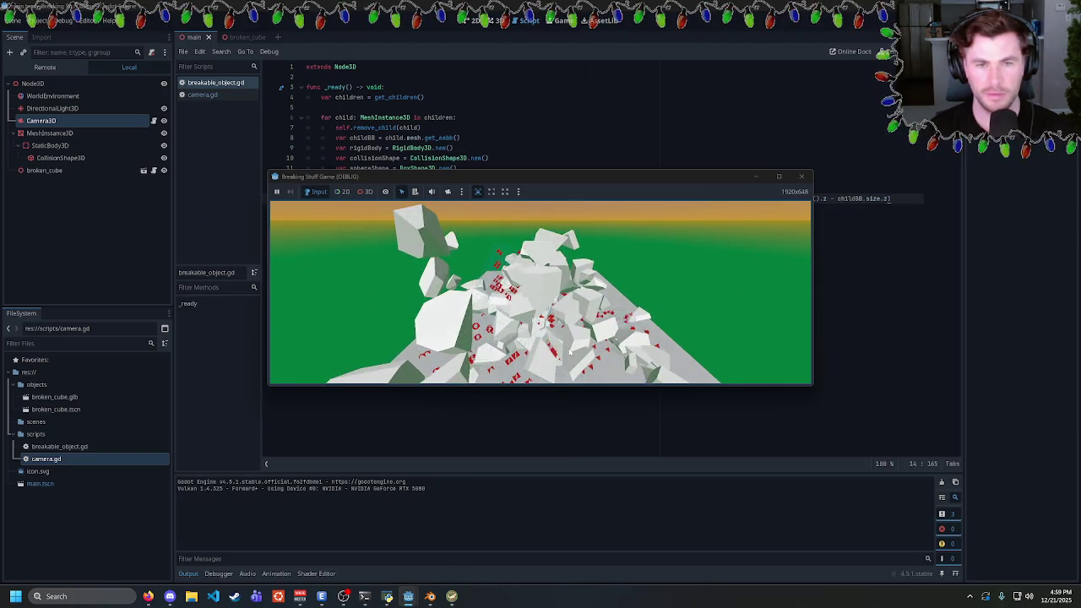
key("w")
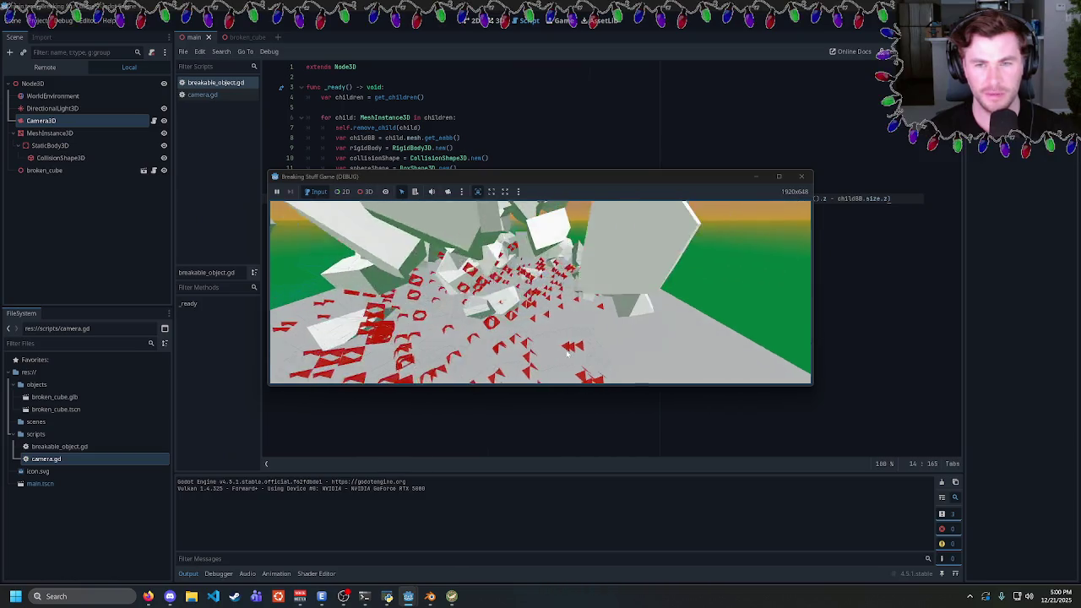
left_click(801, 175)
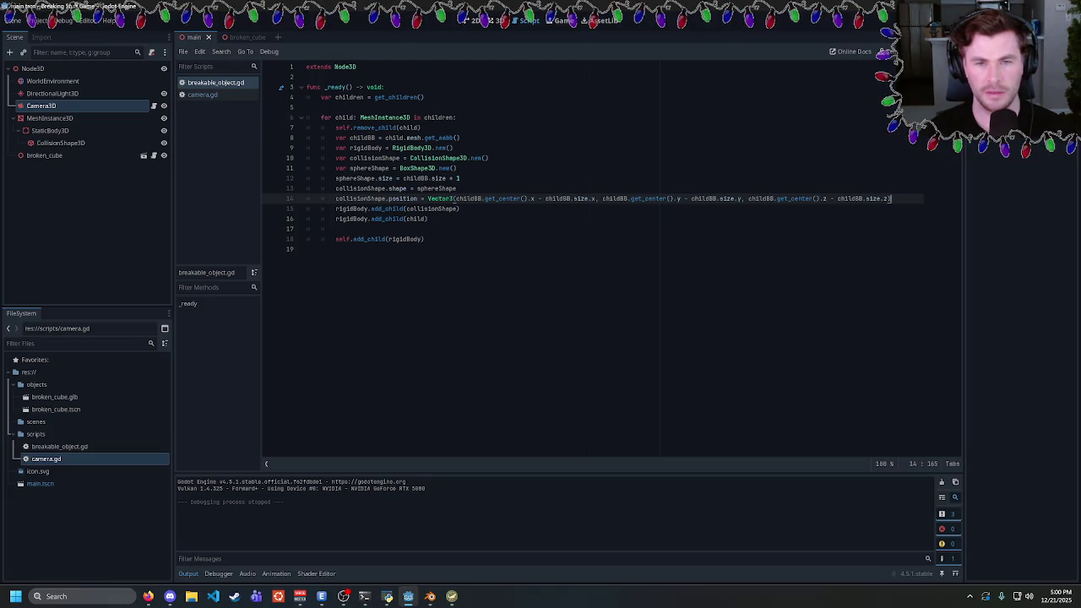
On line 14, halve the x size term as (childBB.size.x / 2) and reuse it for y
left_click_drag(545, 199, 597, 198)
type("(")
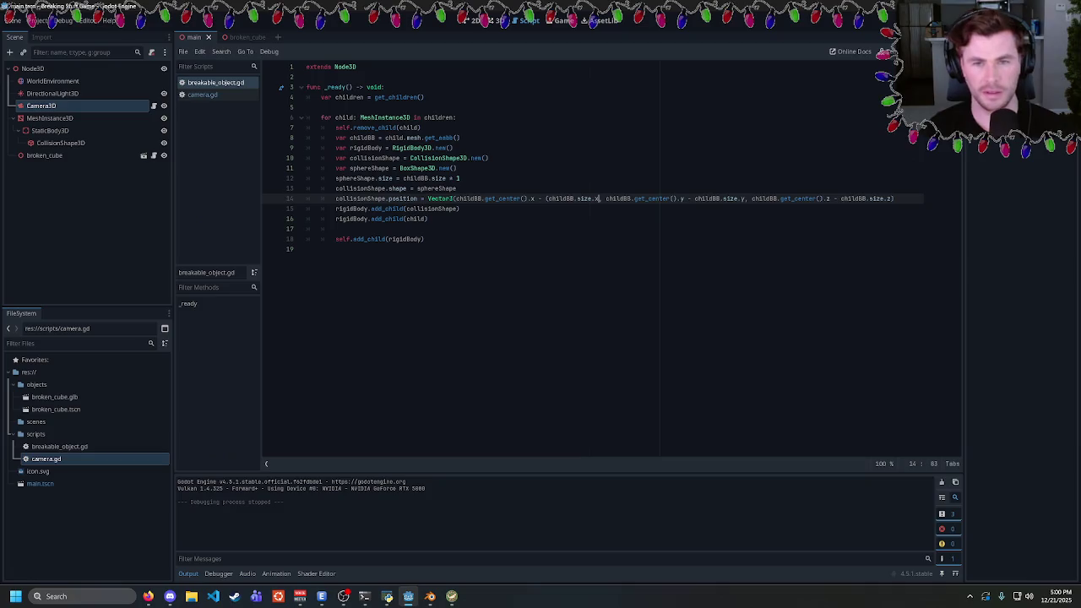
type(" / 2)")
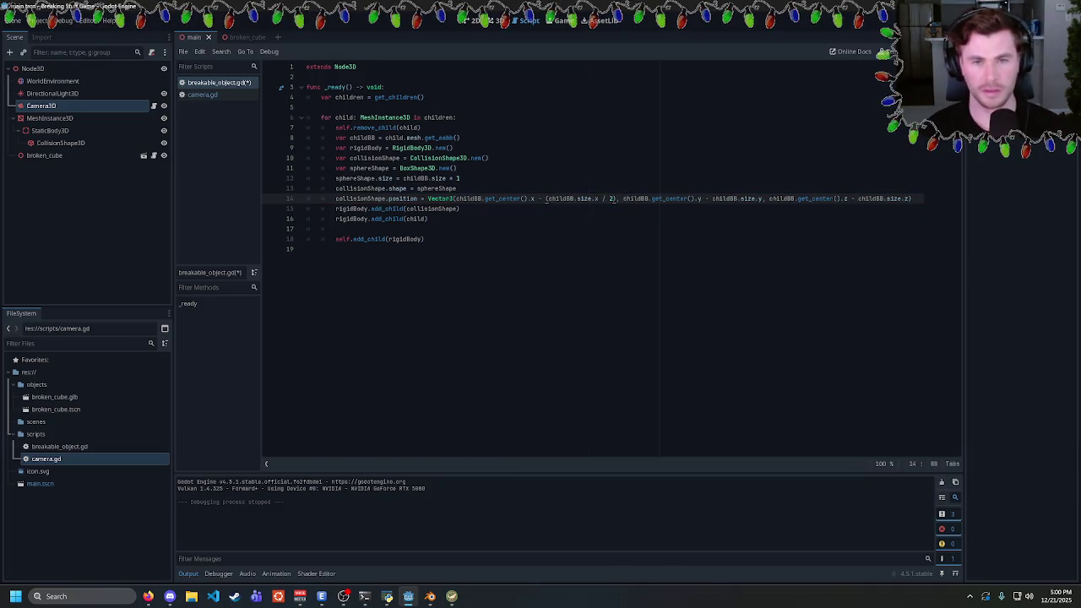
left_click_drag(545, 199, 617, 199)
key("ctrl+c")
left_click_drag(712, 198, 763, 198)
key("ctrl+v")
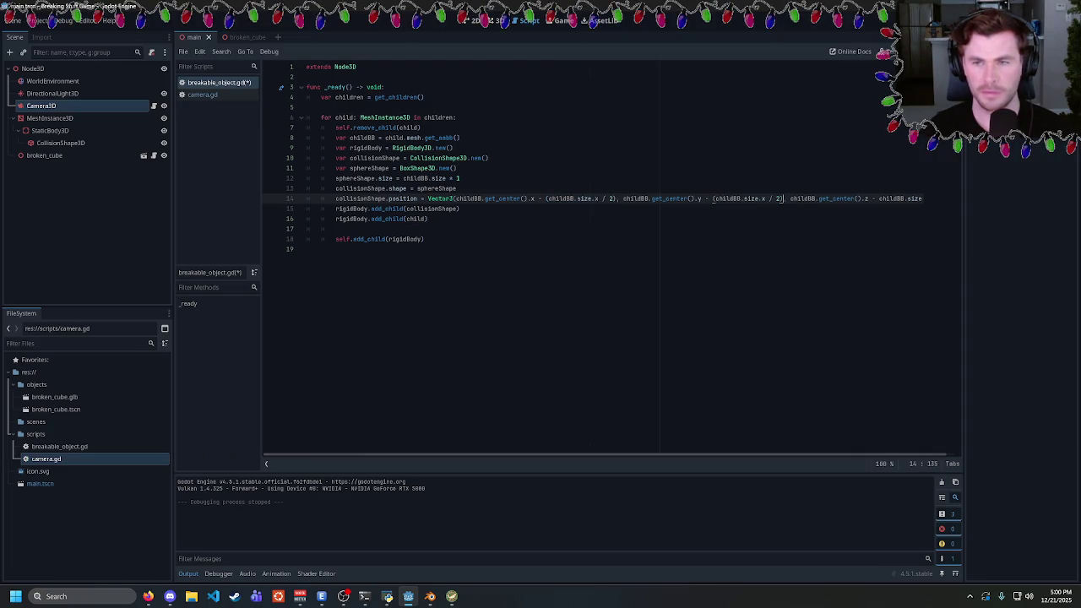
key("Left")
key("Left")
key("Left")
key("BackSpace")
type("y")
Halve the z size term, repair the closing parentheses, save the script and run the game
scroll(633, 253, "right", 1)
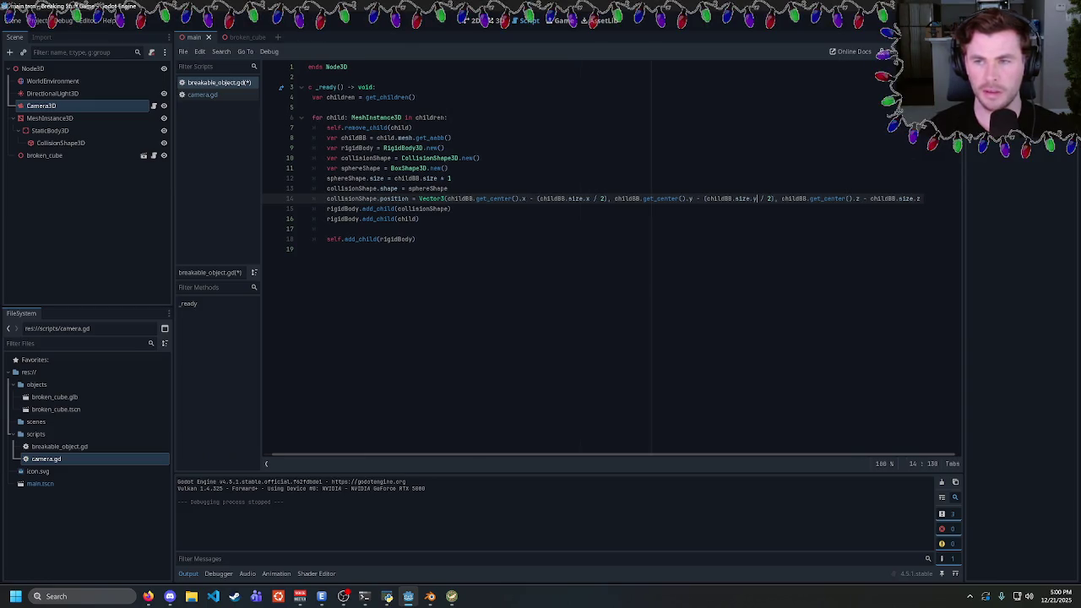
left_click_drag(870, 199, 922, 199)
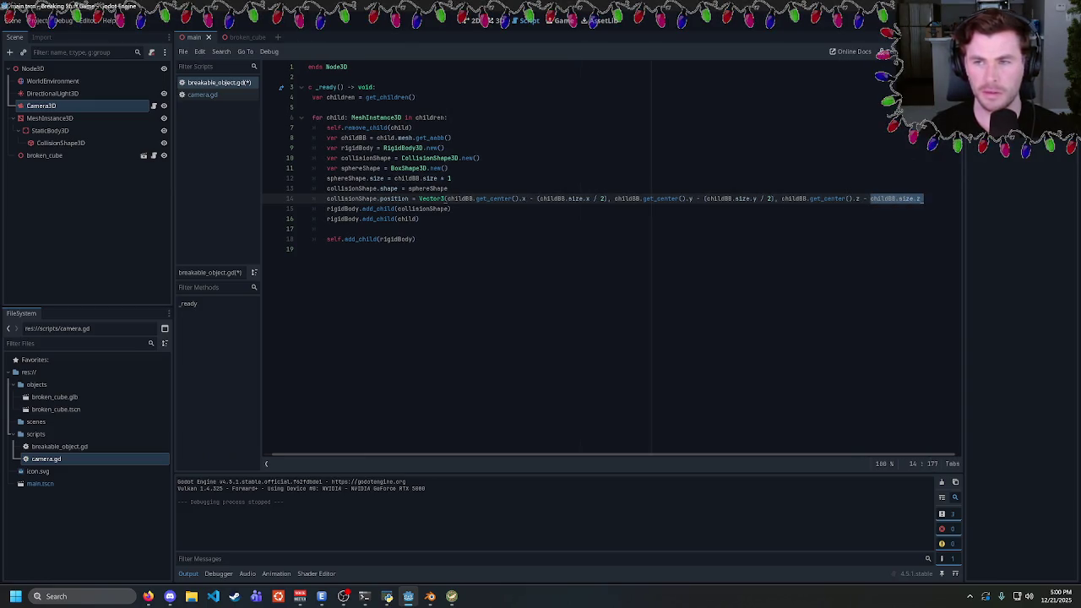
key("ctrl+v")
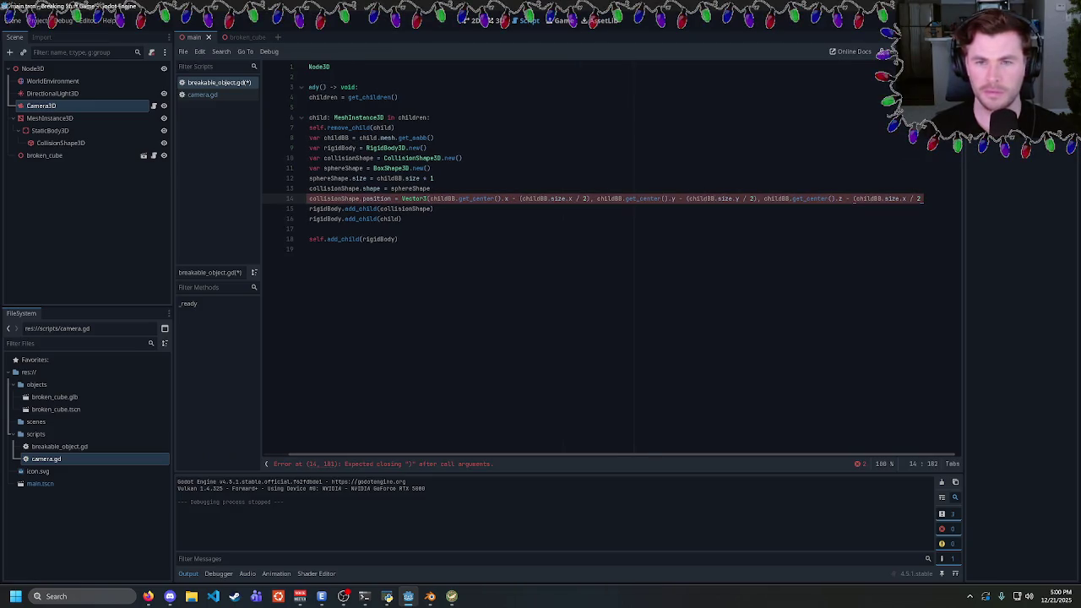
left_click(919, 198)
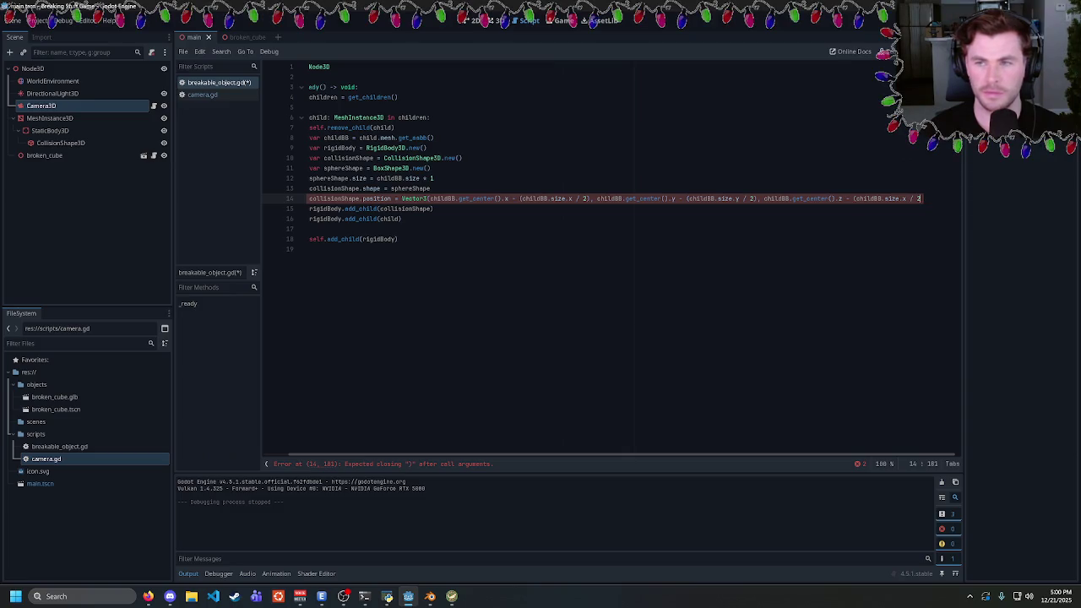
key("Delete")
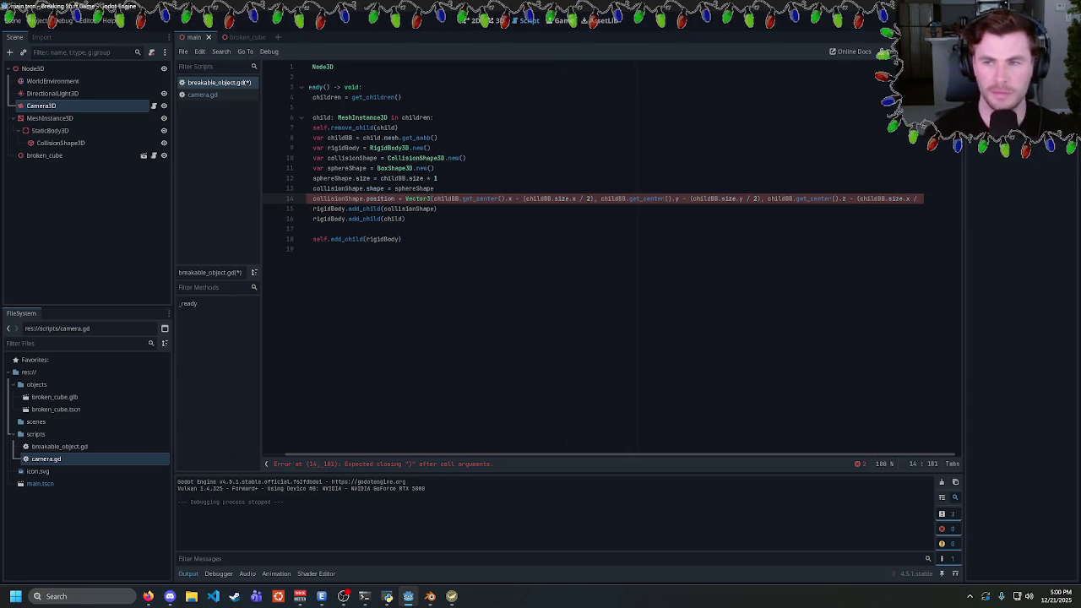
key("BackSpace")
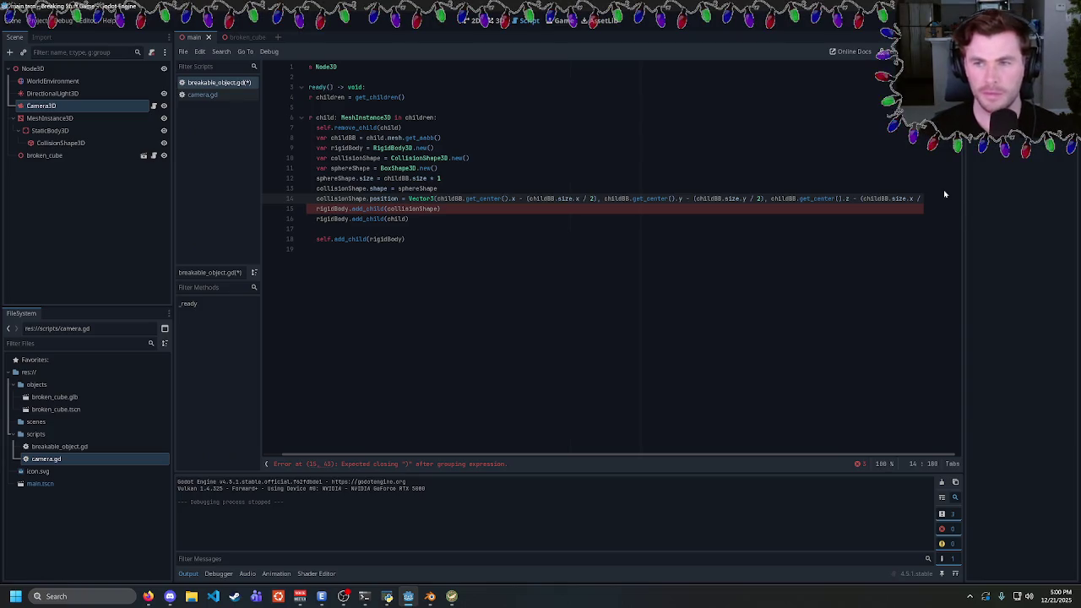
type("2)")
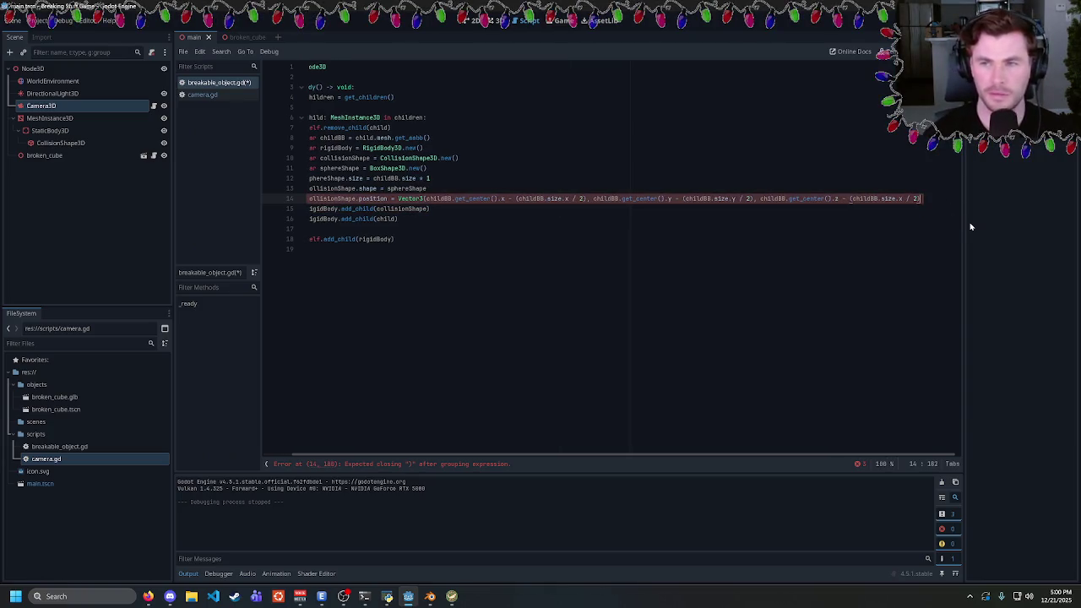
type(")")
key("ctrl+s")
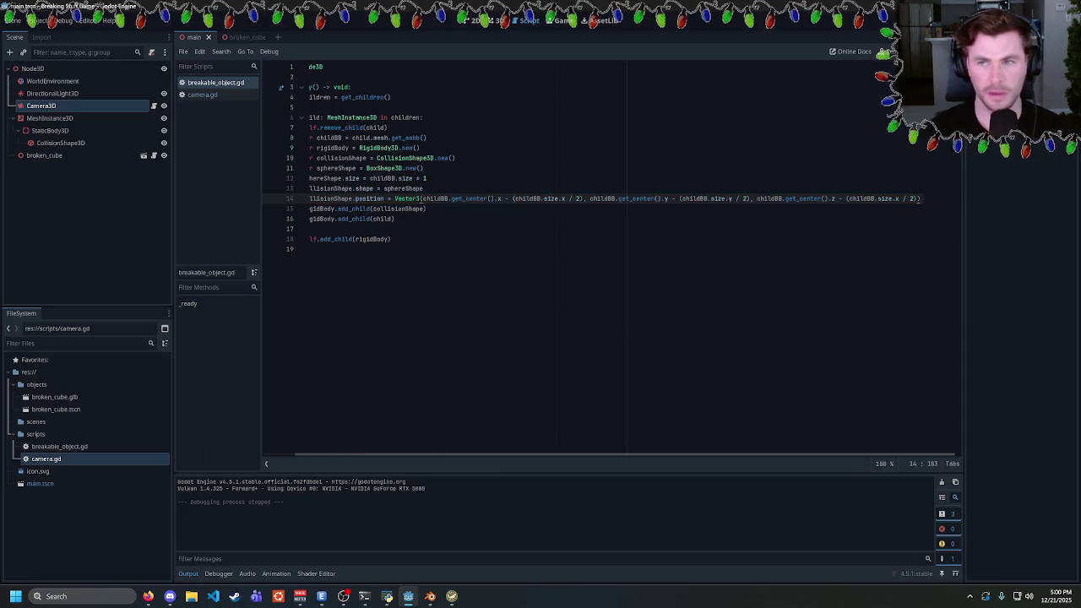
key("F5")
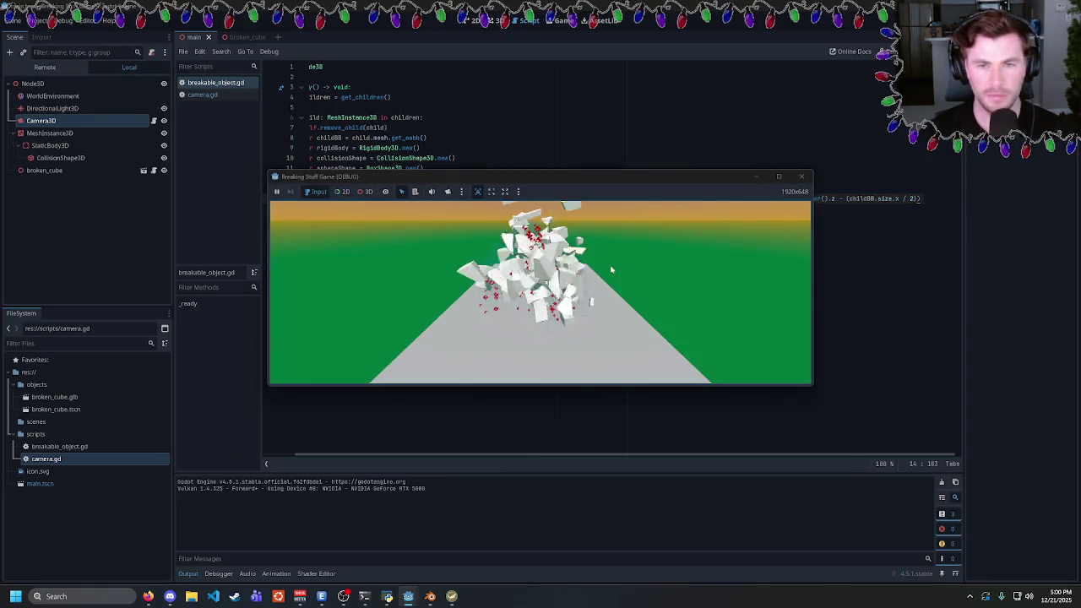
Close the game and change the three '-' signs on line 14 to '+'
left_click(802, 175)
key("BackSpace")
type("+")
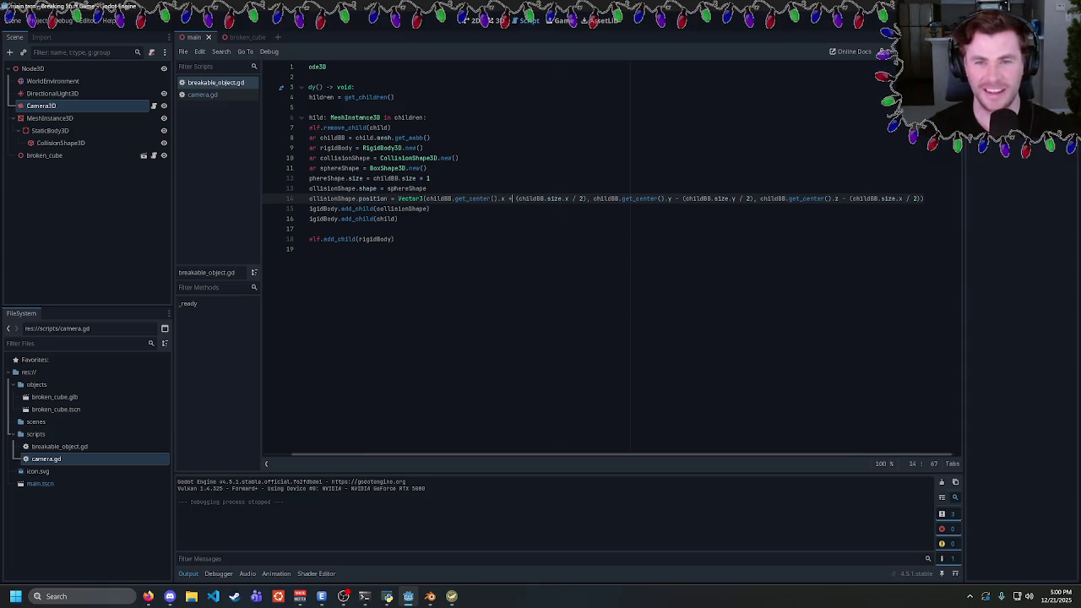
left_click(676, 198)
key("BackSpace")
type("+")
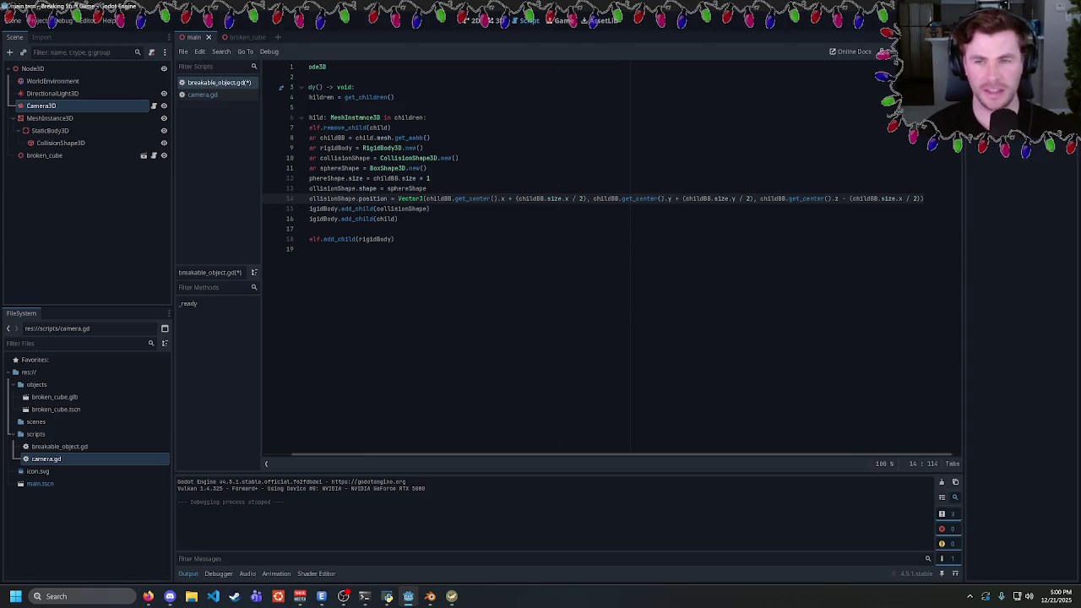
left_click(844, 199)
key("BackSpace")
type("+")
Save the script, run the game with plus offsets, and close it
key("ctrl+s")
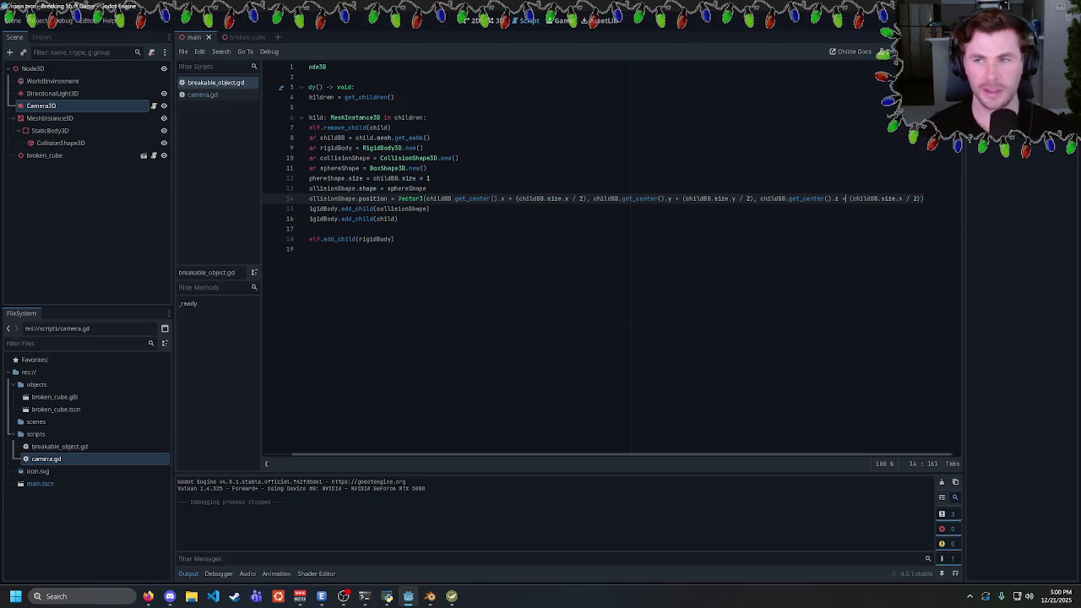
key("F5")
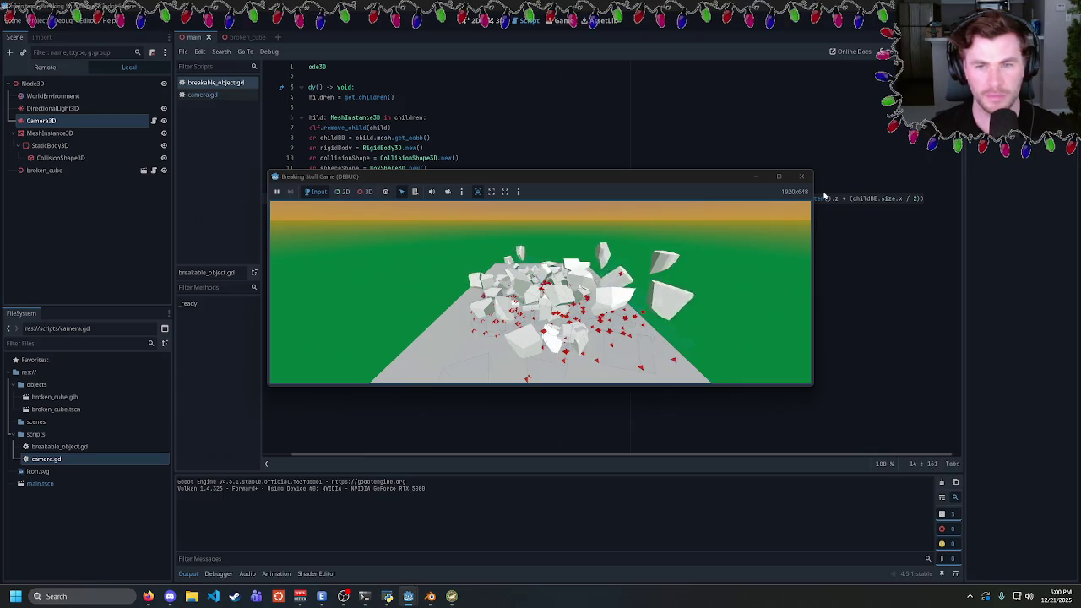
left_click(801, 177)
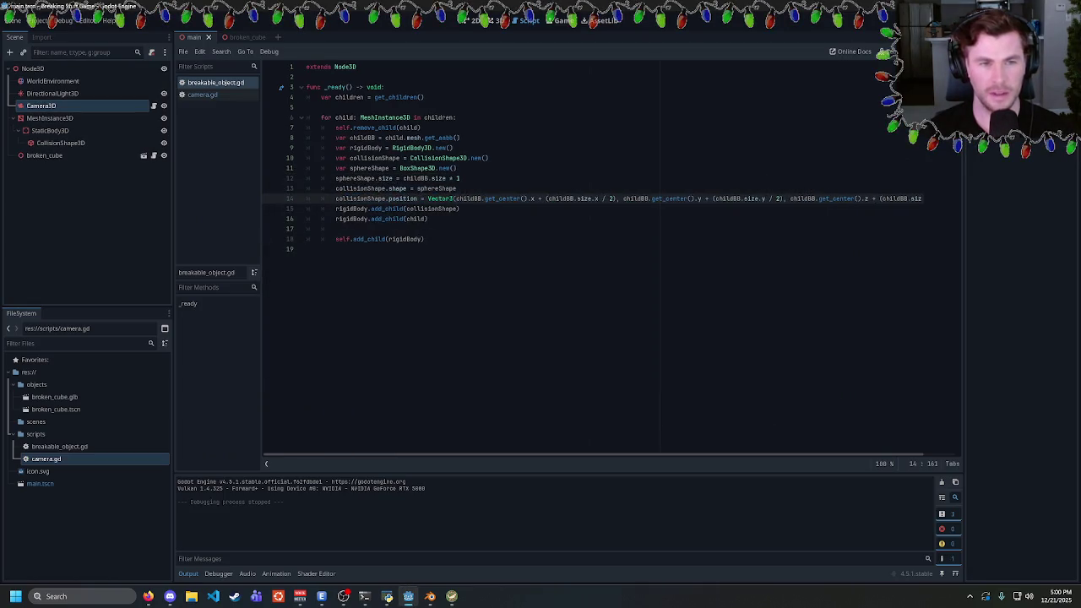
Add an indented 'break' on line 19 inside the for loop and run the game
left_click(306, 249)
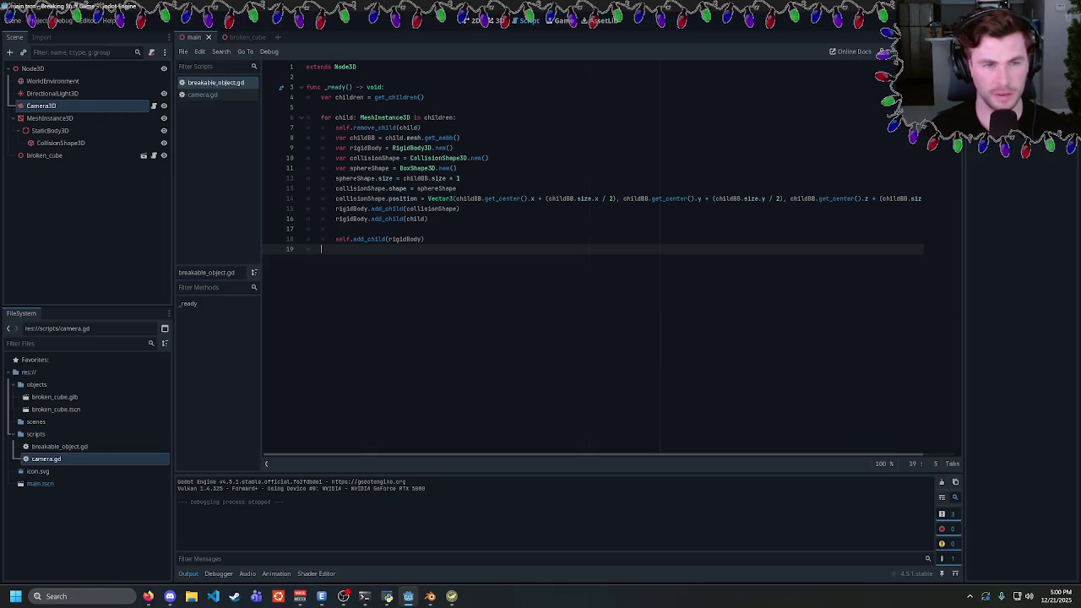
key("Tab")
key("Tab")
type("break")
key("F5")
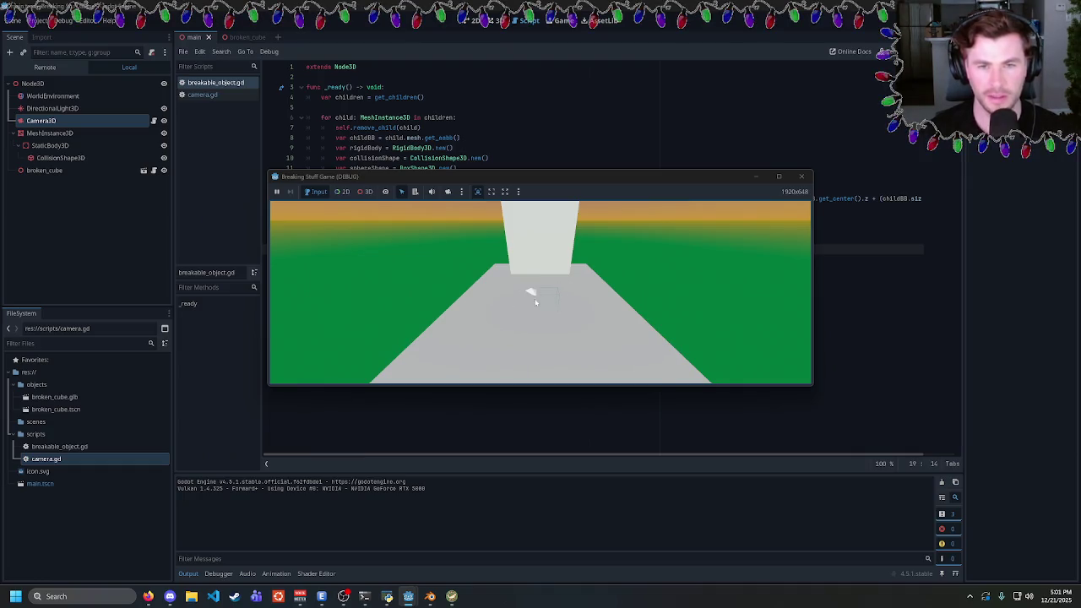
Close the game and examine the get_center call on line 14
left_click(801, 175)
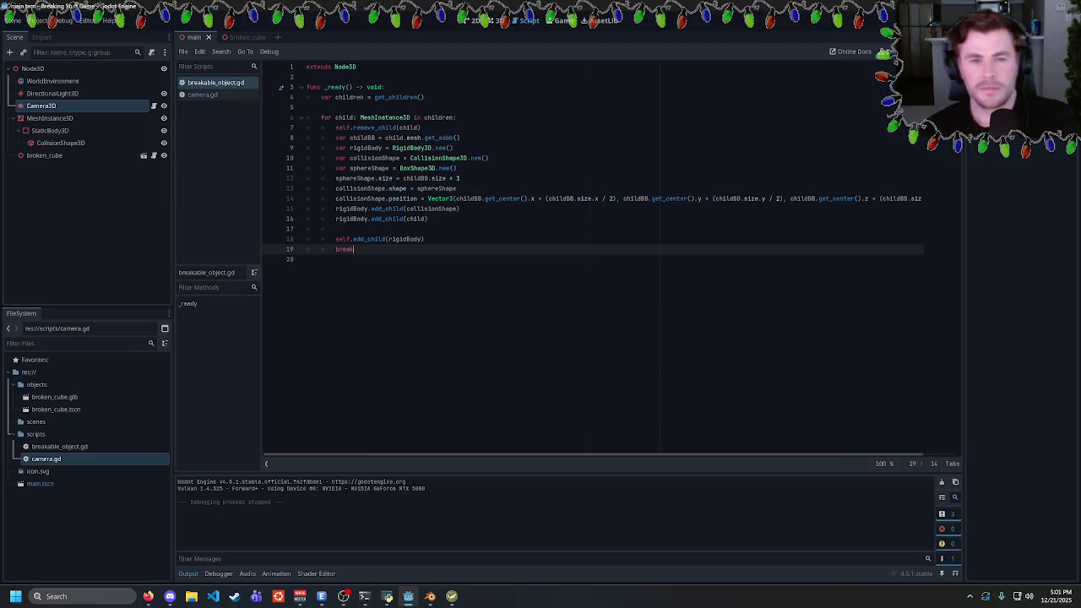
double_click(503, 199)
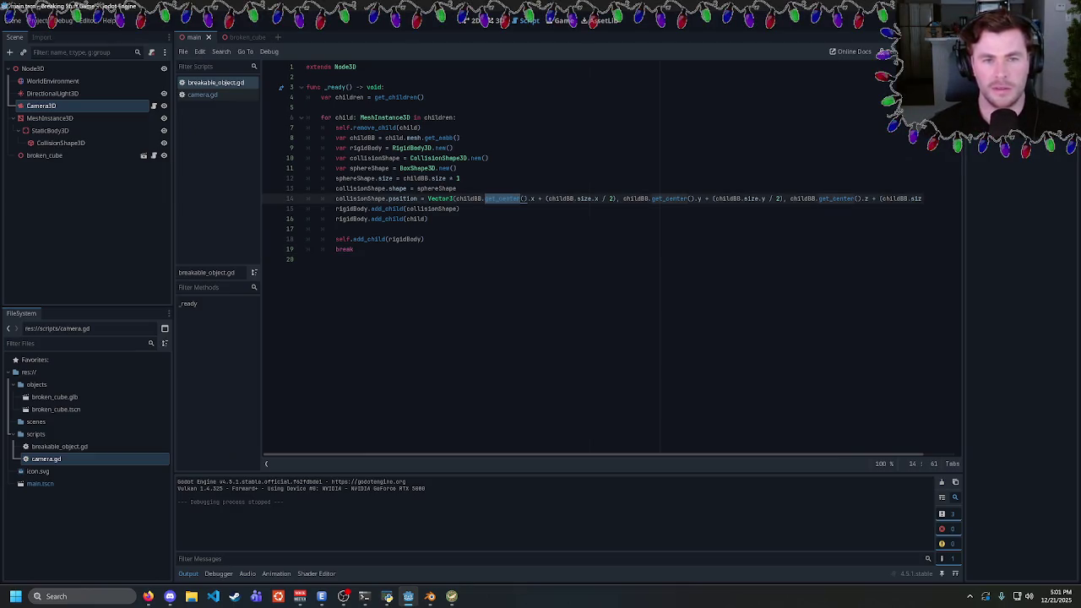
left_click(460, 209)
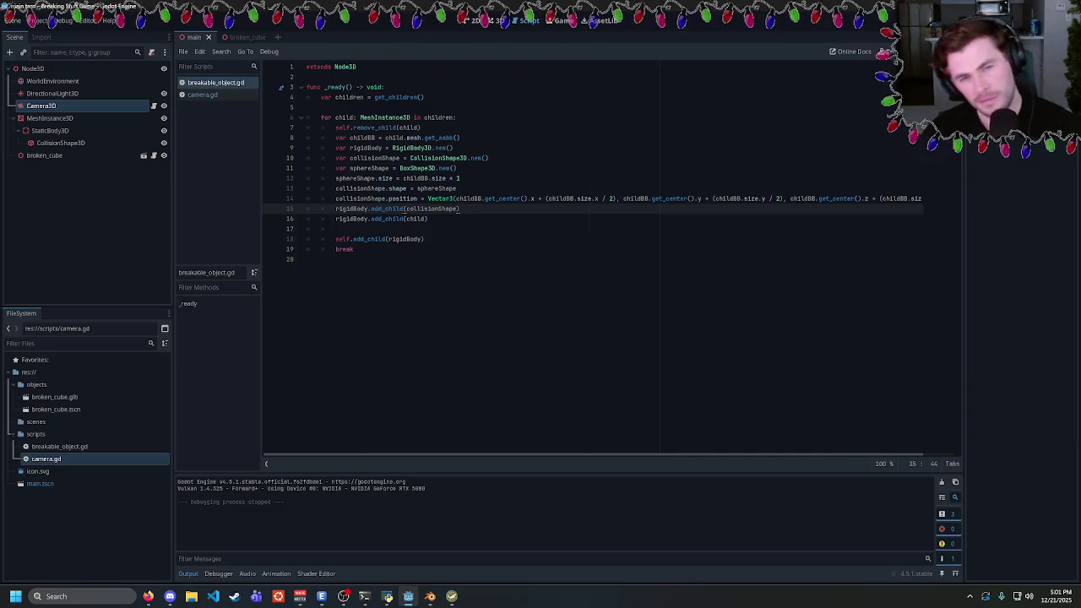
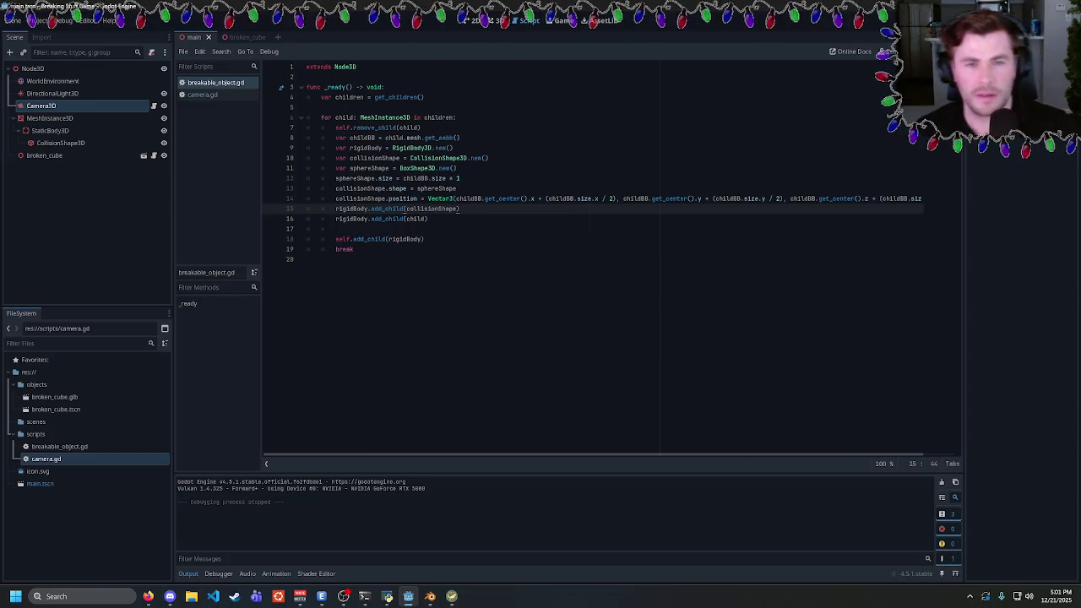
Replace line 14's Vector3 position with childBB.get_center() and test-run the game
left_click(427, 198)
left_click_drag(427, 199, 965, 199)
key("Delete")
type("child")
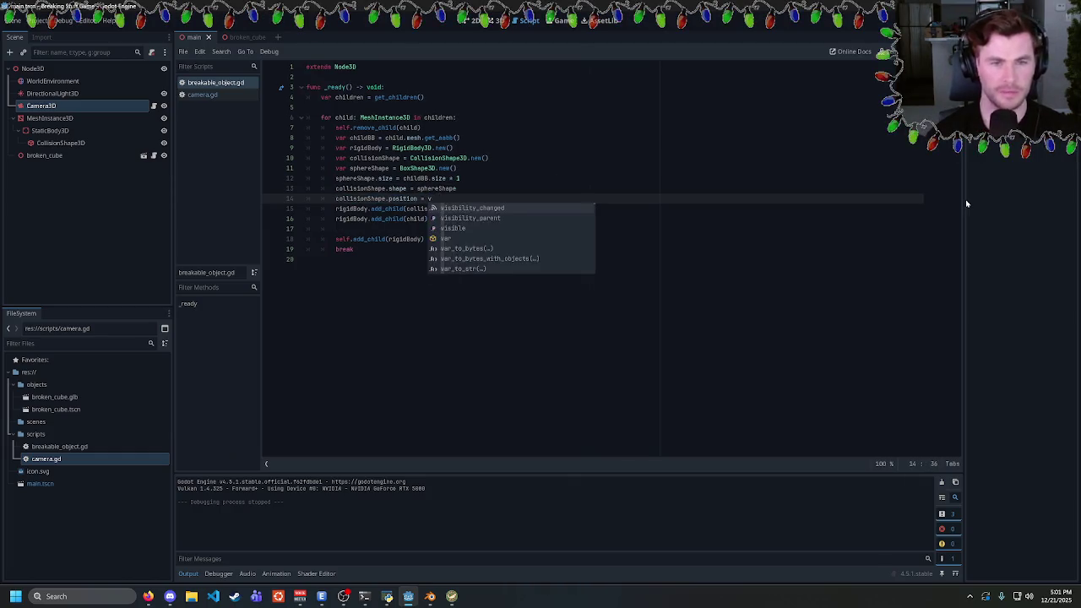
type("BB.get_")
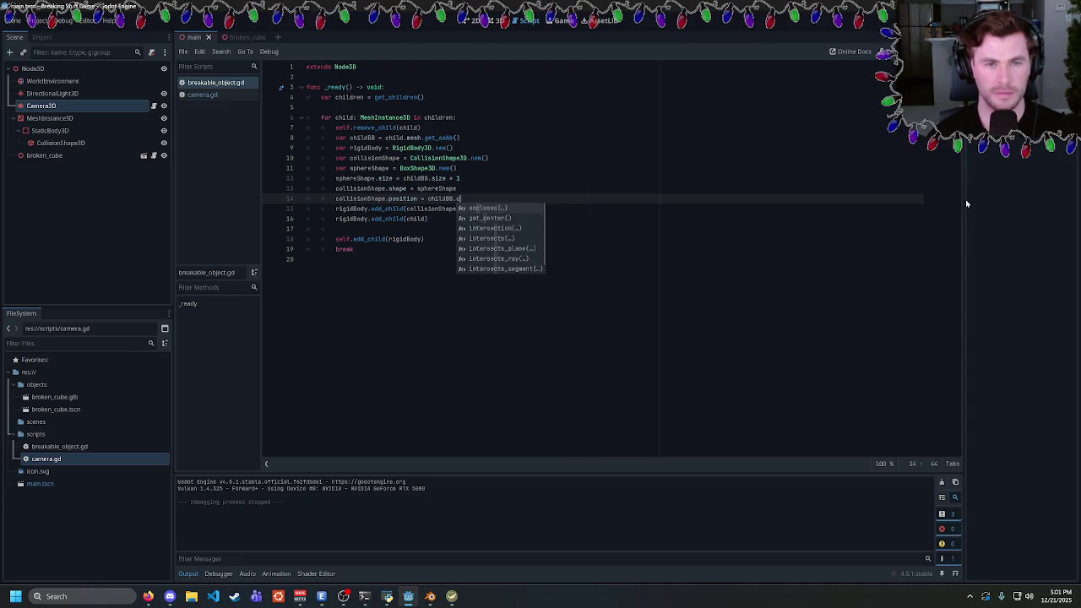
key("Return")
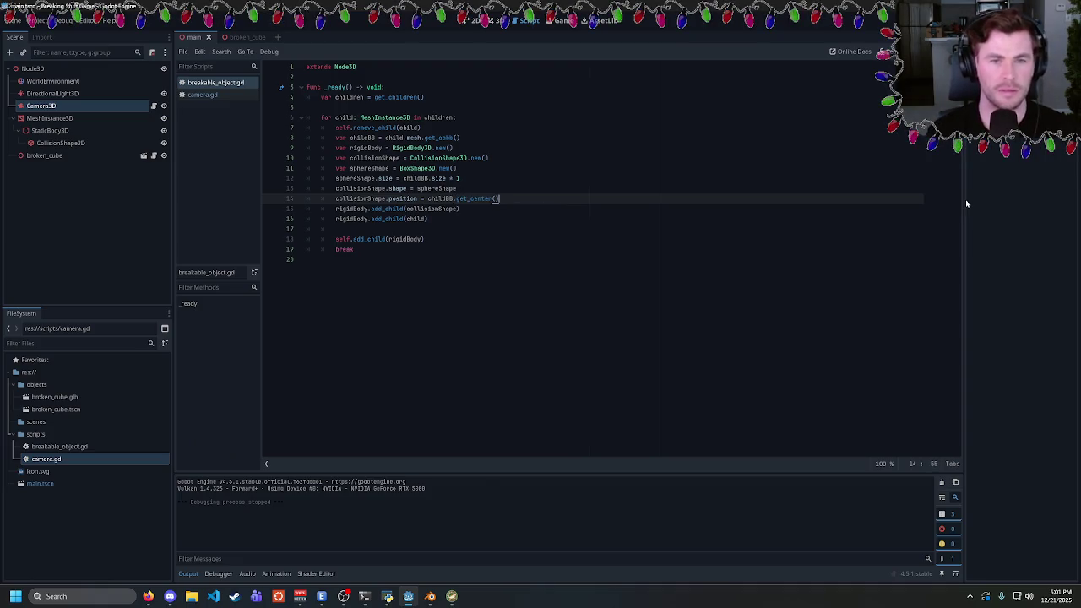
key("F5")
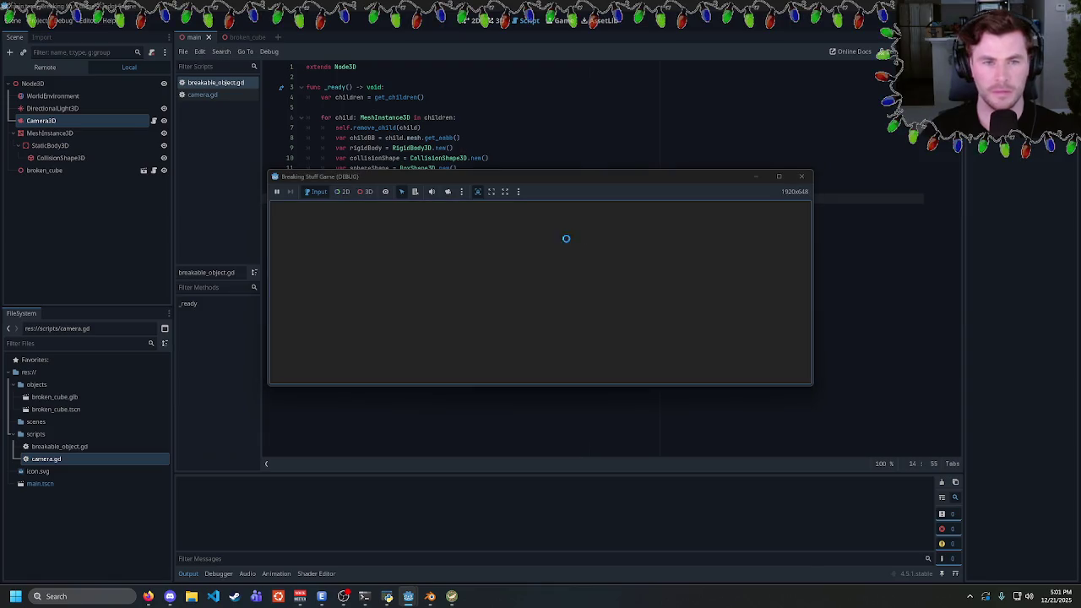
left_click(802, 176)
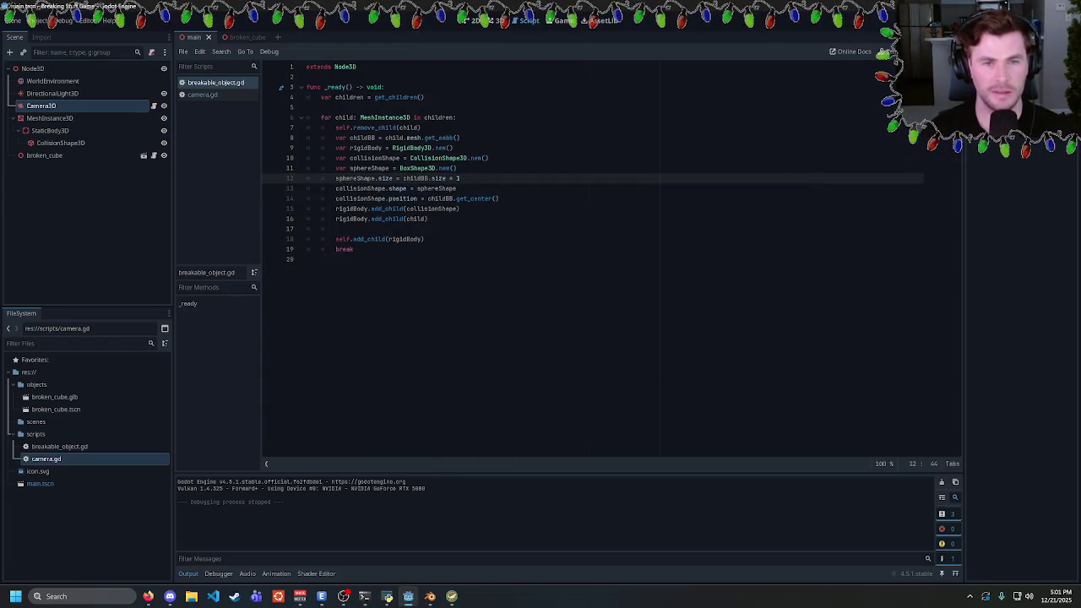
Add rigidBody.position = childBB.get_center() on line 17 and test-run the game again
double_click(488, 198)
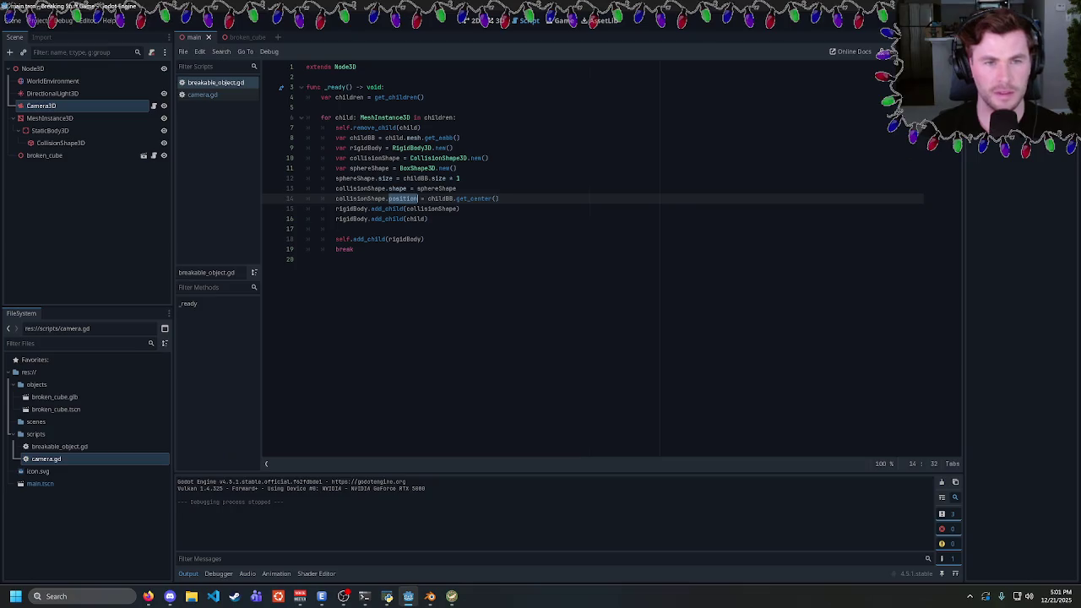
left_click(460, 179)
left_click(338, 219)
key("Down")
type("igidBo")
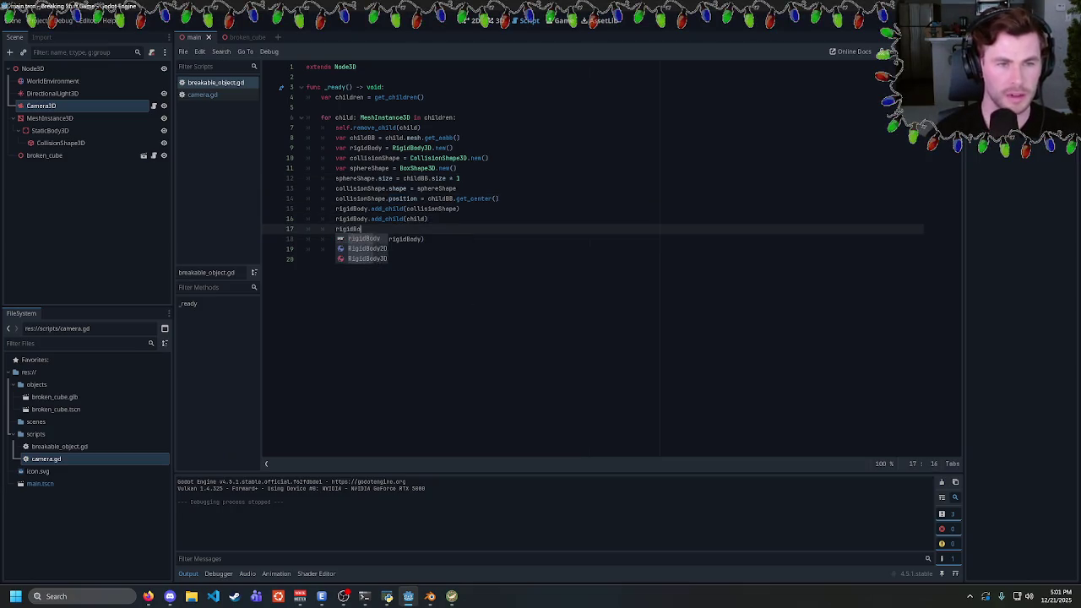
type("dy.position")
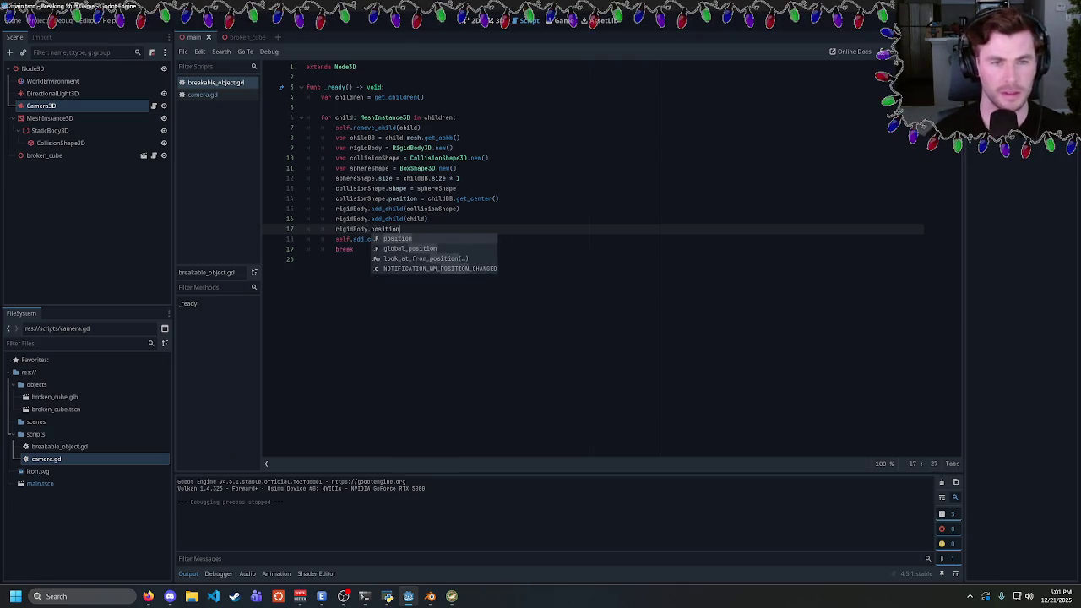
type(" = chilbd.posi")
key("BackSpace")
key("BackSpace")
key("BackSpace")
type("BB.g")
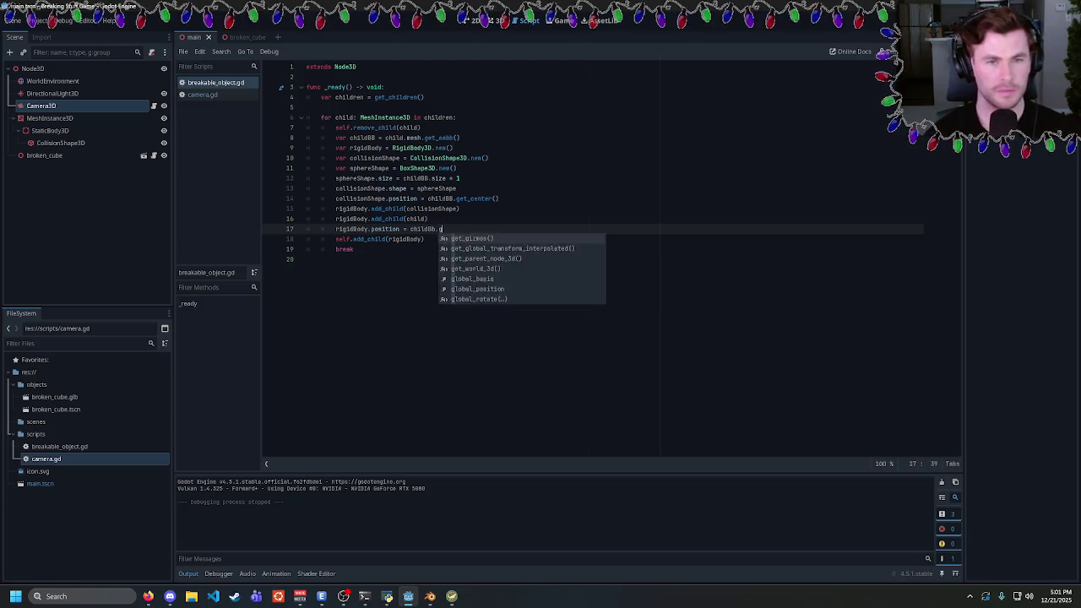
key("Escape")
type(".get_center")
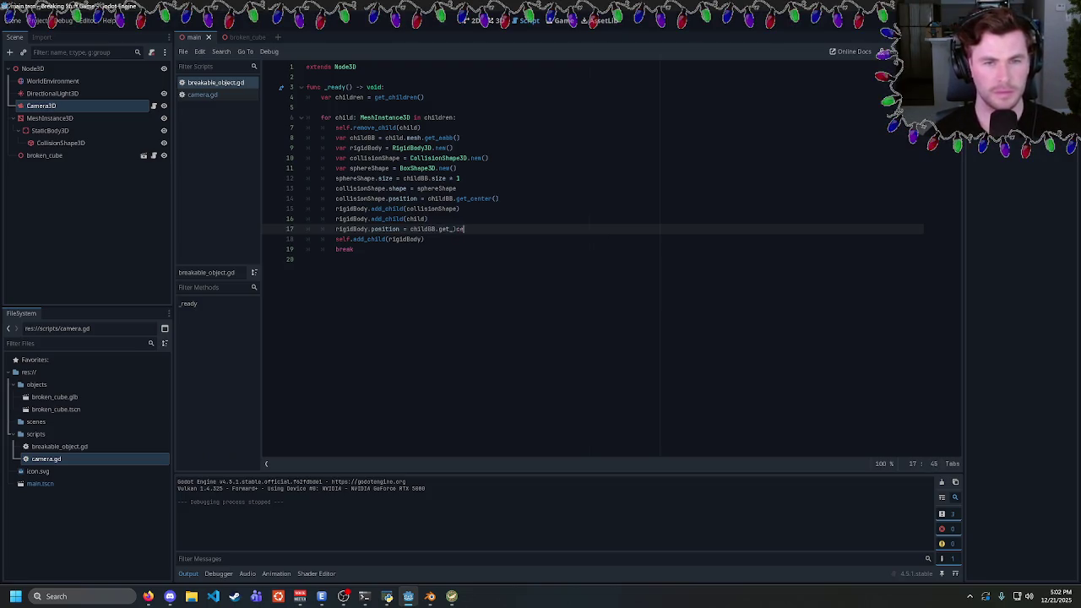
type("()")
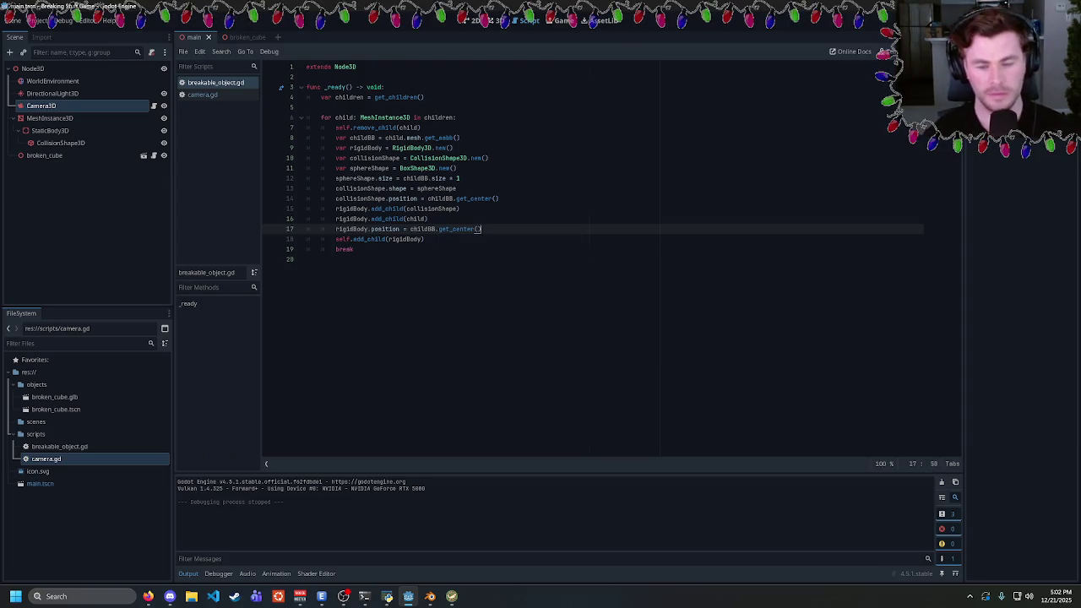
key("F5")
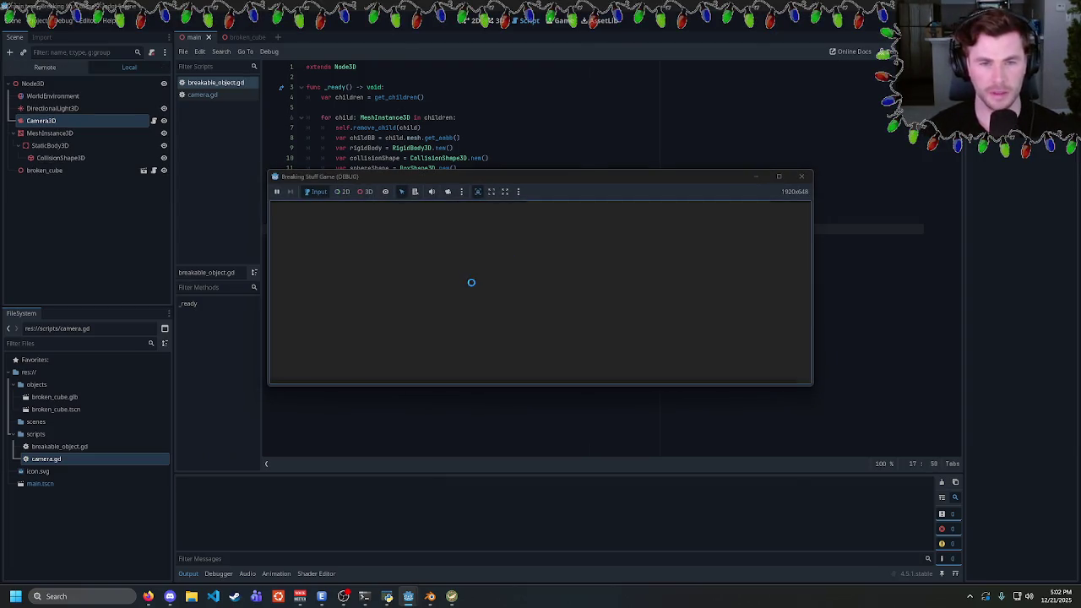
left_click(801, 176)
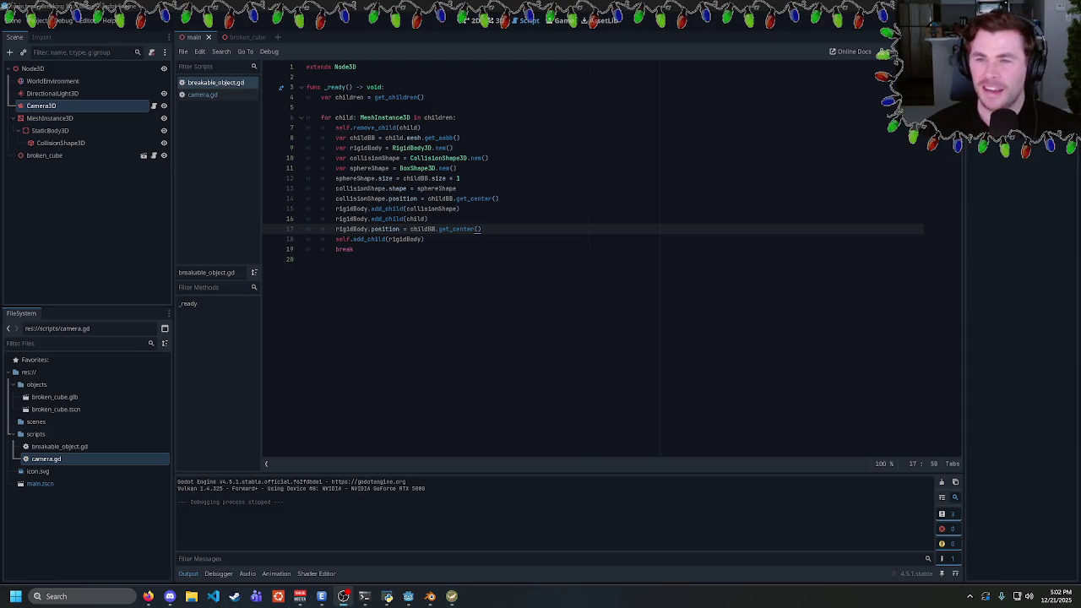
key("shift+Home")
key("shift+Home")
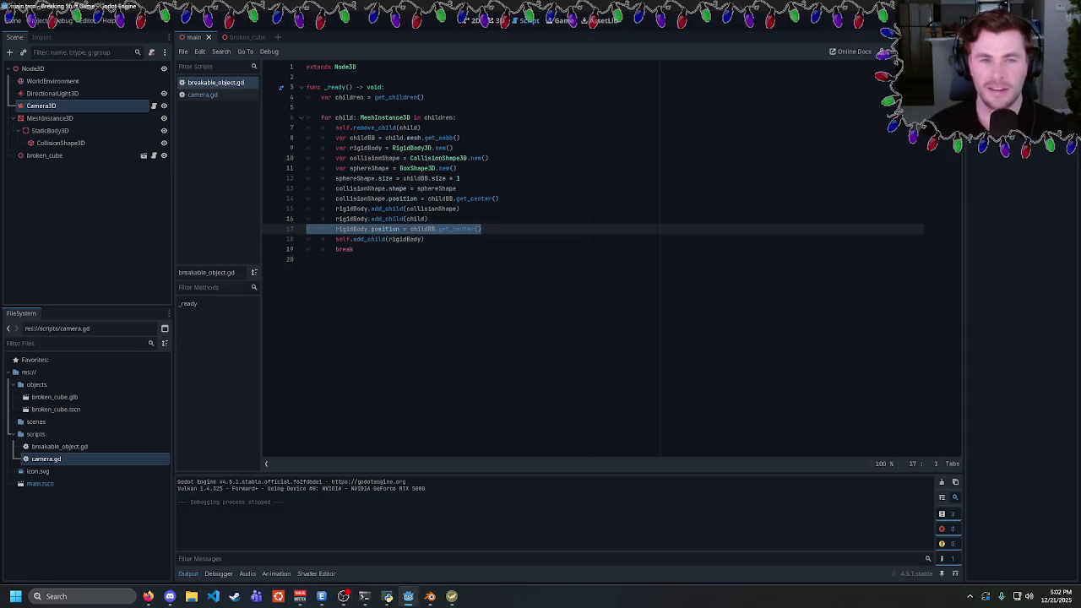
Cut the rigidBody position line, test dividing line 14's get_center() by 2, then revert it
key("ctrl+x")
left_click(499, 198)
type("/ 2")
key("BackSpace")
type("/ 2")
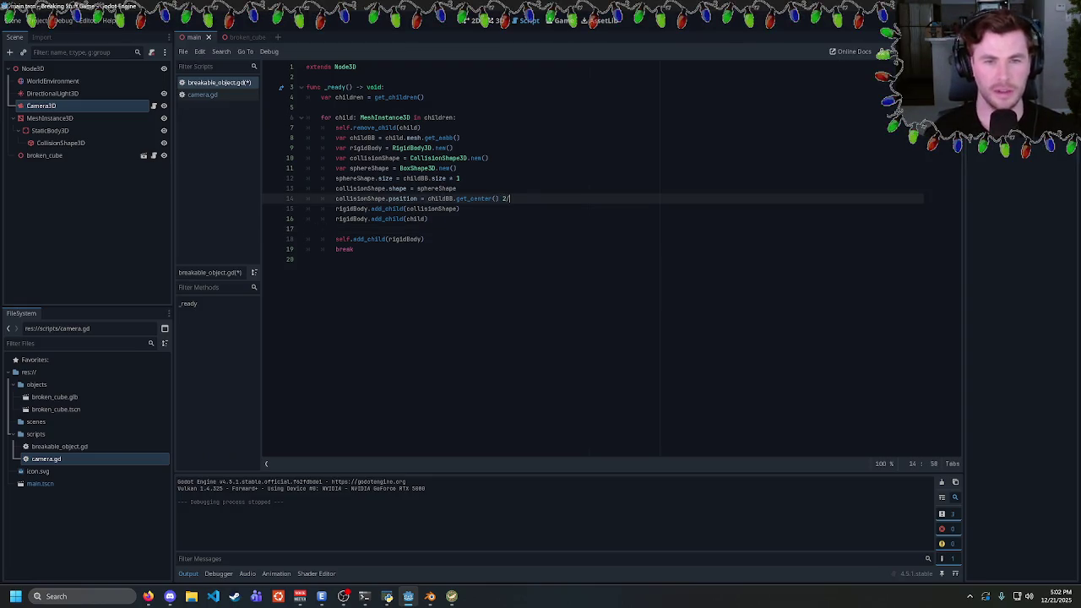
key("F5")
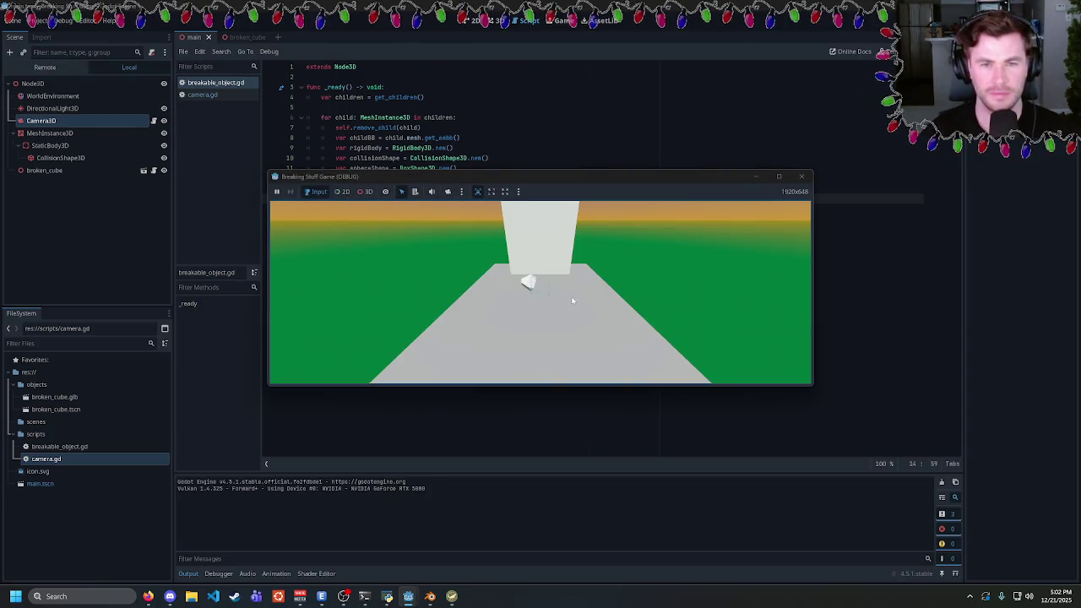
left_click(801, 177)
key("BackSpace")
key("BackSpace")
key("BackSpace")
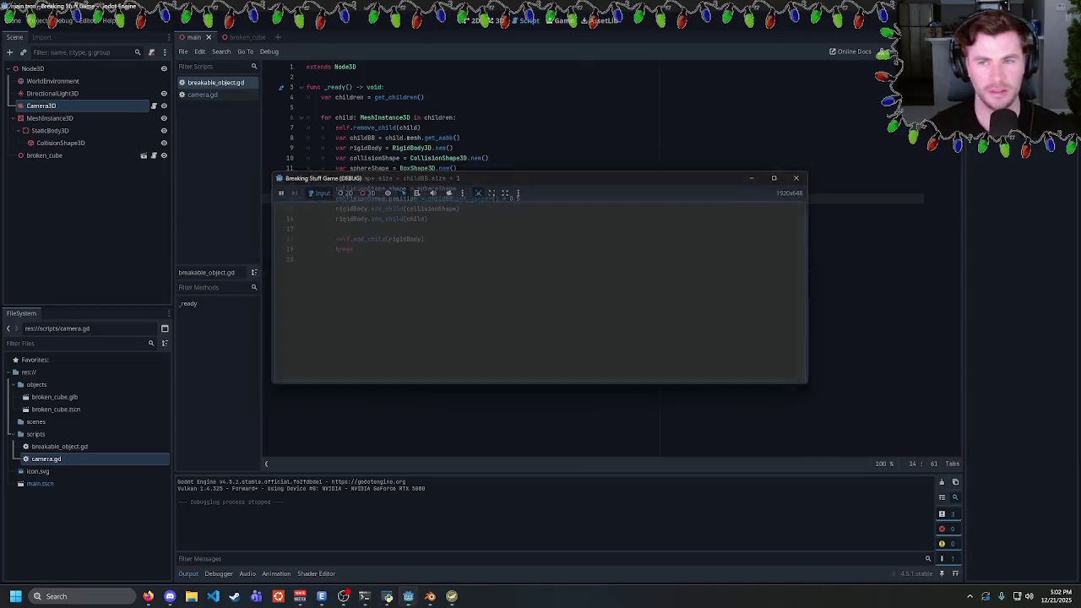
key("Escape")
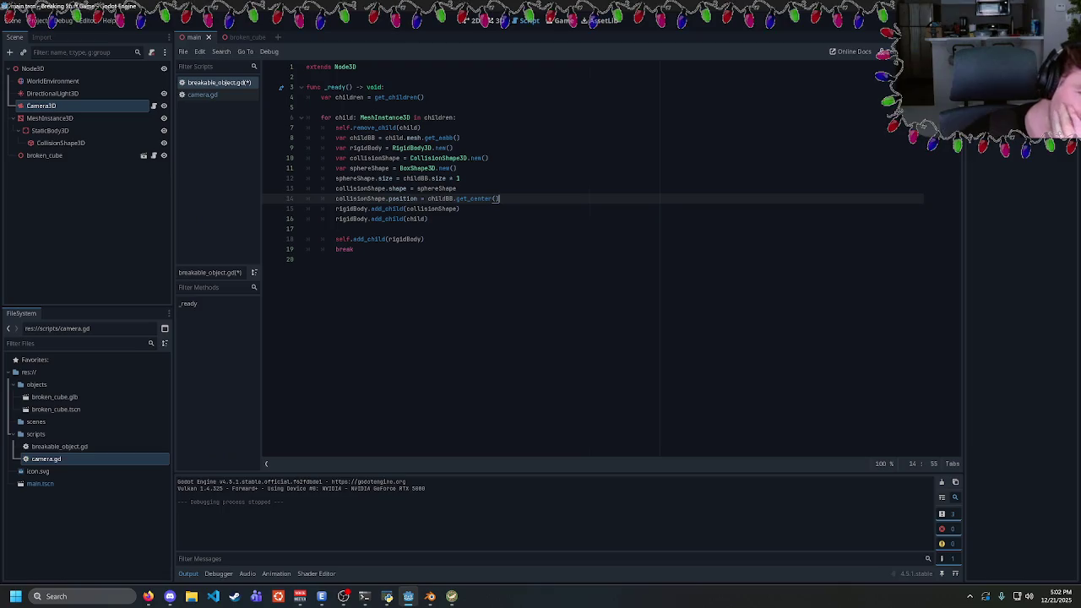
double_click(403, 198)
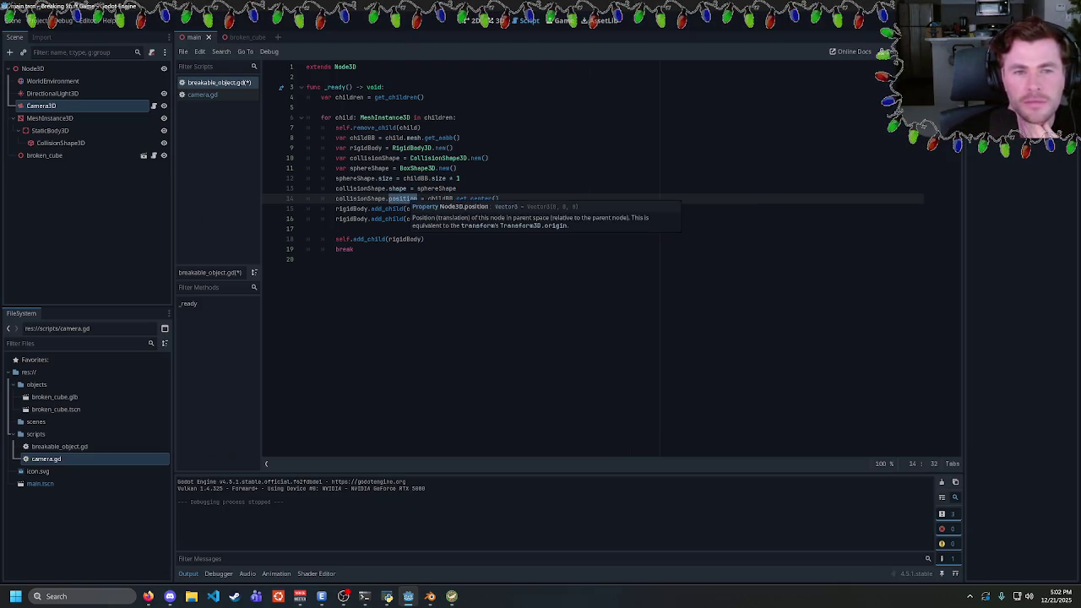
left_click(499, 199)
Add debug prints of childBB.get_center() and child.position, save, and run to read the output
left_click(307, 228)
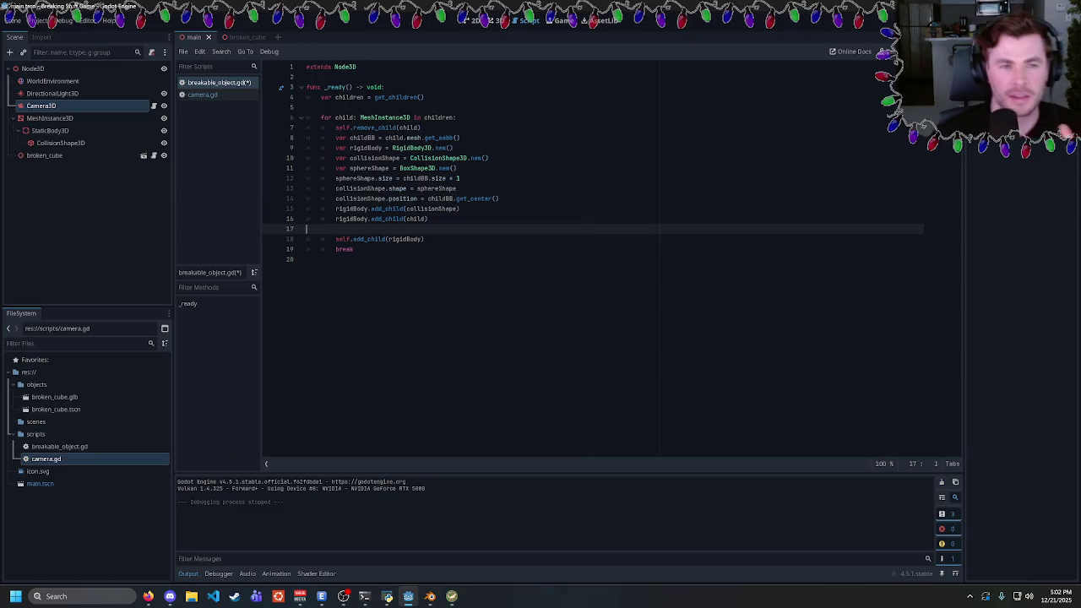
left_click_drag(500, 198, 427, 198)
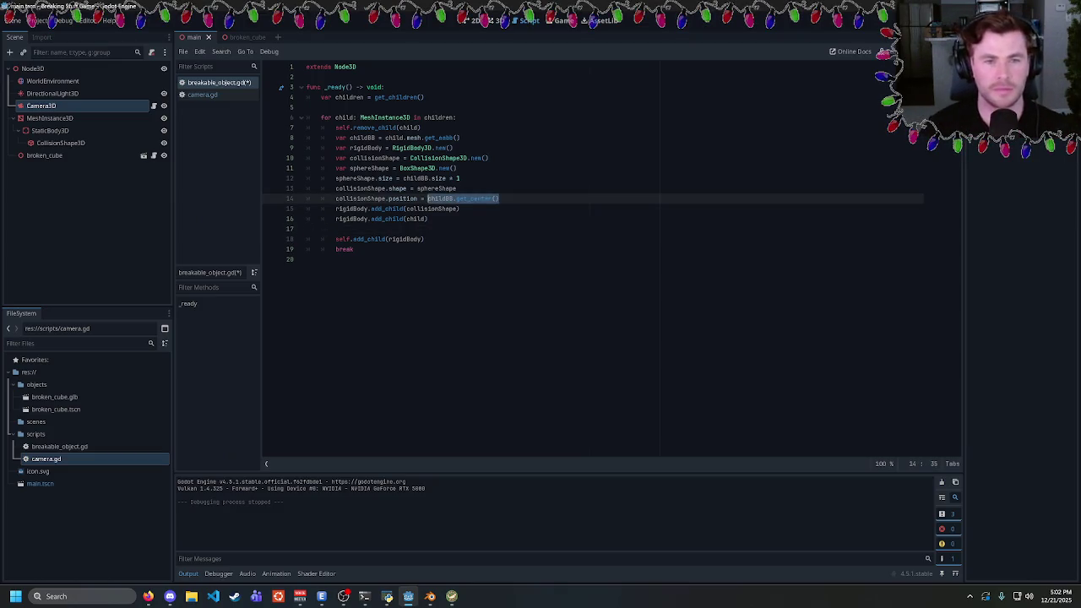
left_click(499, 199)
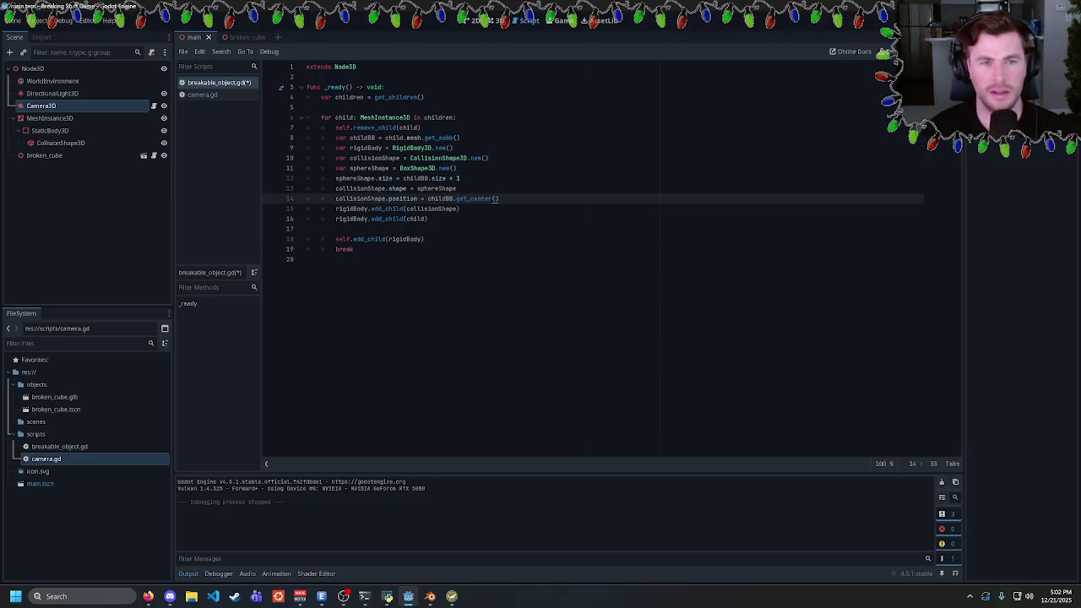
left_click(306, 229)
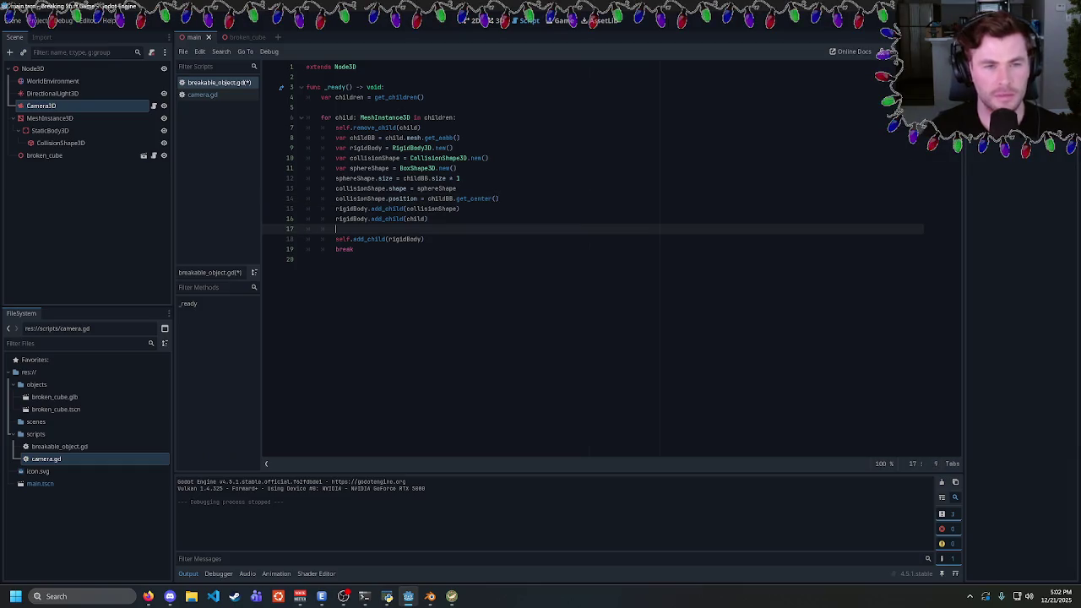
type("print(")
key("ctrl+v")
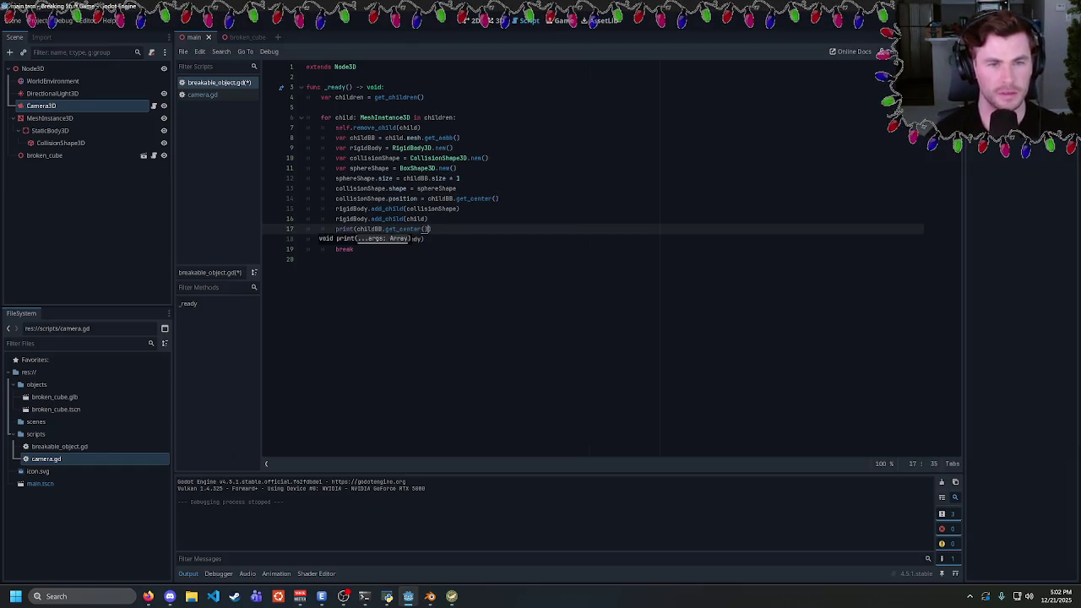
key("End")
key("Return")
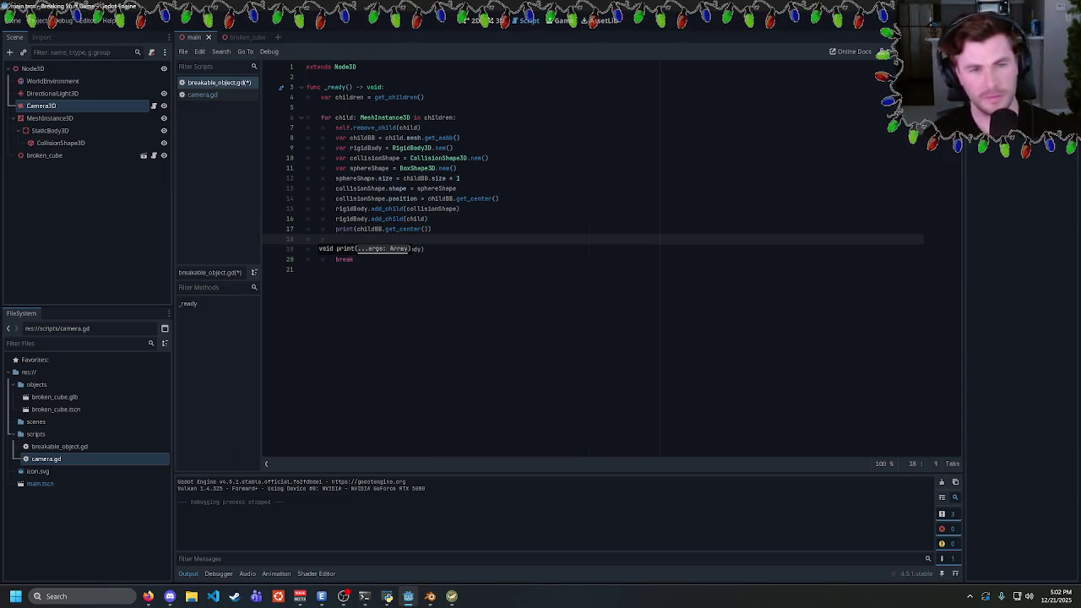
type("print(child.po")
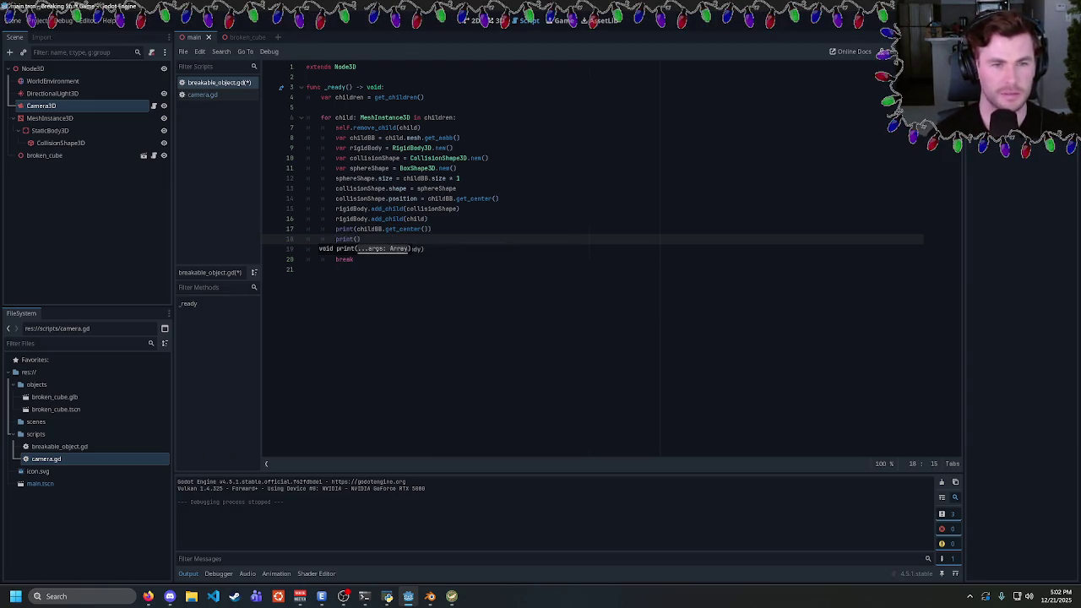
type("sition")
key("ctrl+s")
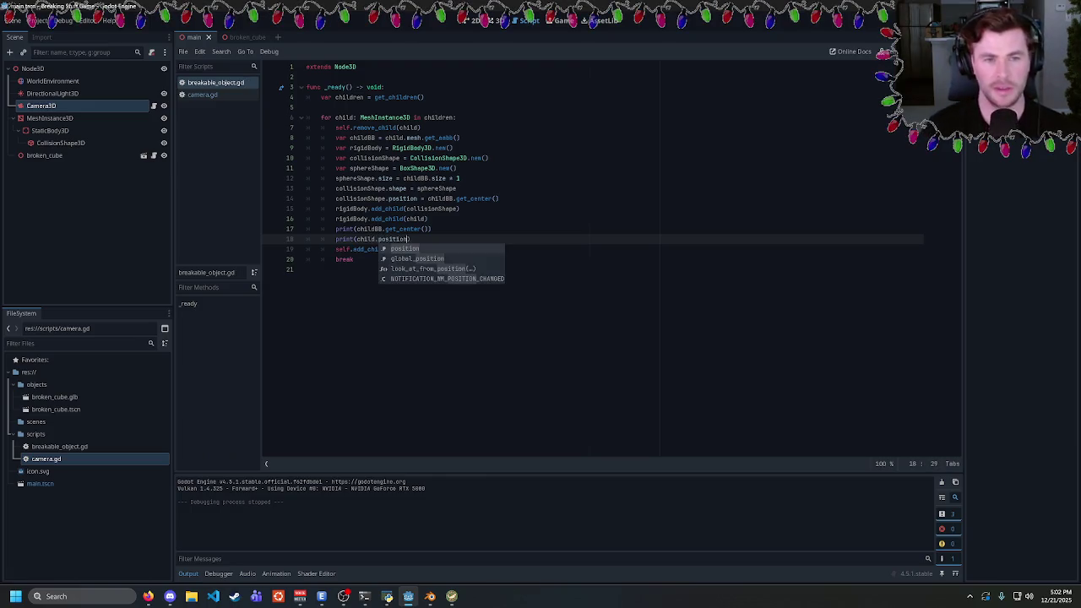
key("End")
key("F5")
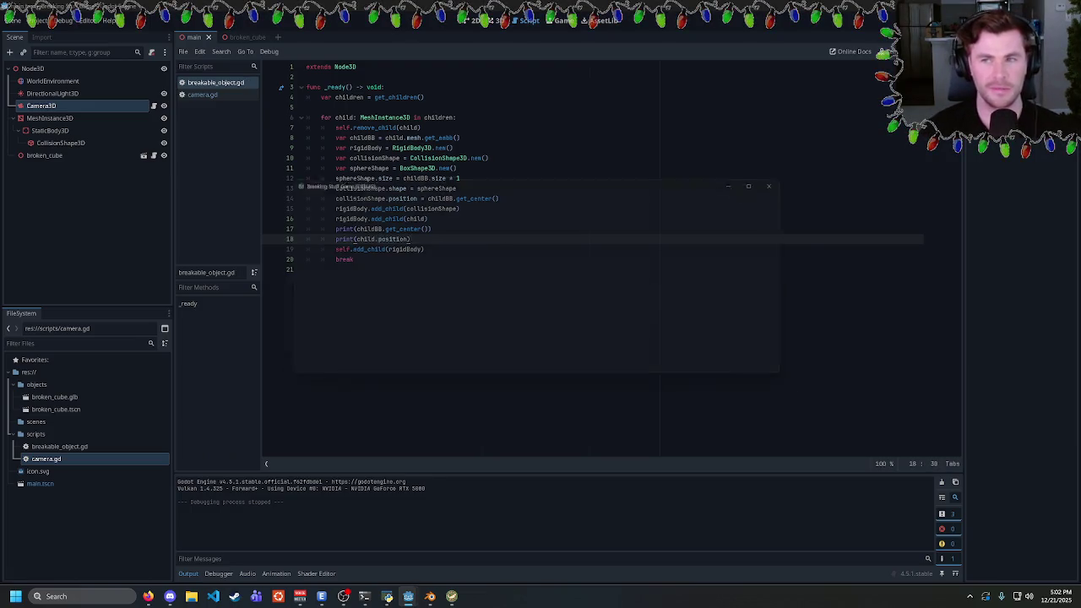
left_click(234, 511)
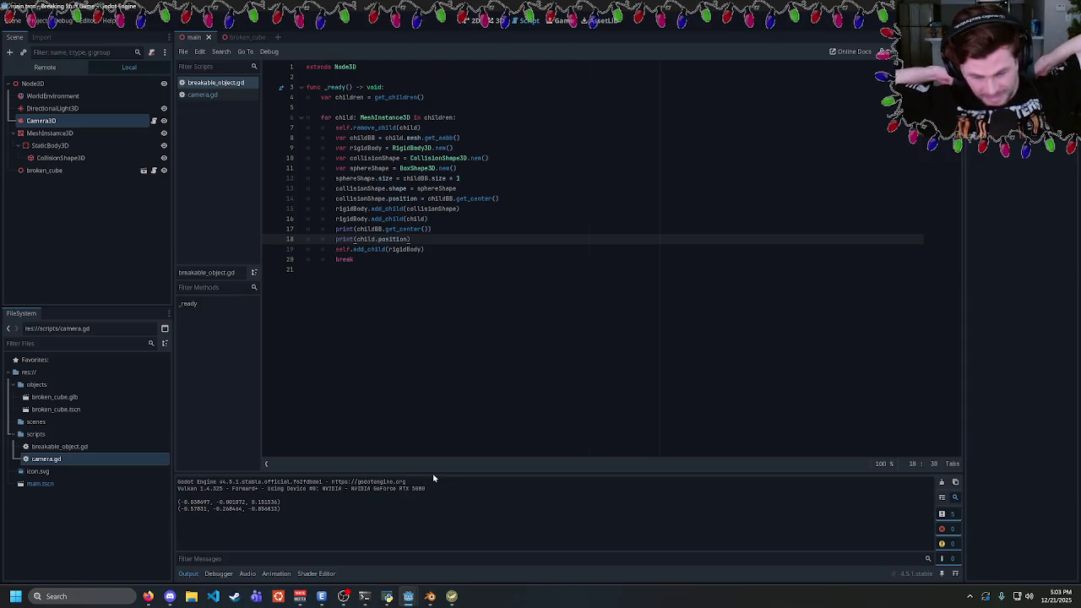
Delete the two debug print lines and bring up Windows search to find a drawing app
mouse_move(411, 239)
left_mouse_down()
mouse_move(306, 239)
mouse_move(306, 228)
left_mouse_up()
key("BackSpace")
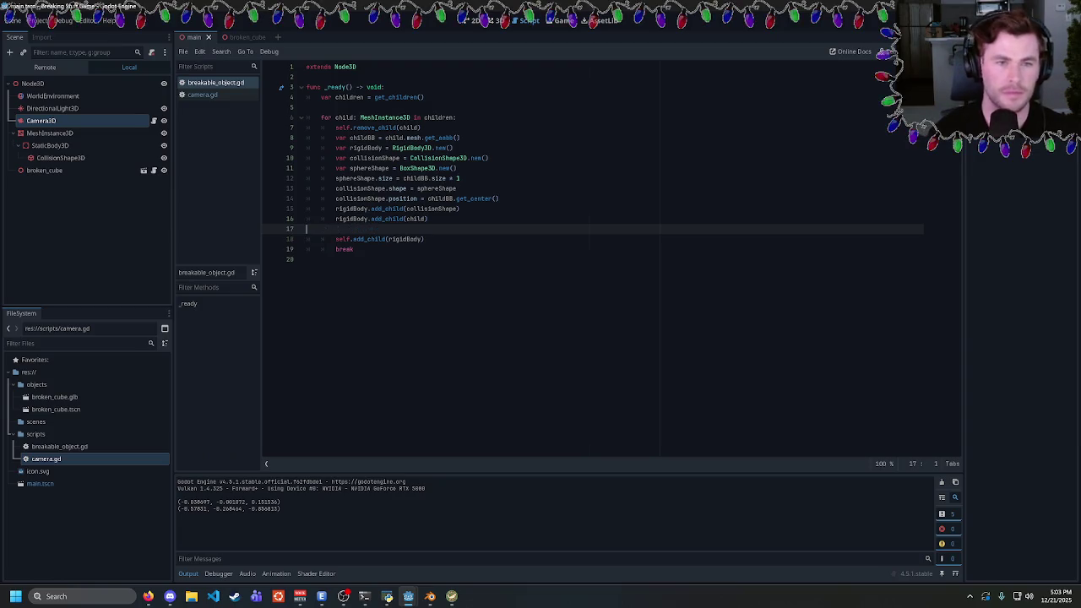
double_click(440, 199)
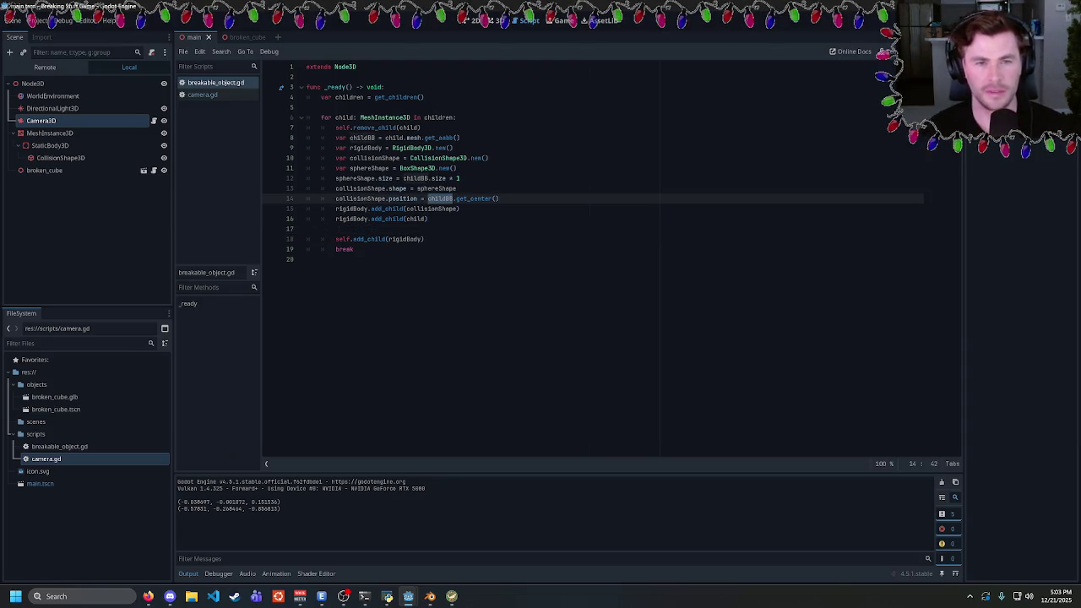
double_click(475, 199)
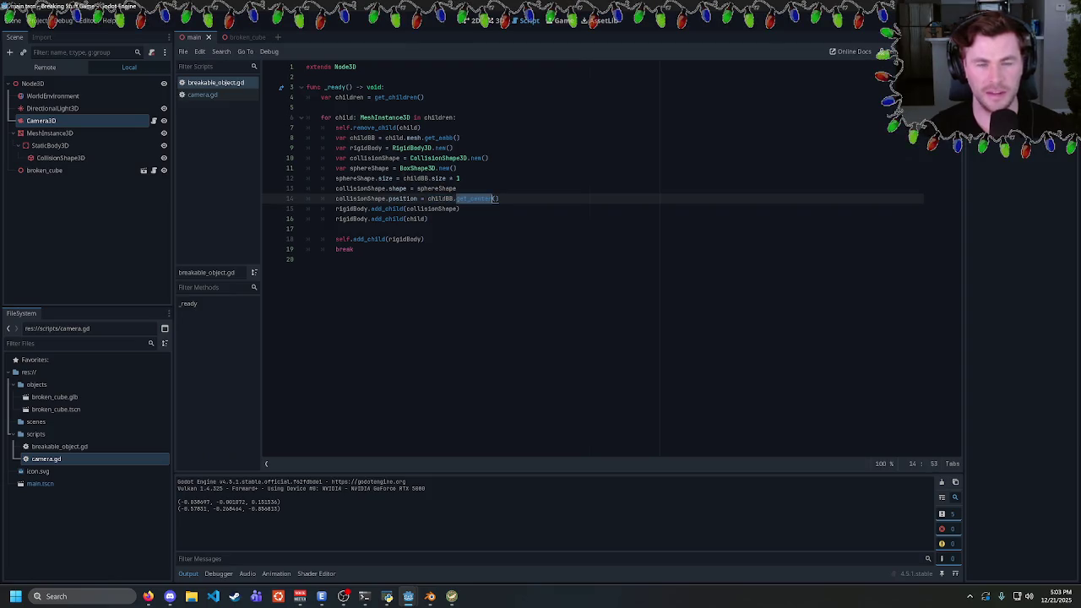
left_click(79, 596)
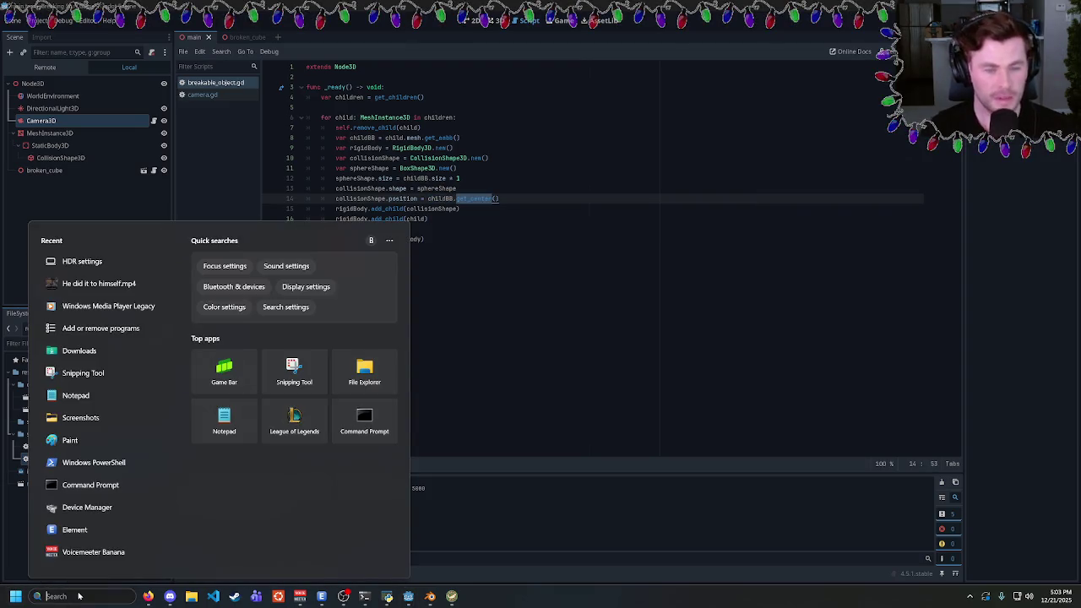
Launch Paint, sketch a rectangle and a right triangle with a marked corner, then return to Godot
type("paint")
key("Return")
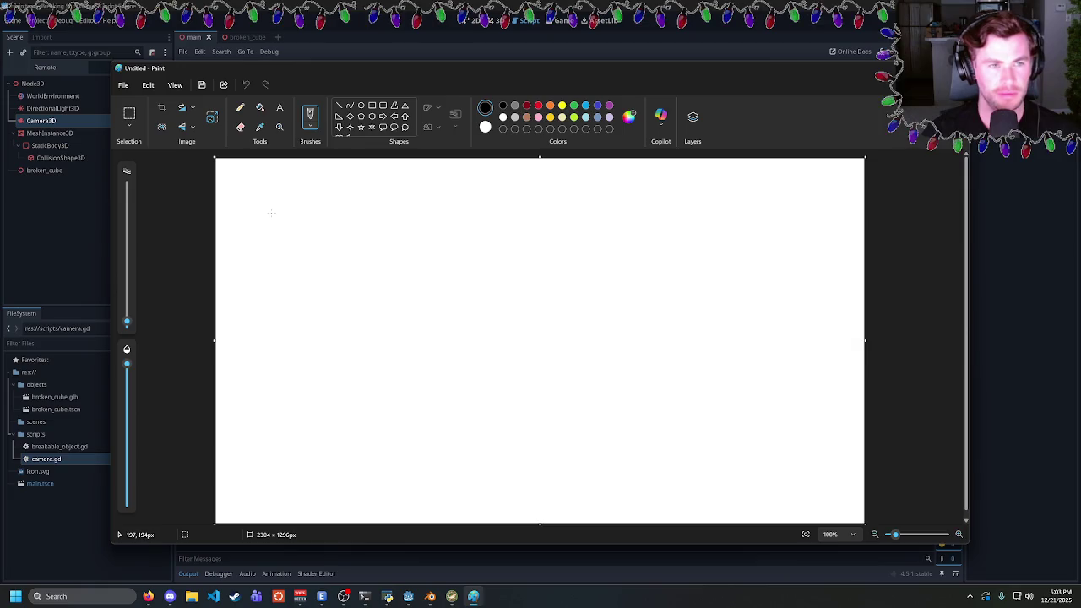
mouse_move(270, 231)
left_mouse_down()
mouse_move(298, 240)
mouse_move(302, 213)
mouse_move(272, 213)
left_mouse_up()
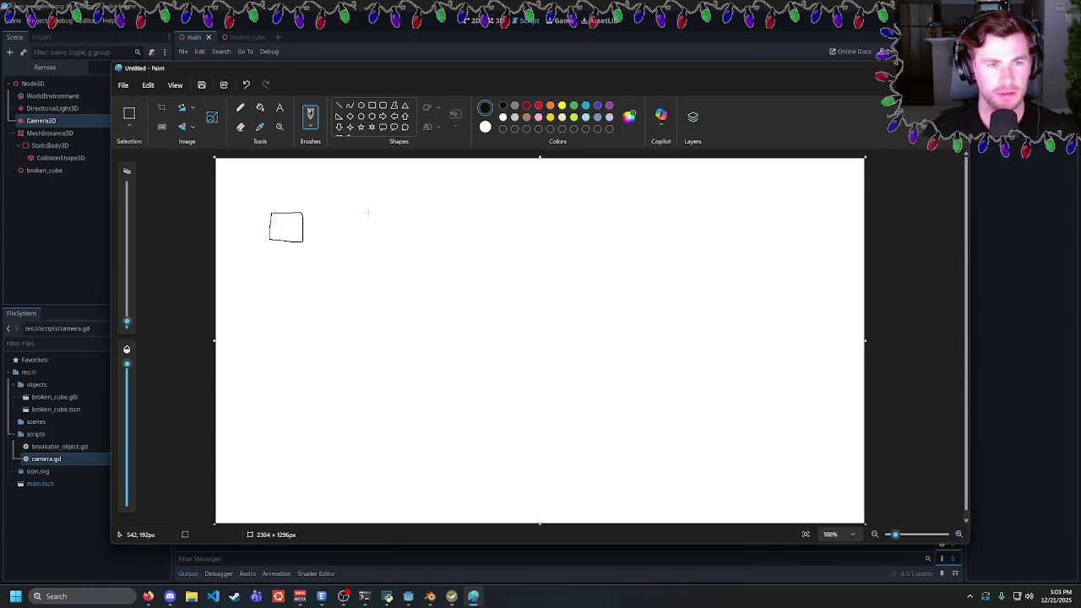
mouse_move(415, 229)
left_mouse_down()
mouse_move(449, 226)
mouse_move(416, 201)
left_mouse_up()
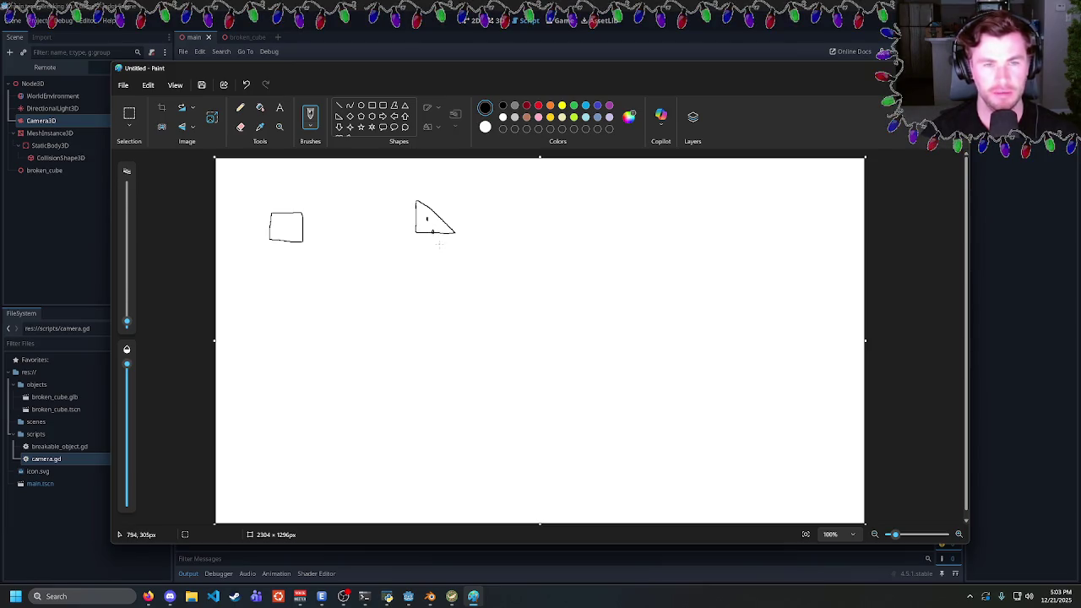
key("ctrl+z")
left_click(416, 232)
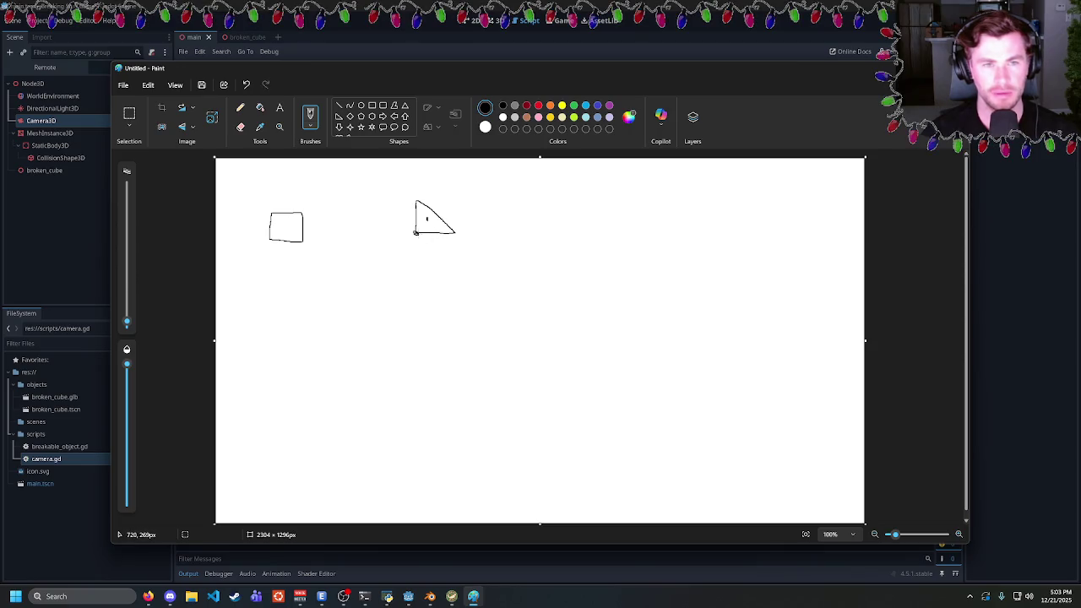
key("alt+Tab")
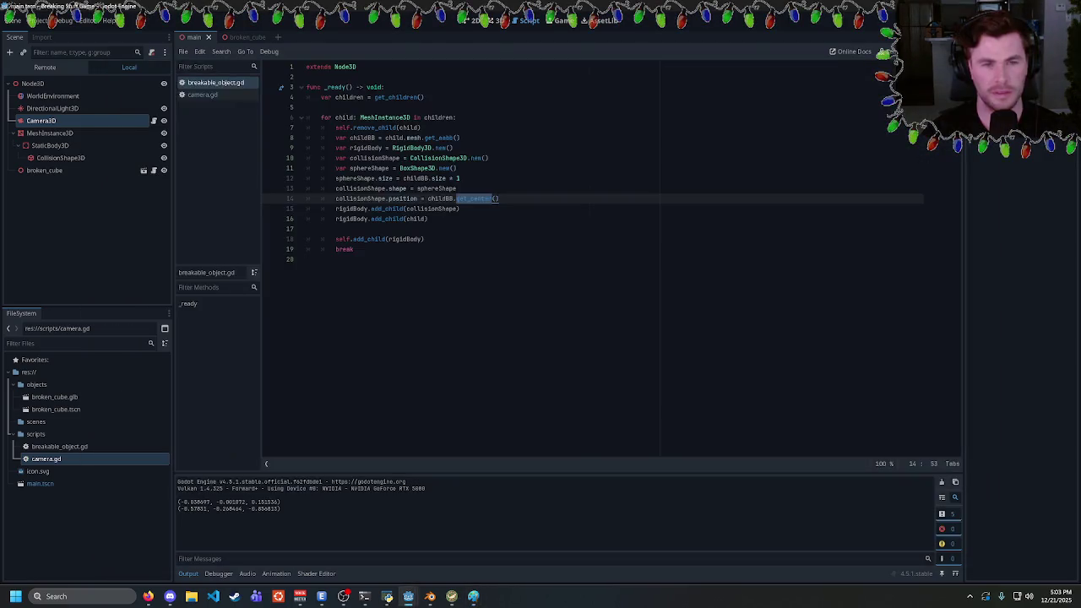
Close Paint without saving and undo to bring back the two debug print lines
right_click(474, 596)
left_click(431, 577)
left_click(540, 328)
left_click(307, 259)
left_click(306, 229)
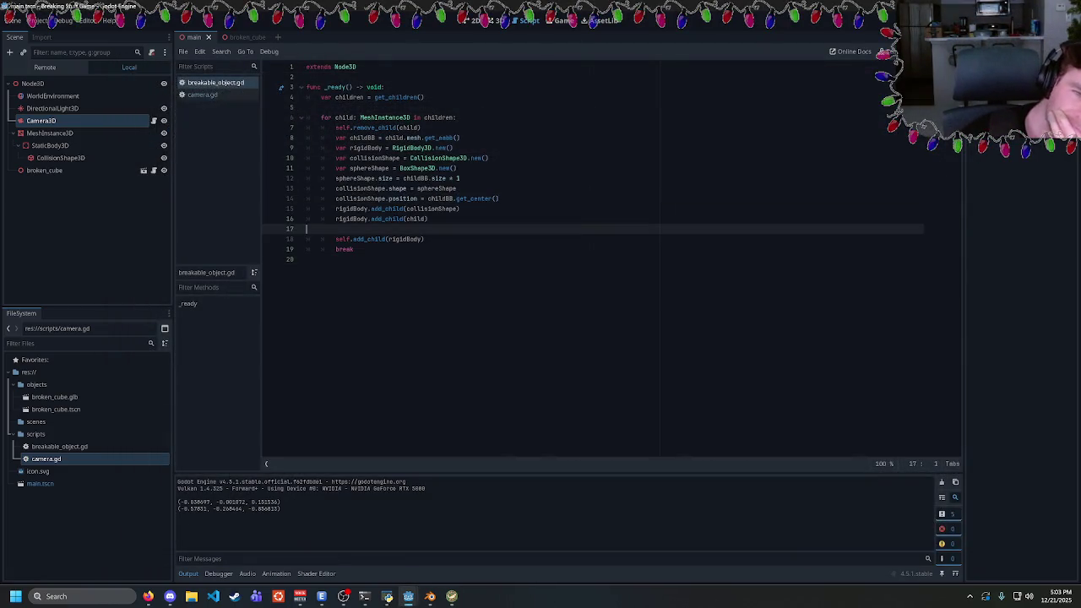
double_click(475, 199)
left_click(460, 209)
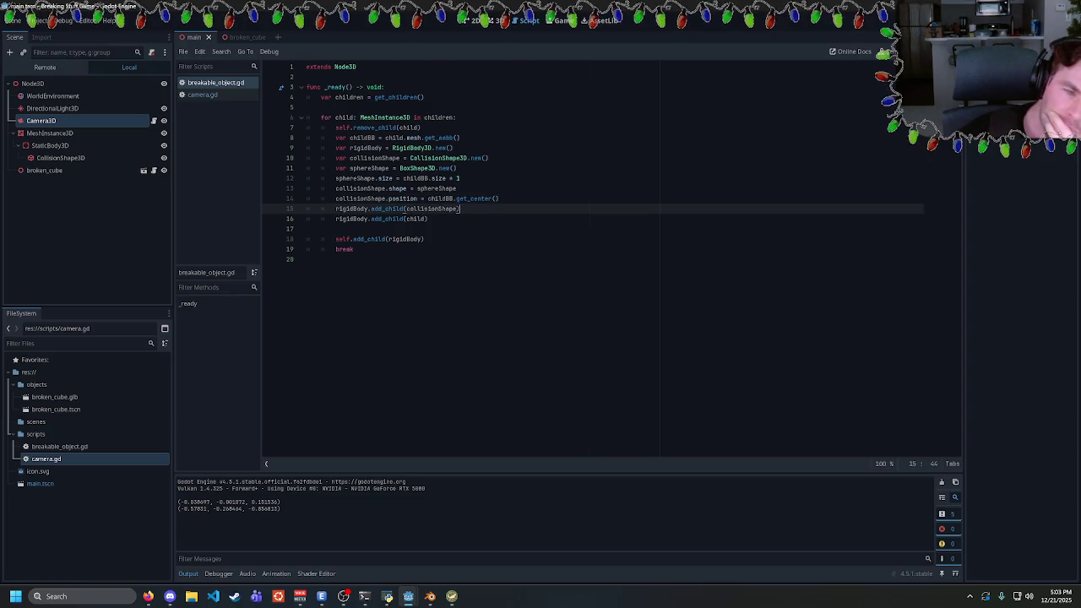
left_click_drag(178, 502, 280, 509)
left_click(306, 259)
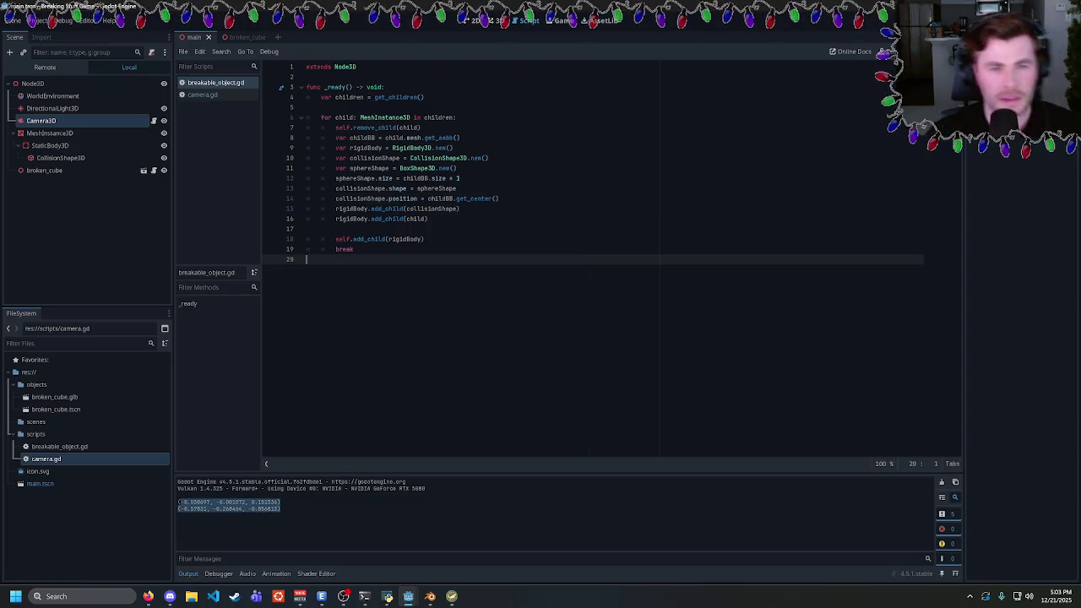
key("ctrl+z")
Compare the printed vectors in the output and experiment with appending a method to line 17's get_center()
left_click(179, 504)
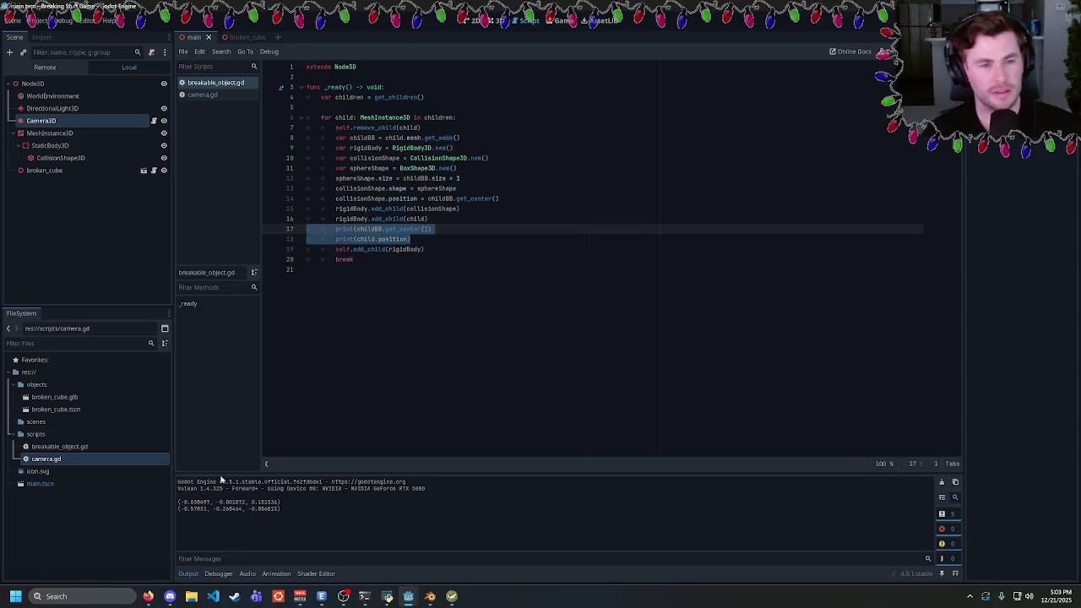
left_click_drag(179, 504, 280, 510)
left_click(287, 507)
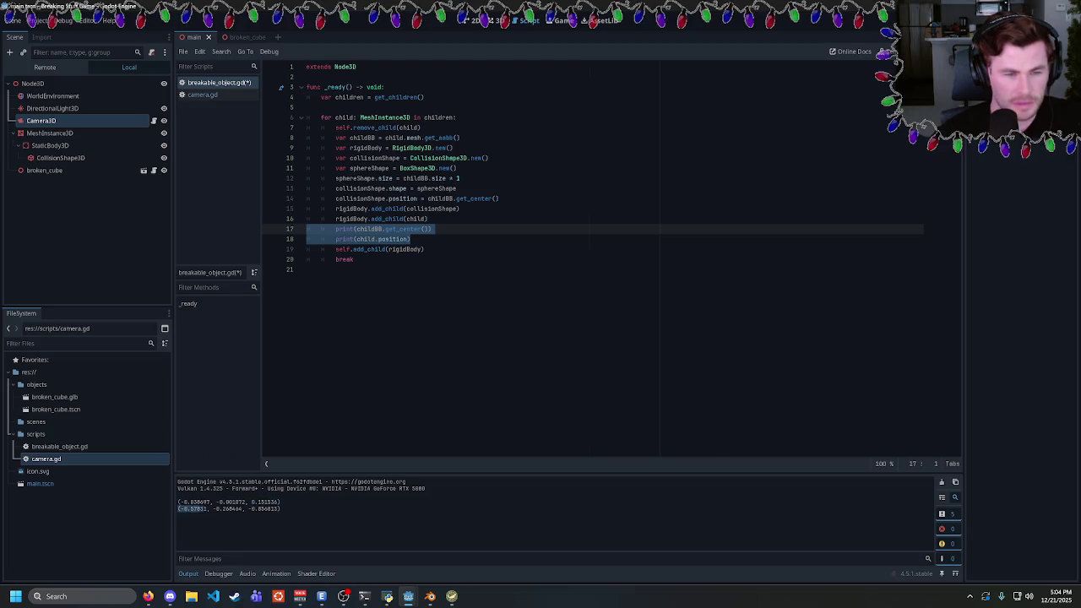
left_click_drag(178, 503, 247, 503)
left_click(246, 502)
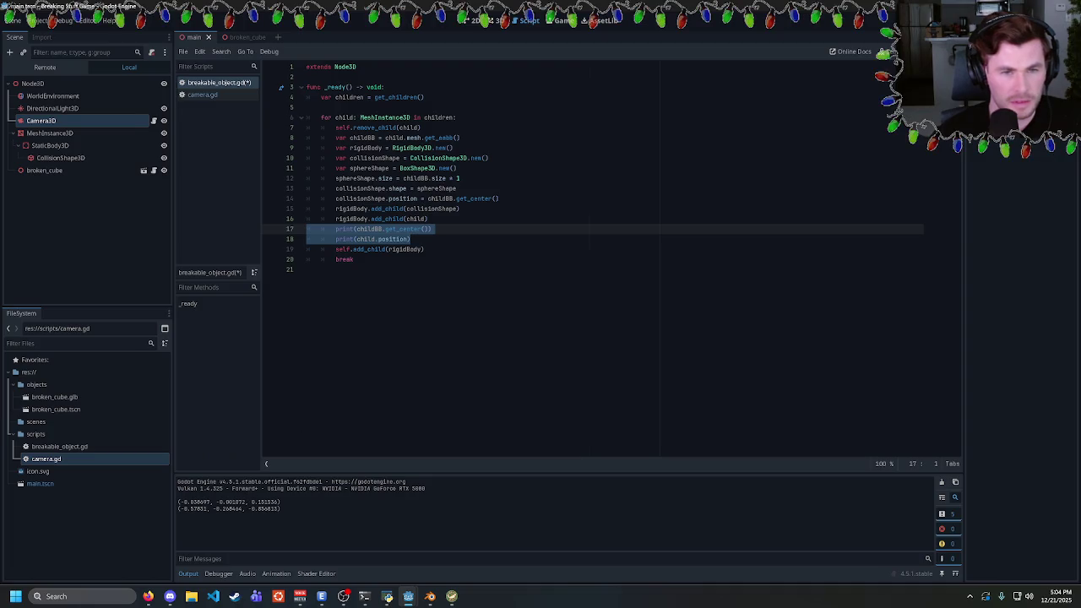
left_click(429, 229)
type(".to")
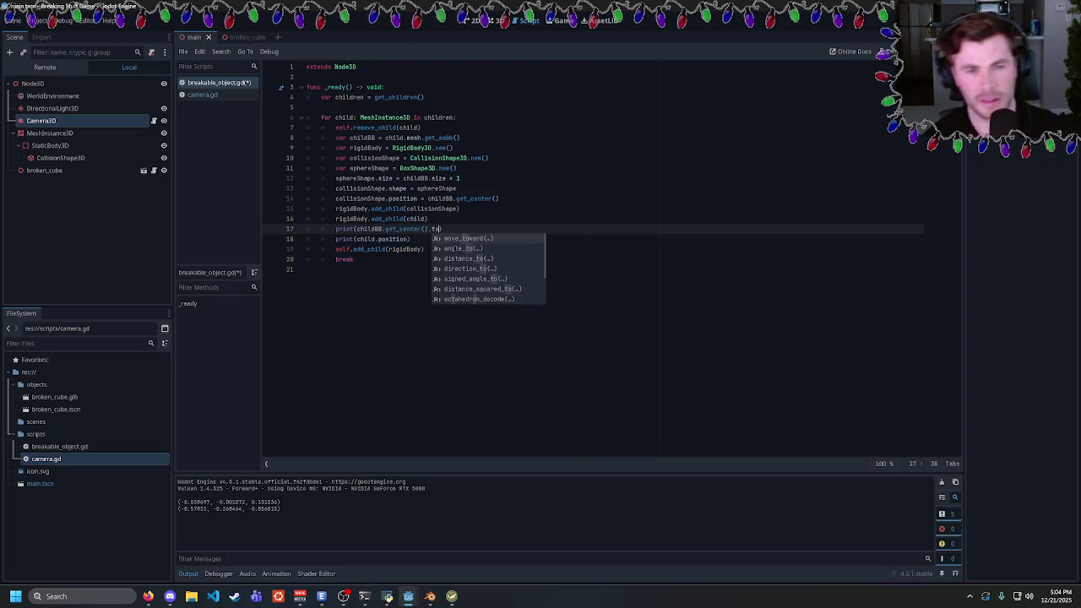
key("BackSpace")
key("BackSpace")
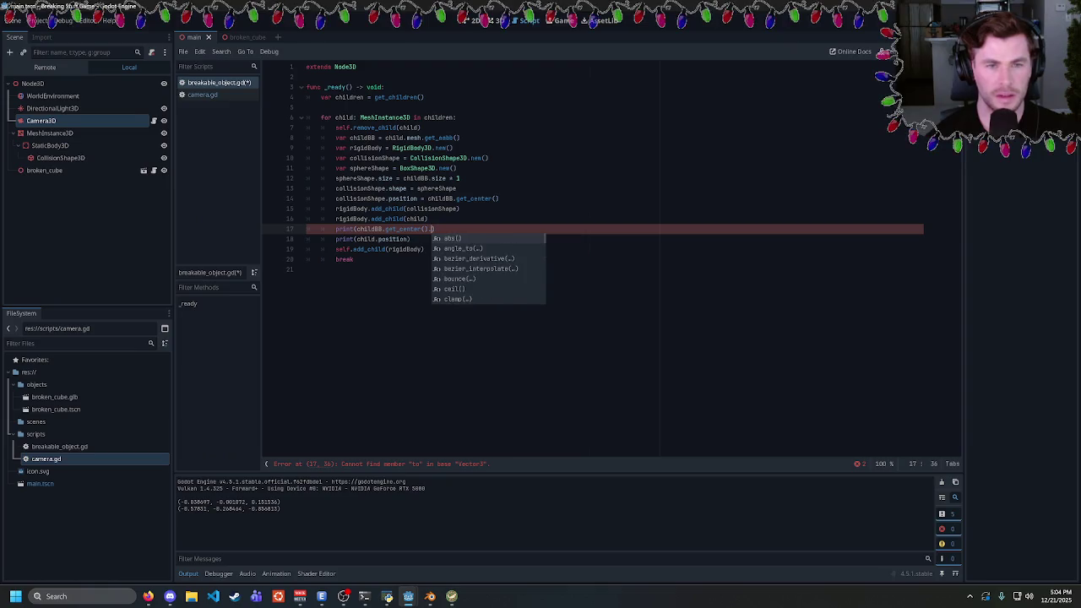
type("w")
key("BackSpace")
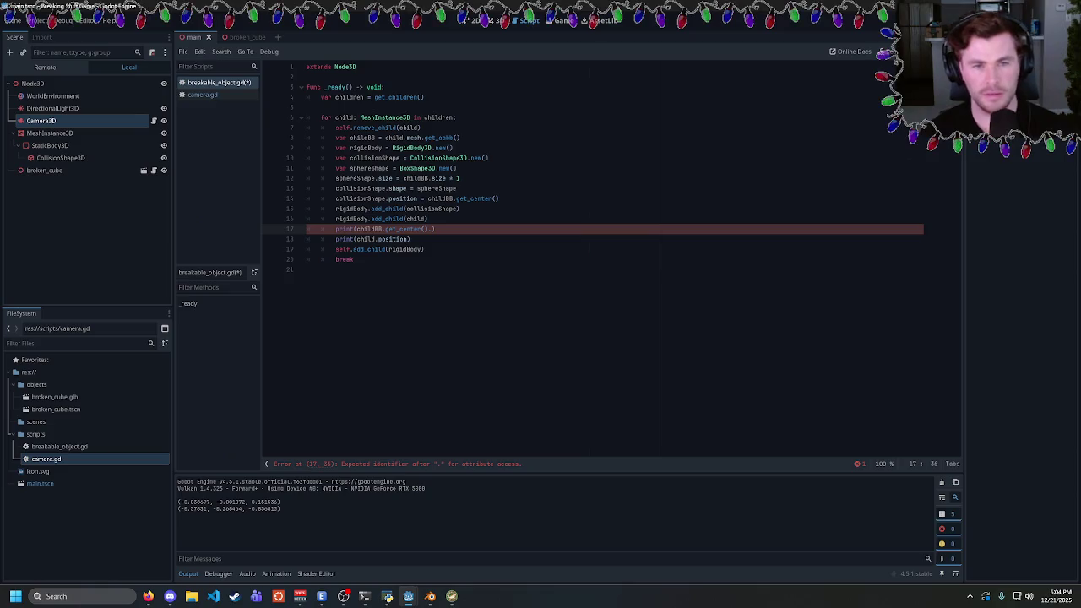
key("BackSpace")
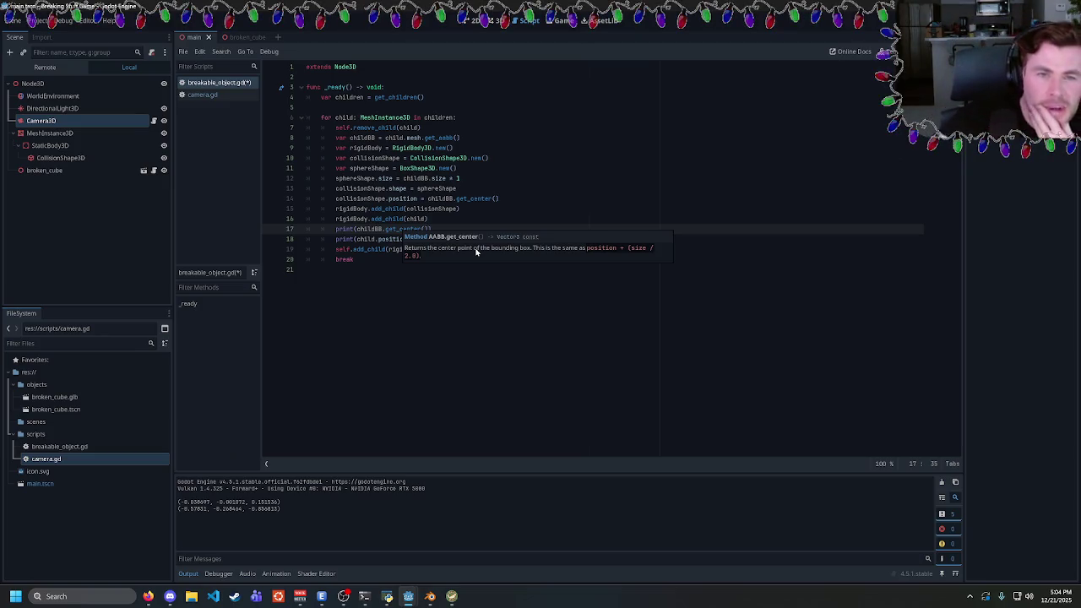
Delete the collision shape position line and both print lines, then save and run the game
left_click_drag(500, 198, 306, 198)
key("BackSpace")
key("Delete")
left_click_drag(410, 229, 429, 209)
key("BackSpace")
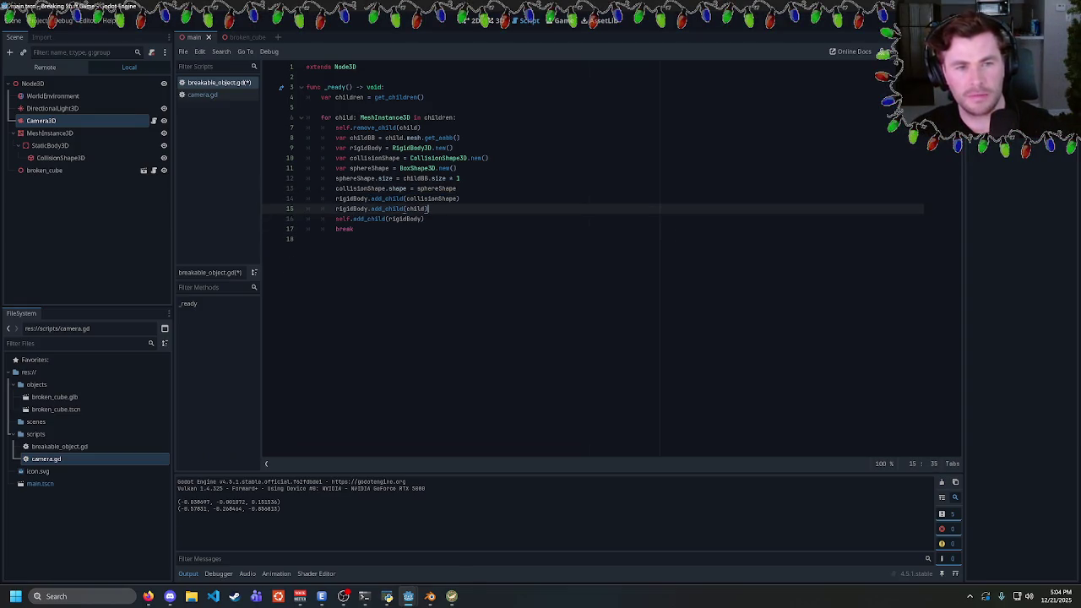
key("F5")
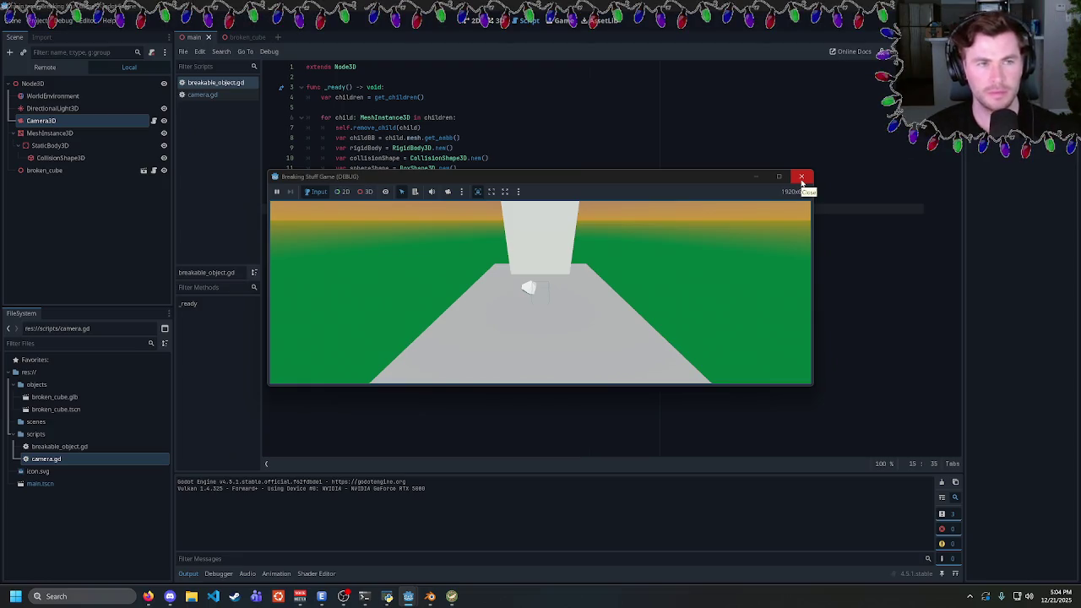
Remove line 12's size multiplier of 1, test-run, and discard a started shape position line
left_click(801, 179)
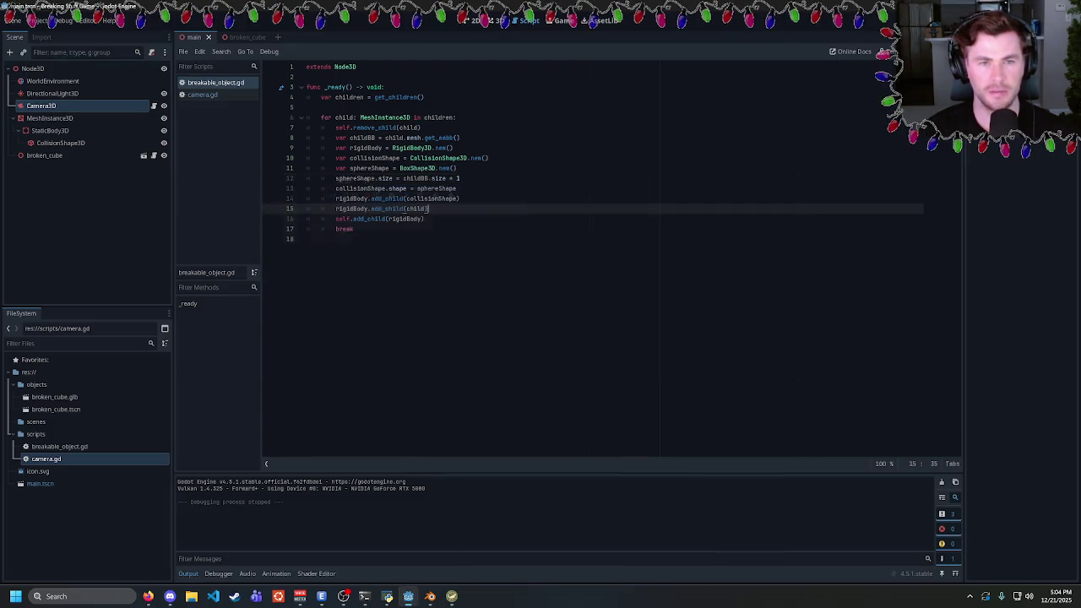
double_click(456, 178)
key("BackSpace")
key("F5")
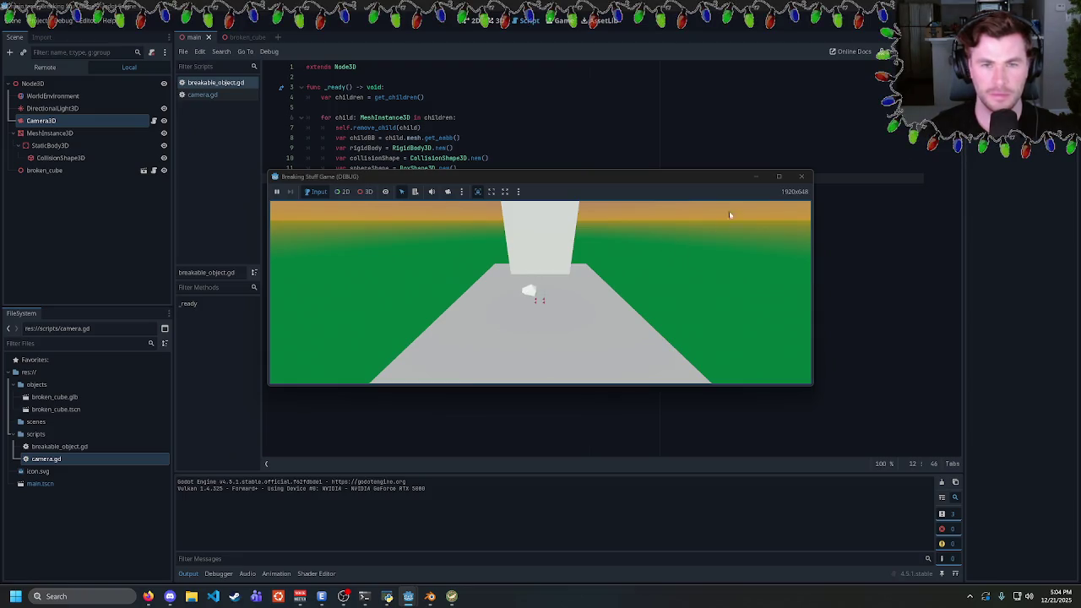
left_click(801, 176)
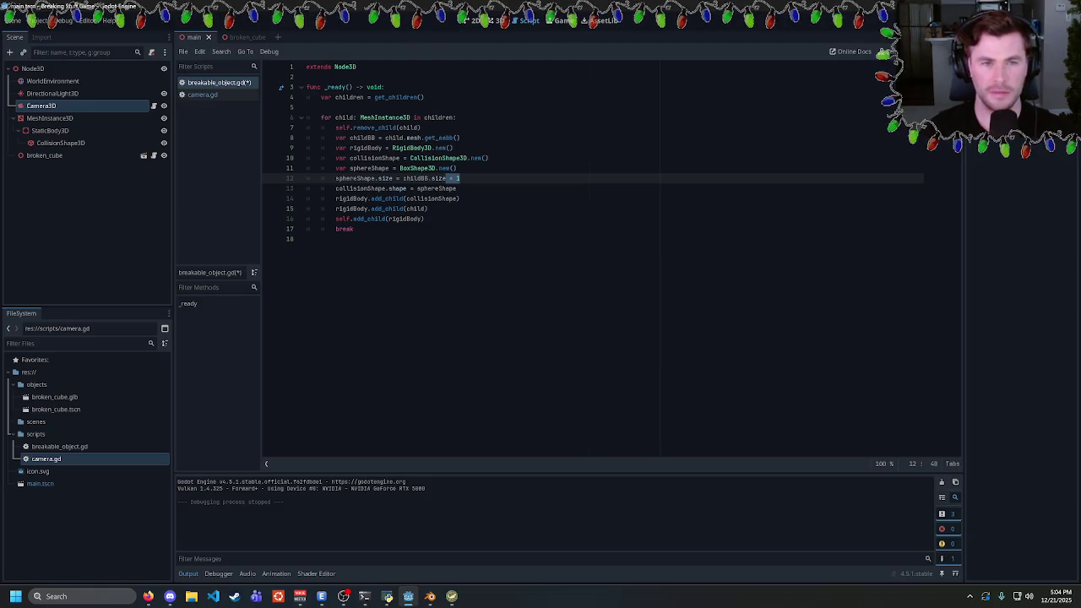
left_click(457, 168)
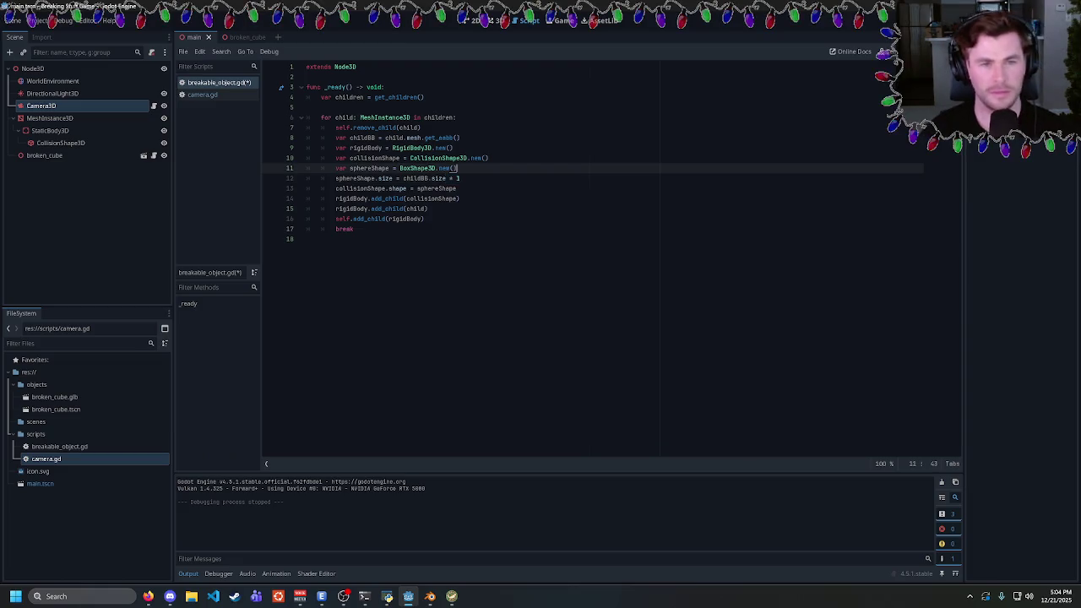
key("Return")
type("Shape.po")
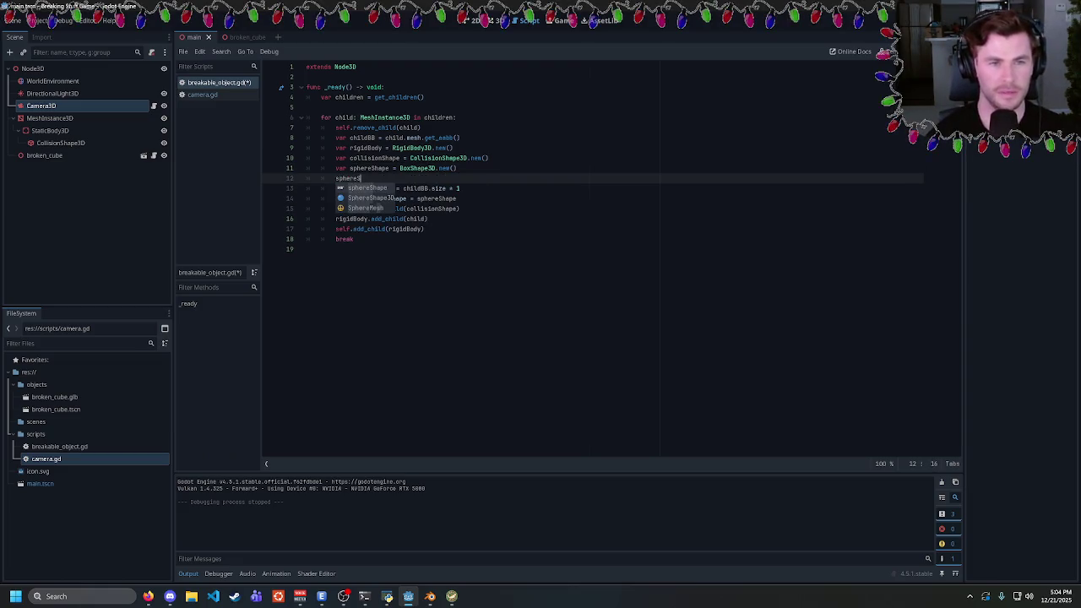
key("BackSpace")
key("BackSpace")
key("BackSpace")
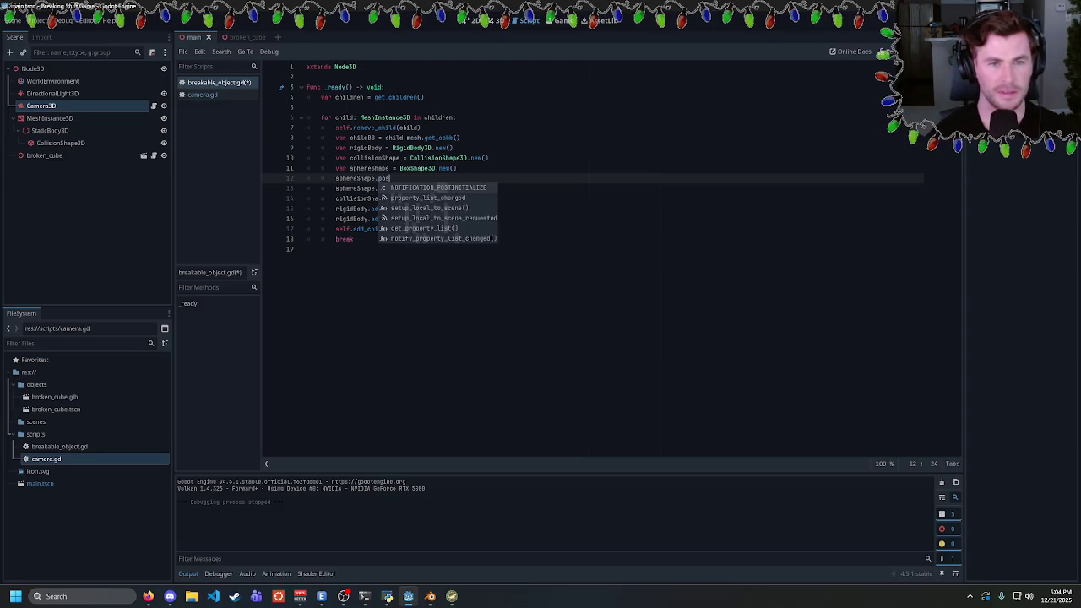
key("BackSpace")
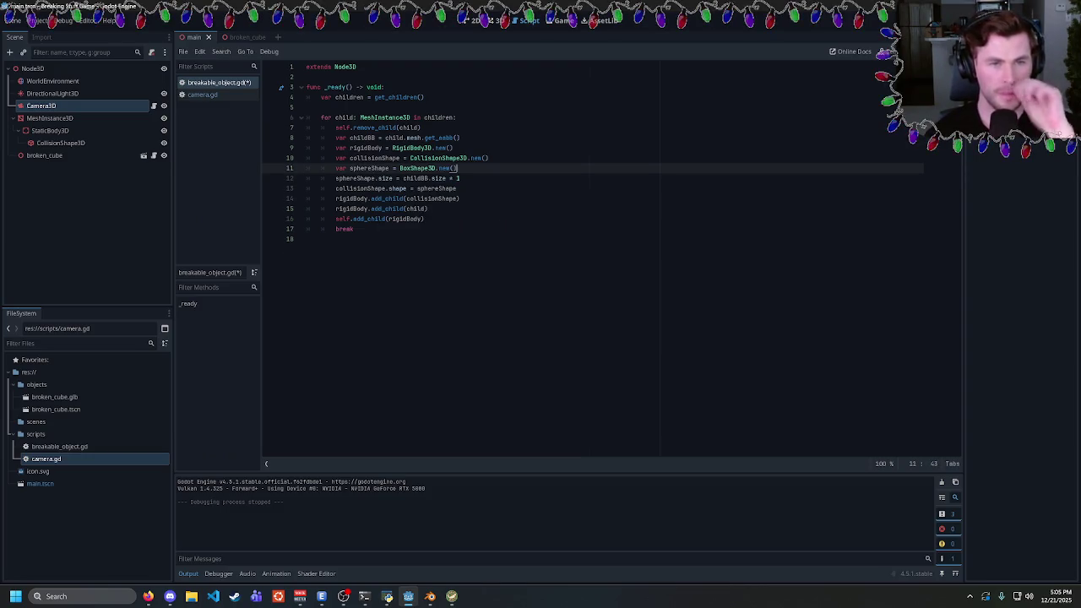
Add a line 16 setting child.position = childBB.get_center() and run the game
left_click(429, 208)
key("Return")
type("rig")
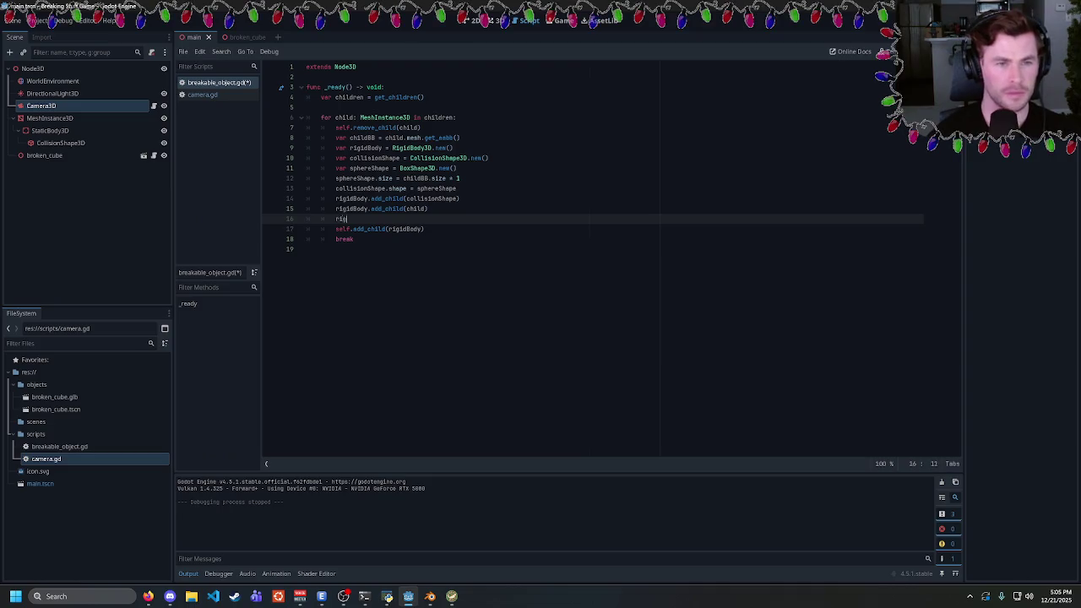
type("idBody.positio")
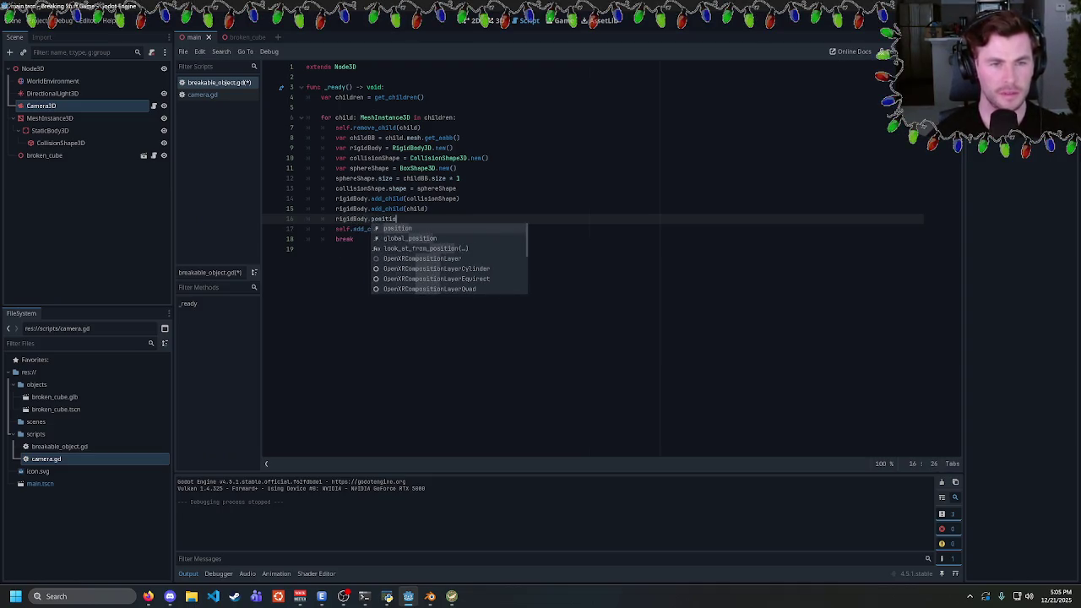
key("BackSpace")
key("BackSpace")
key("BackSpace")
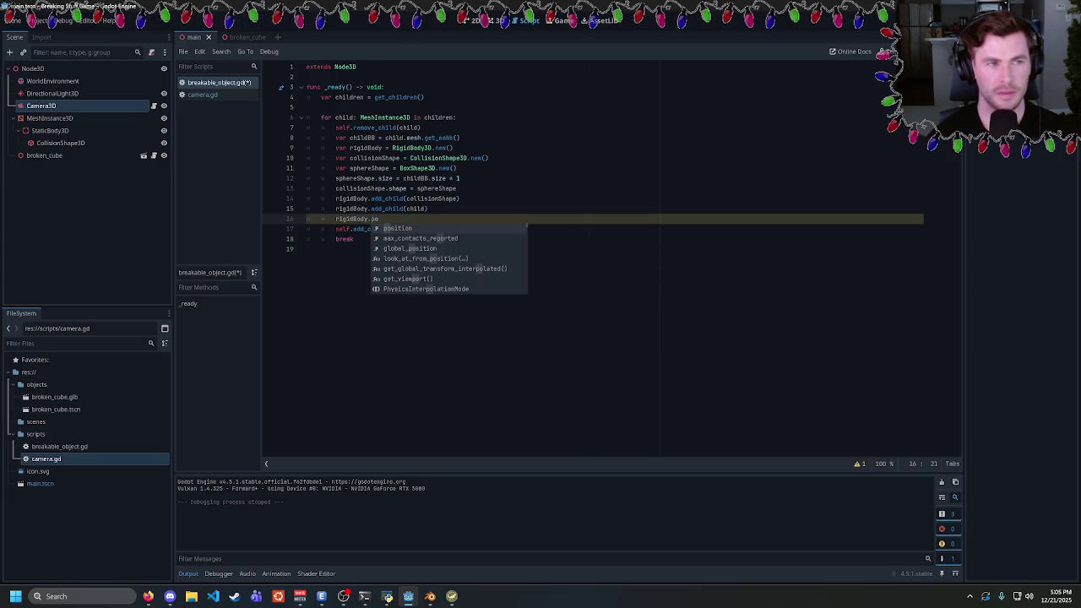
key("BackSpace")
key("BackSpace")
key("BackSpace")
type("child.")
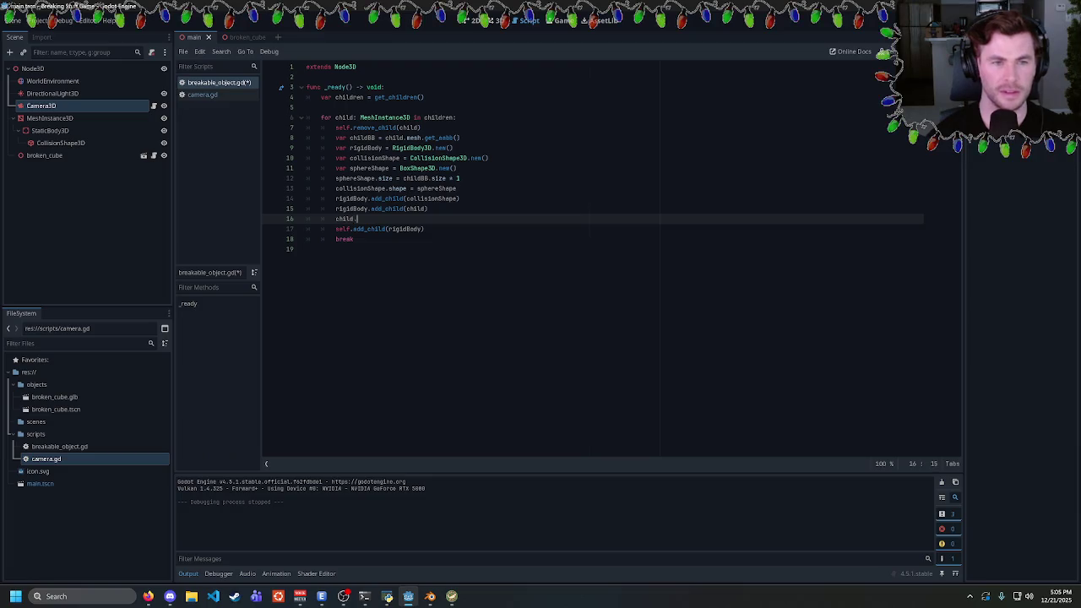
type("position = child")
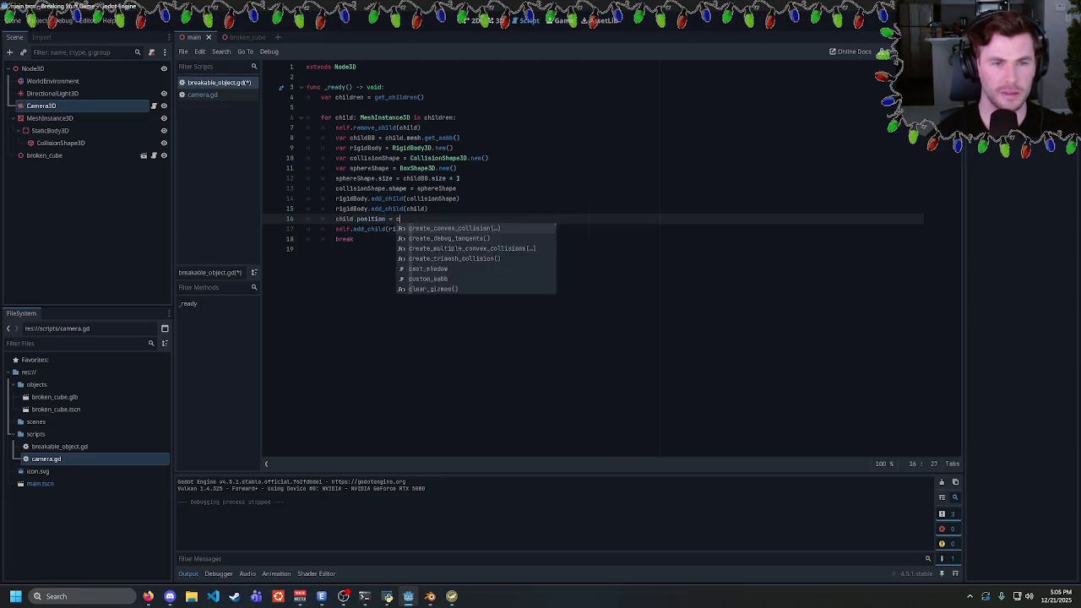
type("BB.")
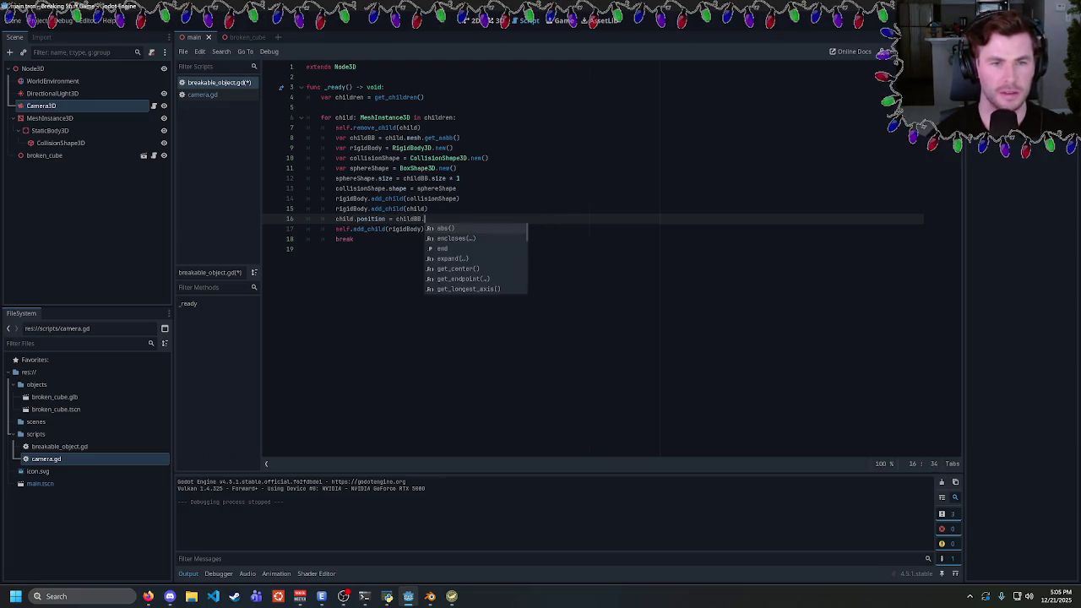
type("get_c")
key("Return")
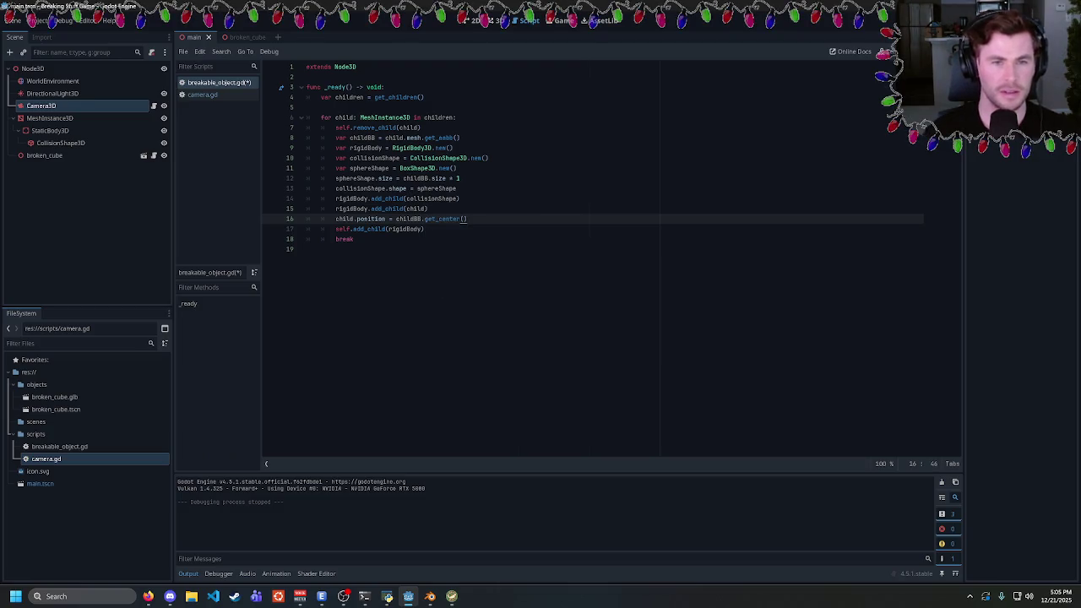
key("F5")
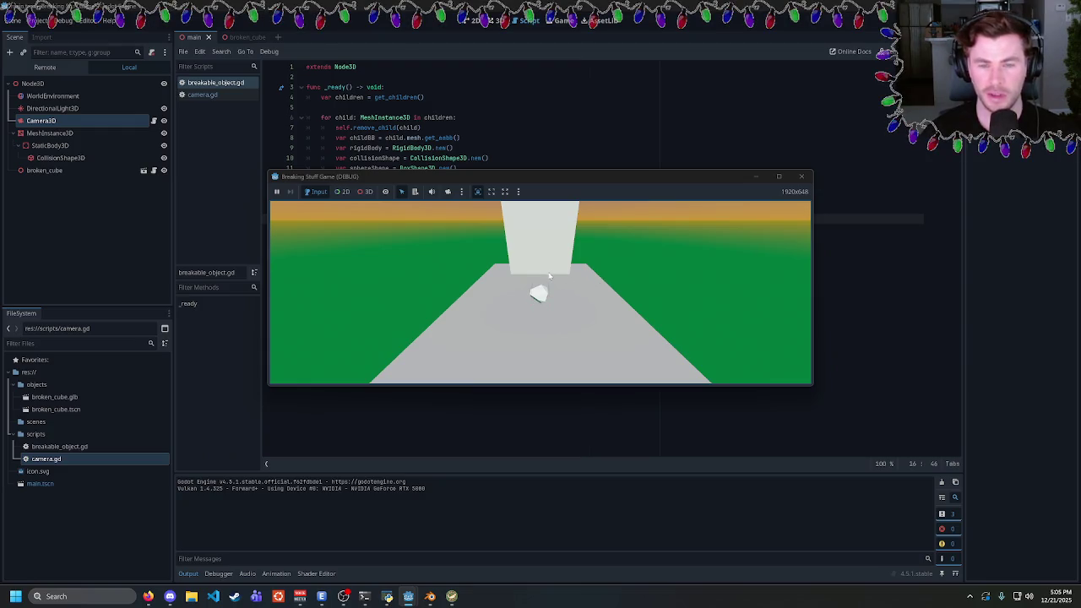
Close the running game and return to the breakable_object.gd script
left_click_drag(554, 180, 544, 178)
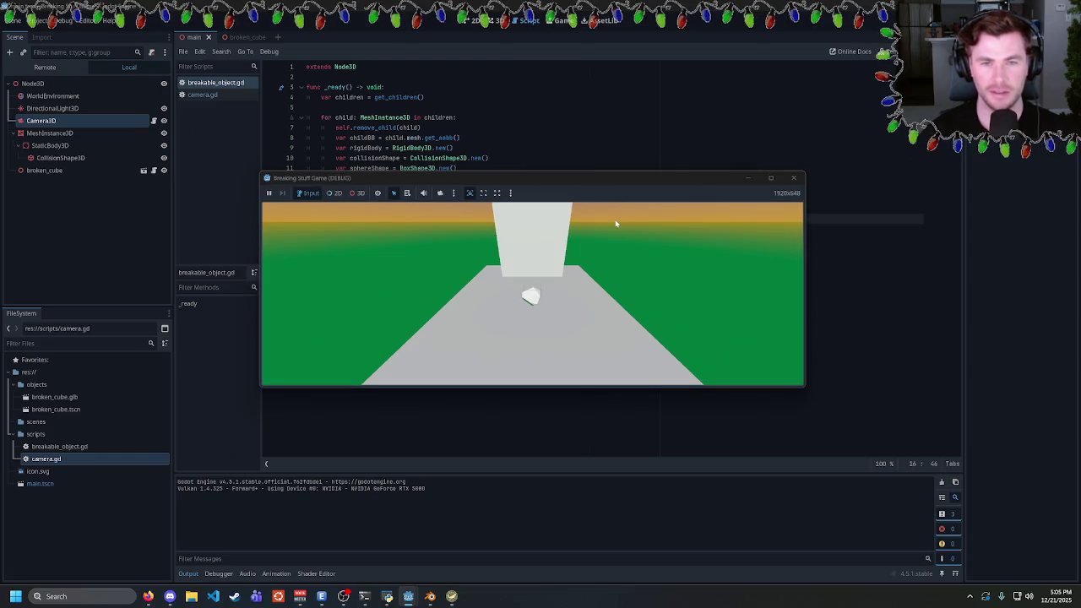
left_click_drag(667, 179, 704, 211)
left_click(830, 211)
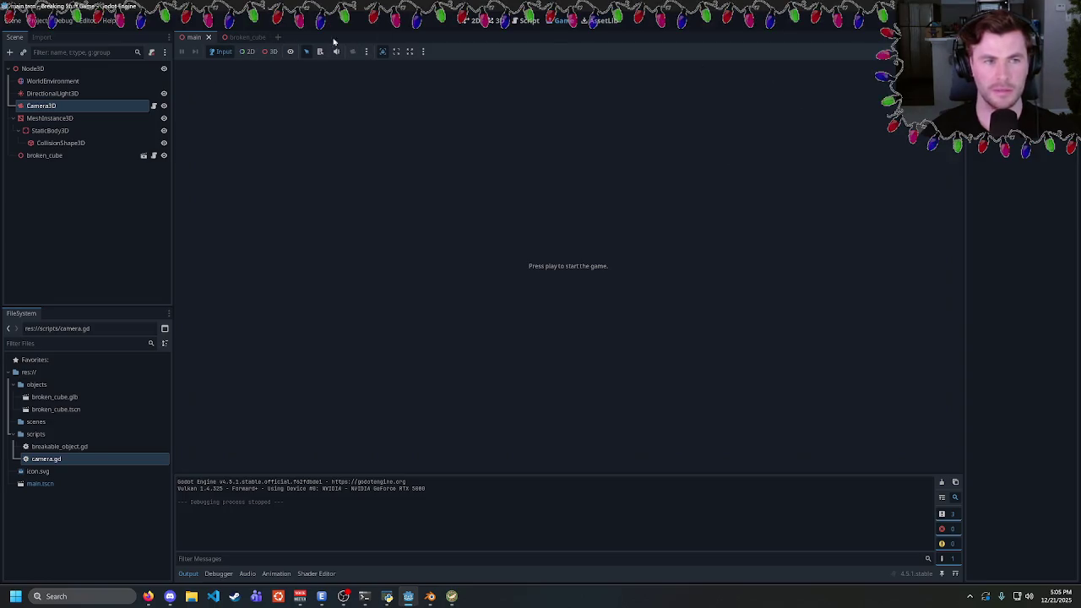
left_click(524, 21)
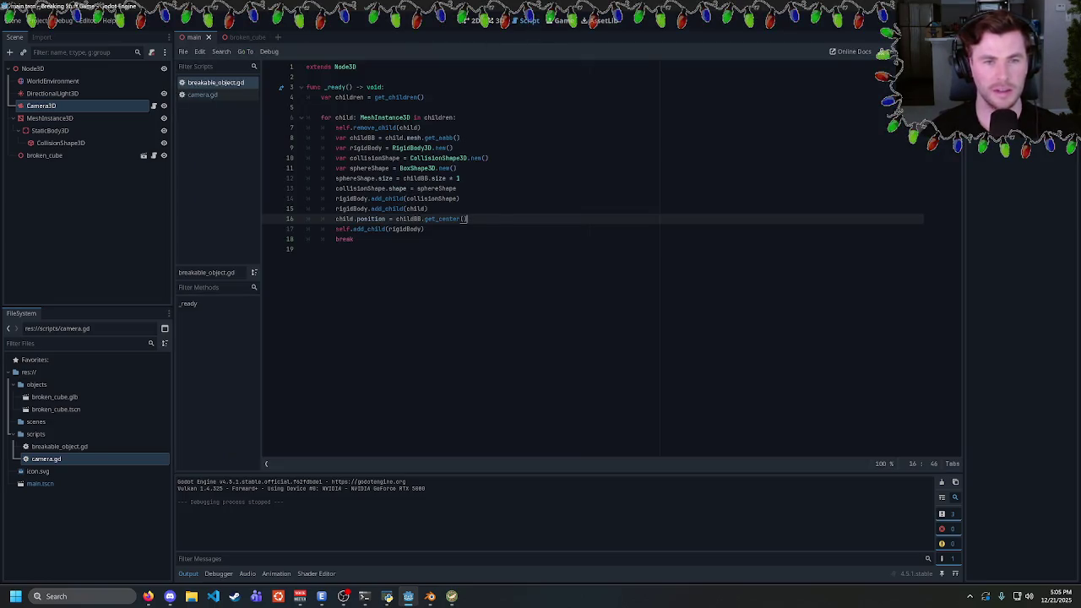
Move the child.position line above the add-child line and test-run the game
key("shift+Home")
key("shift+Home")
key("ctrl+x")
key("Up")
key("ctrl+v")
key("Return")
key("Up")
key("End")
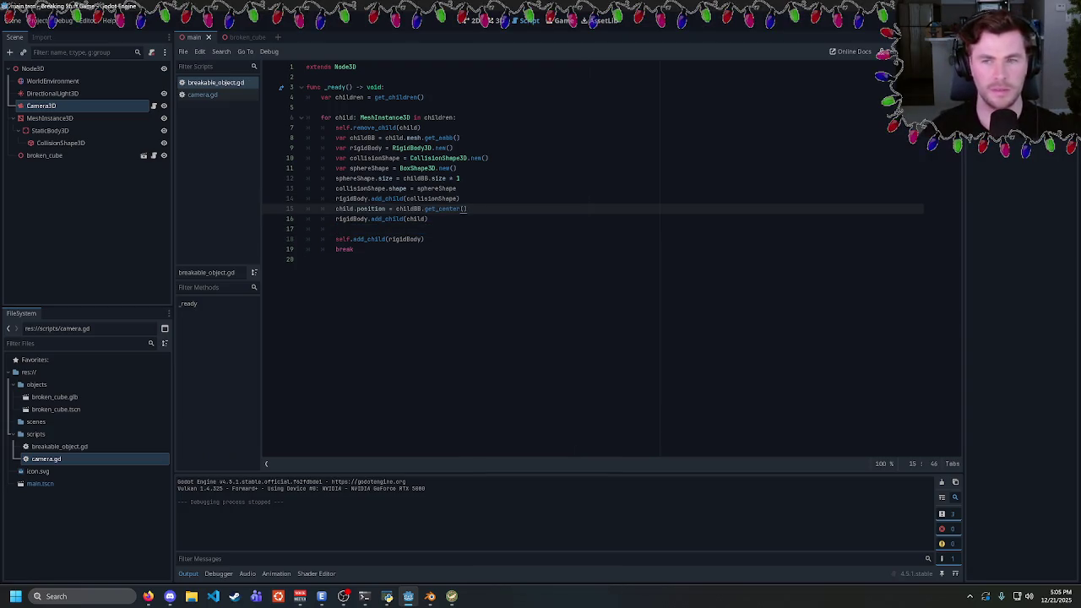
key("F5")
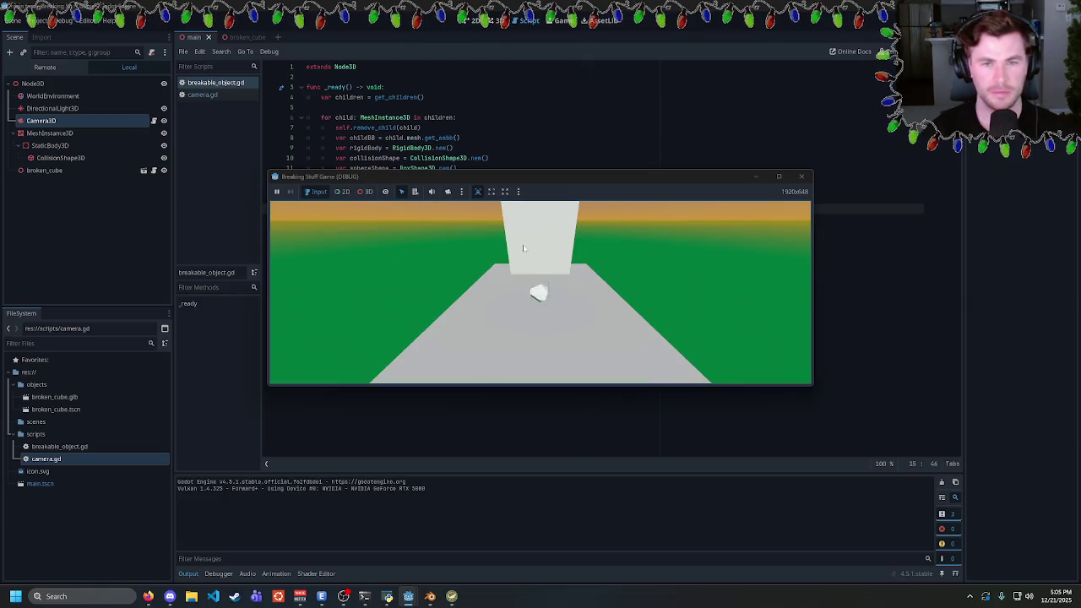
left_click(801, 175)
Delete the break line and run the game so every piece shatters
left_click(339, 209)
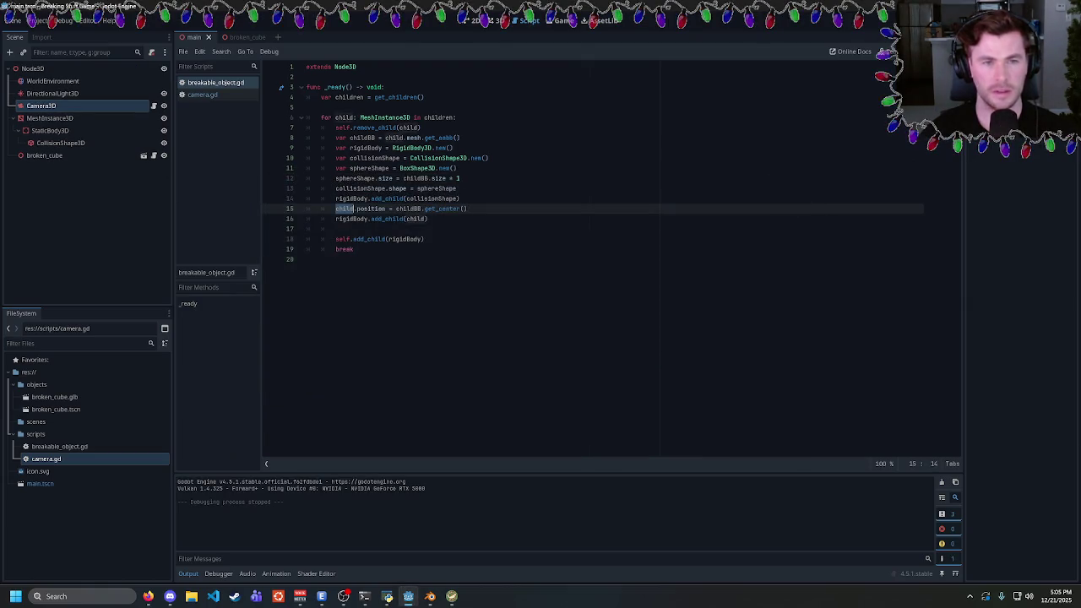
key("Down")
key("Down")
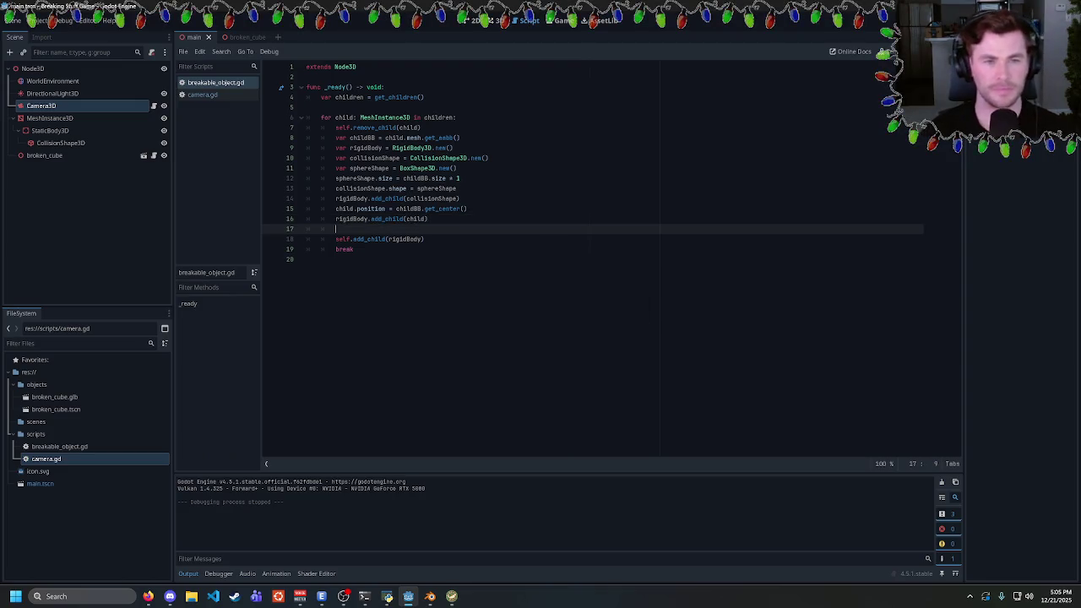
key("Down")
key("Down")
key("End")
key("BackSpace")
key("BackSpace")
key("BackSpace")
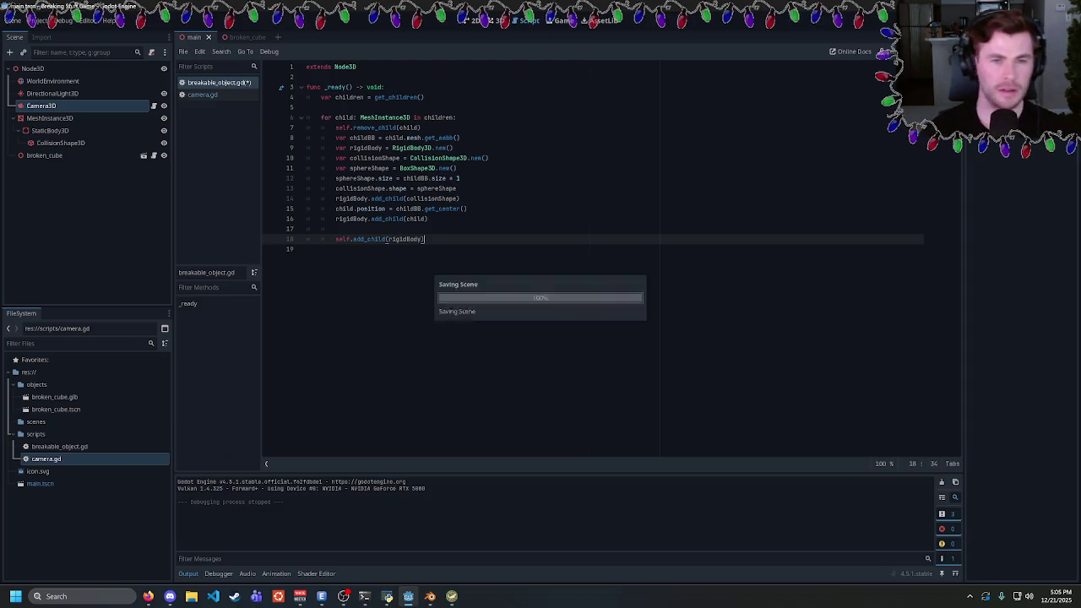
key("F5")
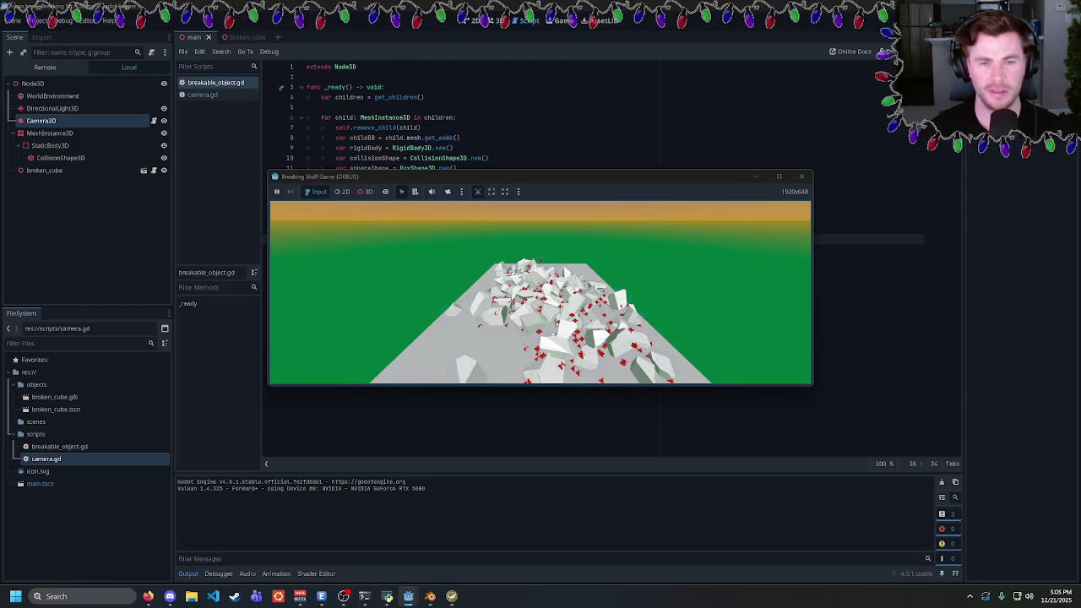
key("a")
key("w")
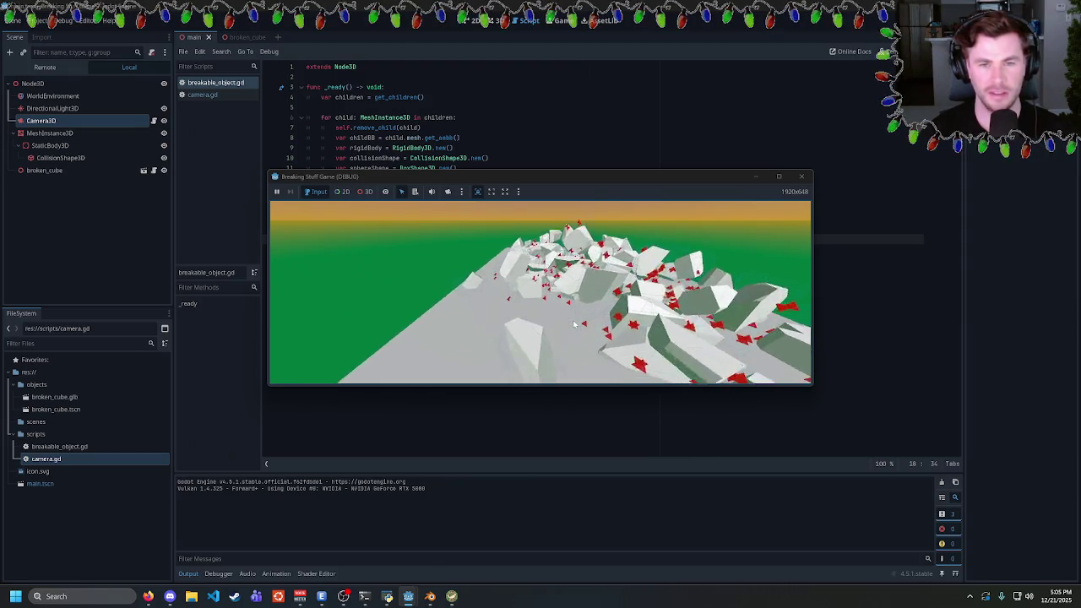
key("d")
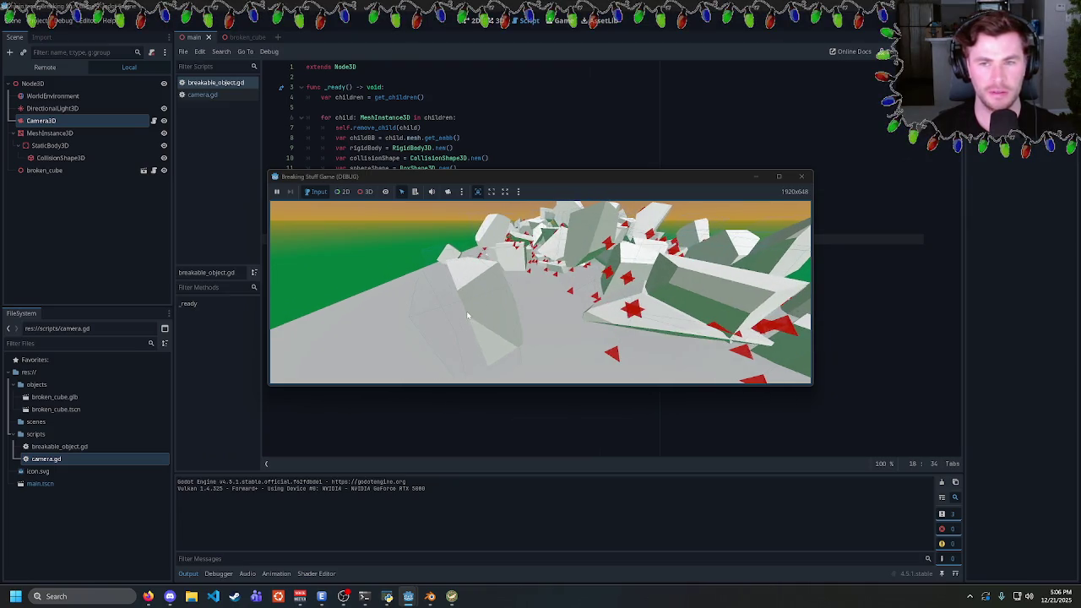
left_click(801, 175)
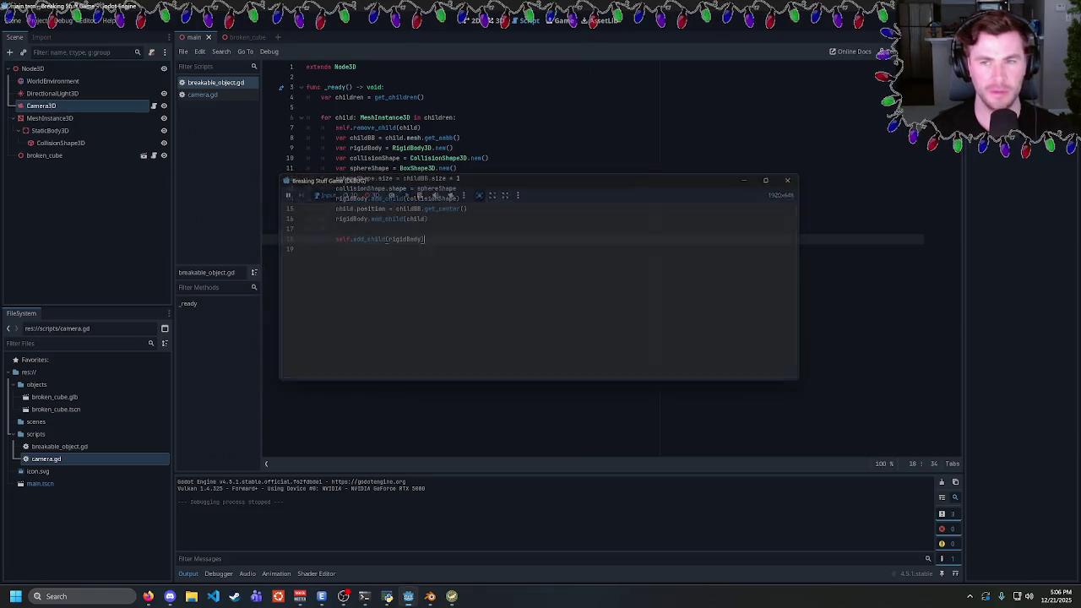
left_click(467, 208)
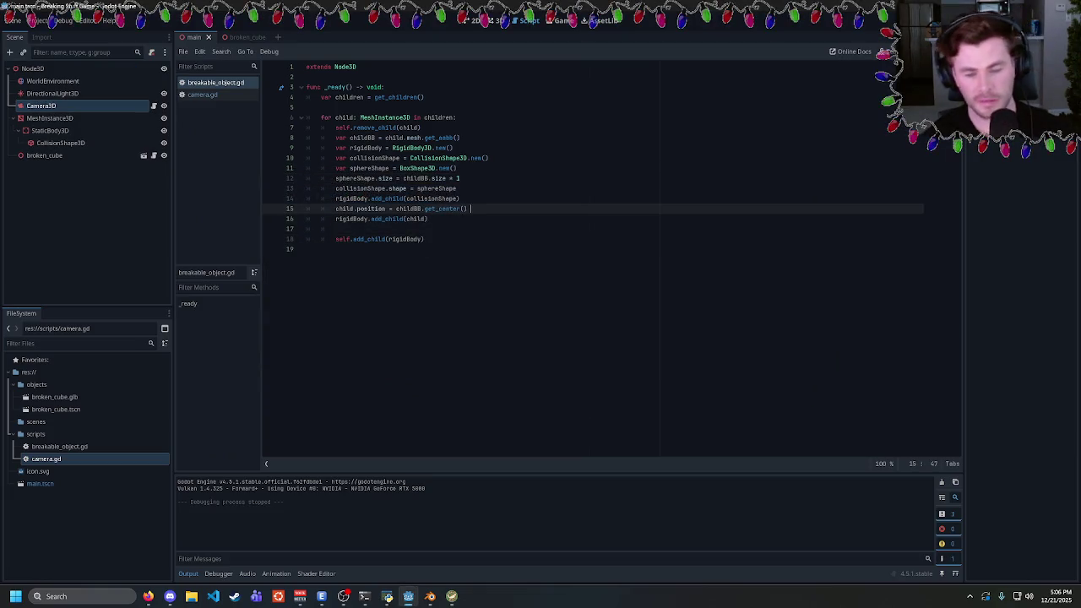
type("* 0.5")
Re-run the game, then delete the * 0.5 multiplier on line 15
key("F5")
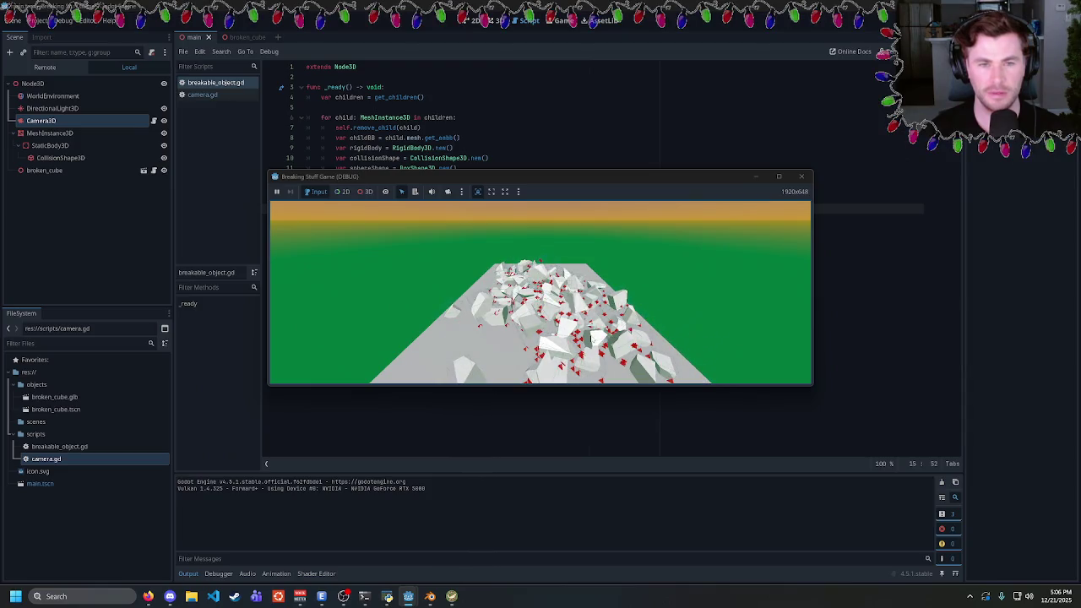
left_click(801, 176)
key("shift+Left")
key("shift+Left")
key("shift+Left")
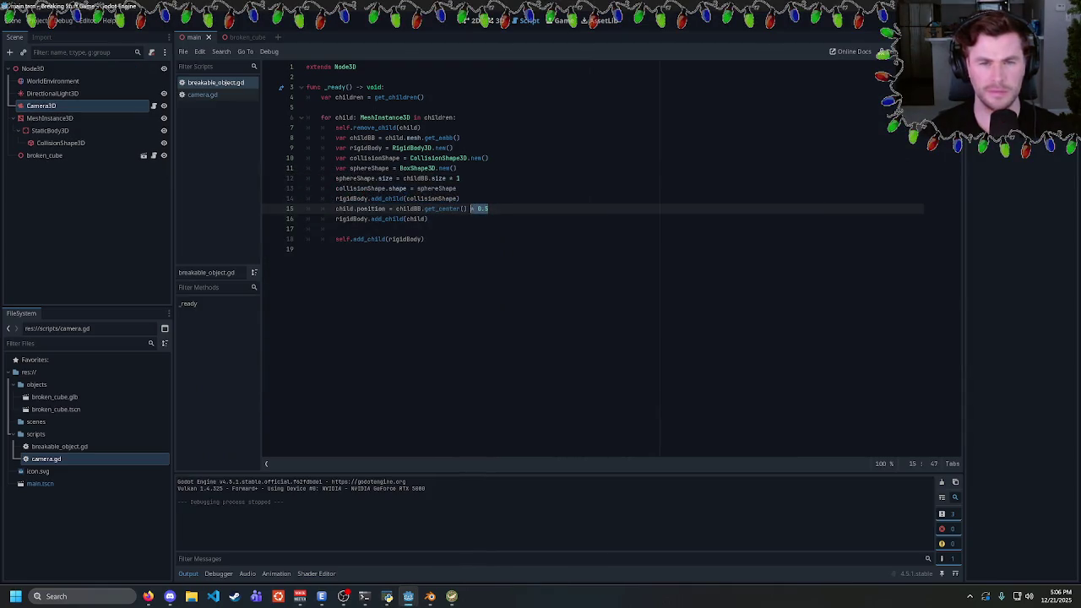
key("shift+Right")
key("shift+Right")
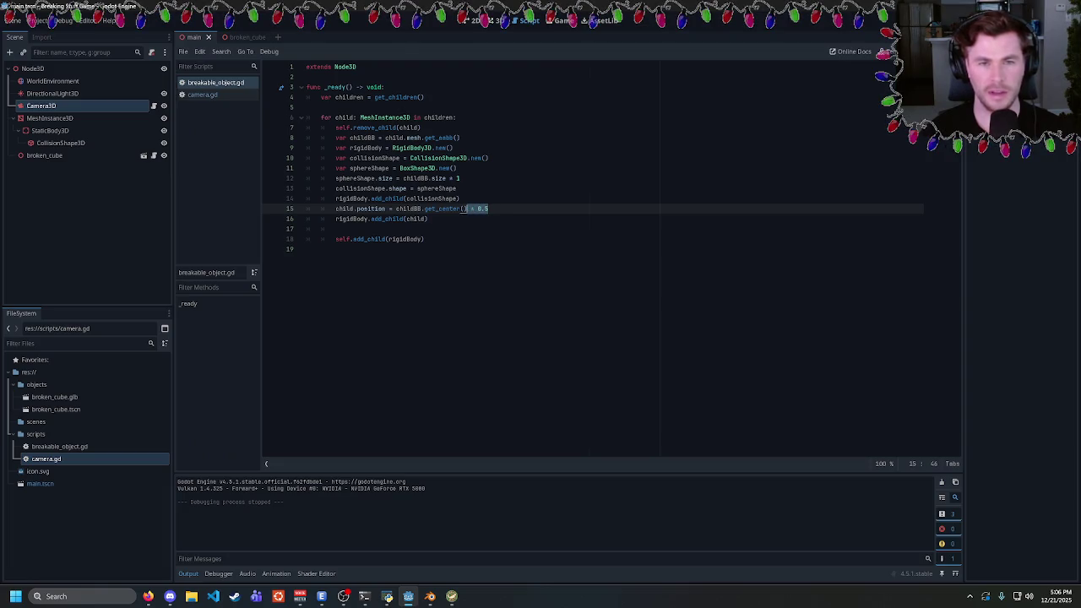
key("BackSpace")
Insert a new line 14 assigning collisionShape.position = childBB.position
key("ctrl+shift+Left")
key("ctrl+shift+Left")
key("ctrl+shift+Left")
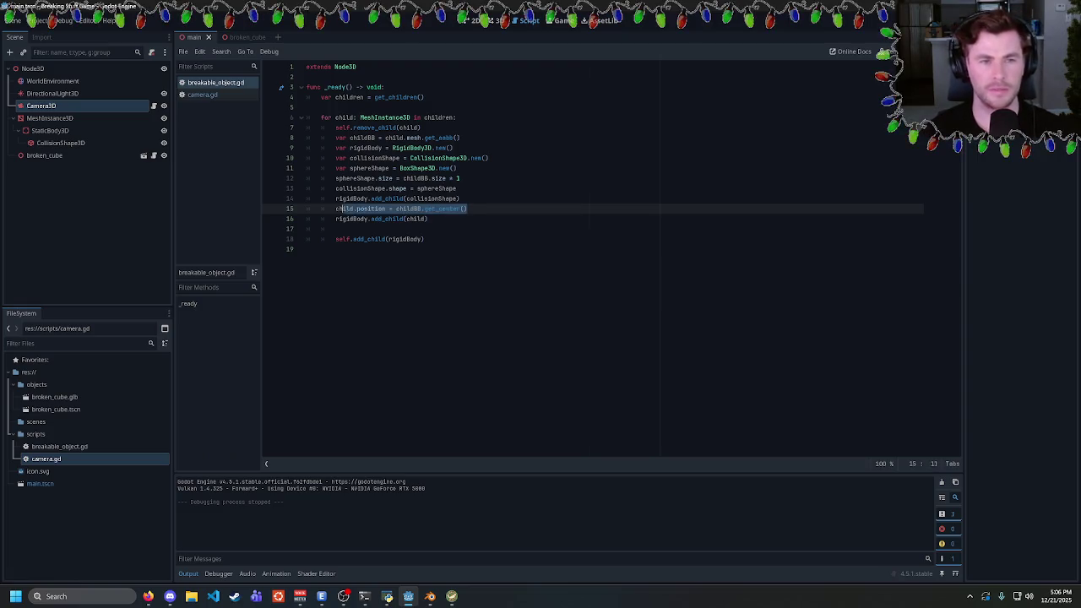
left_click(457, 188)
key("Return")
type("collisionShape")
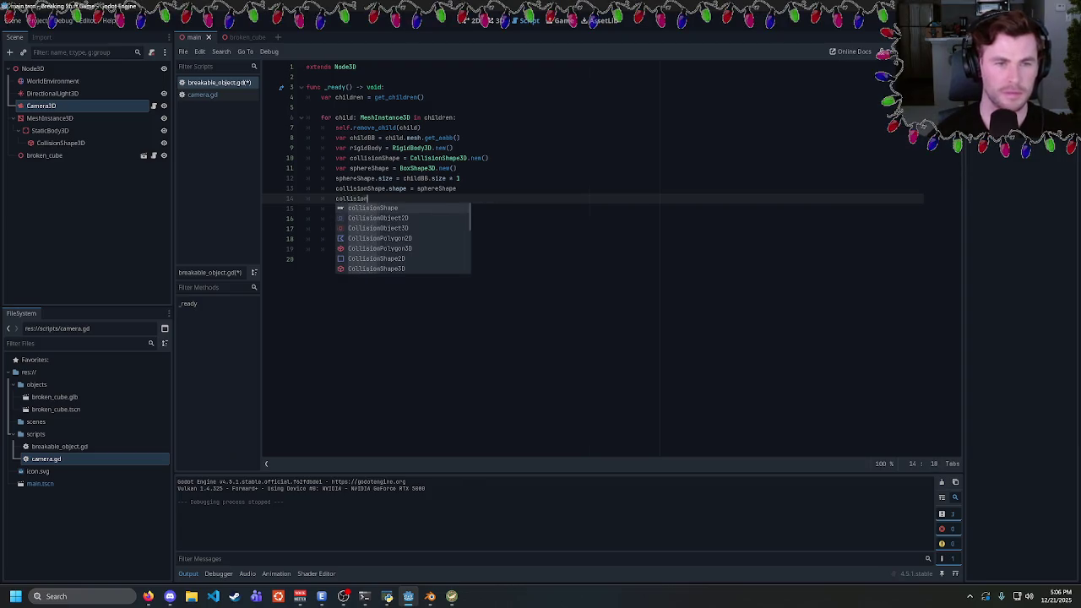
key("Return")
type(".posit")
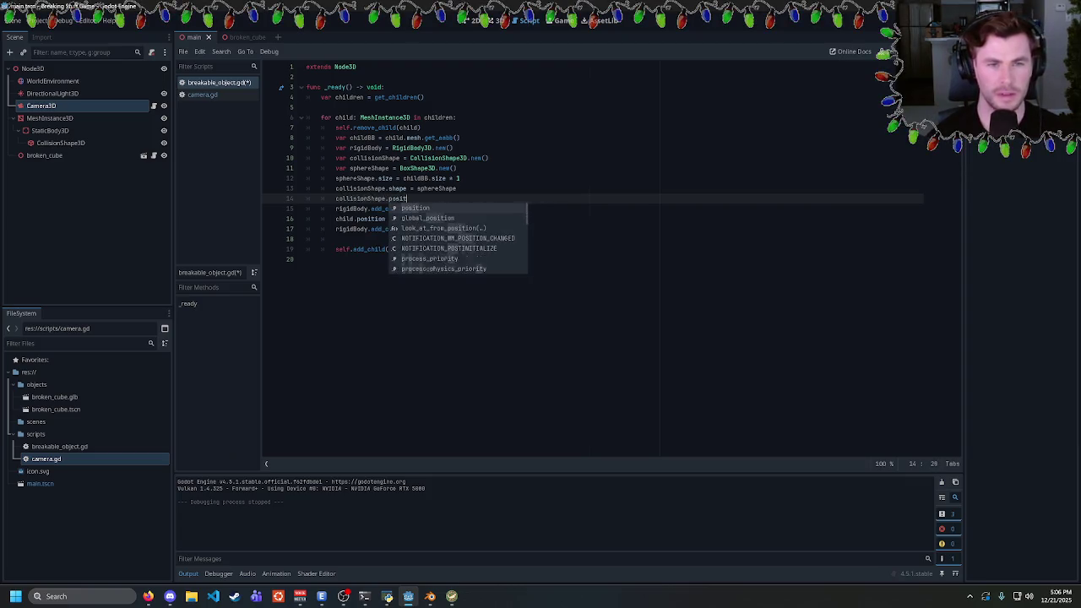
key("Return")
type("= childBB.posi")
key("Return")
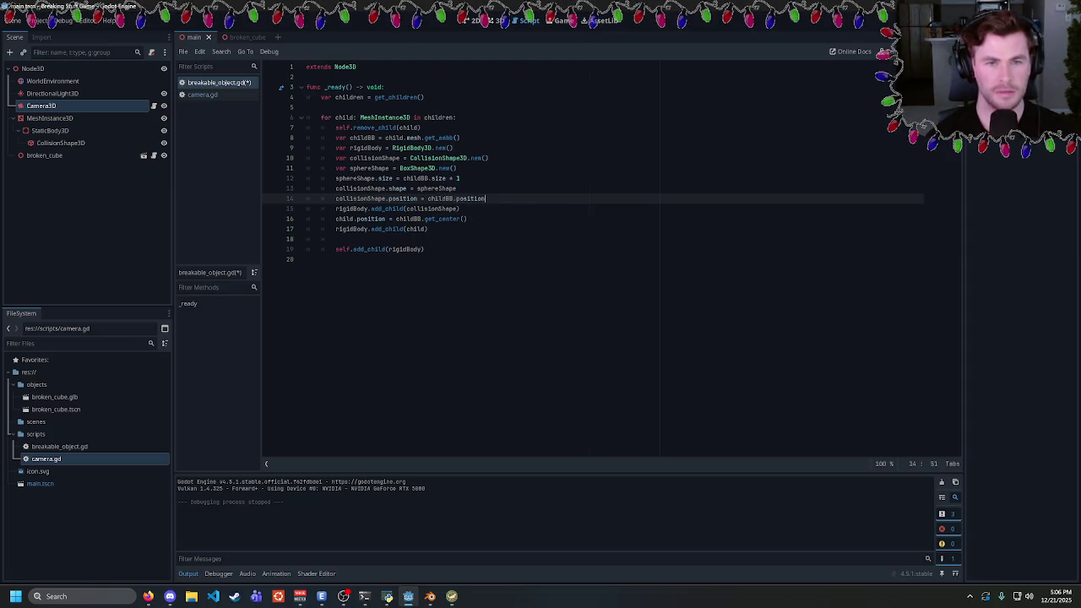
Replace childBB.position on line 14 with the copied get_center() call and run the game
left_click_drag(467, 219, 409, 219)
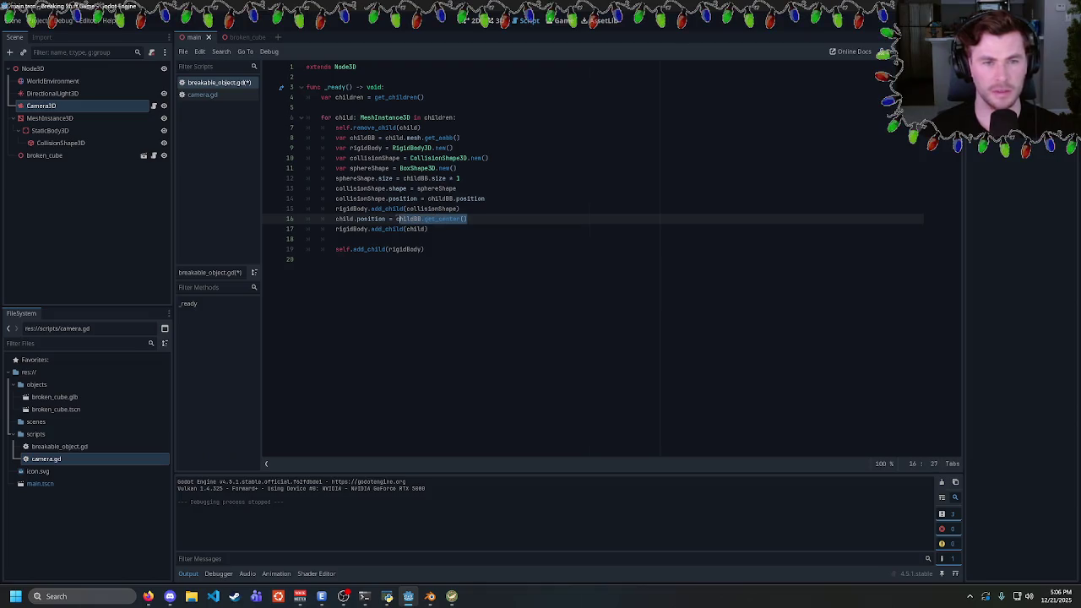
key("ctrl+c")
left_click_drag(485, 198, 428, 199)
key("ctrl+v")
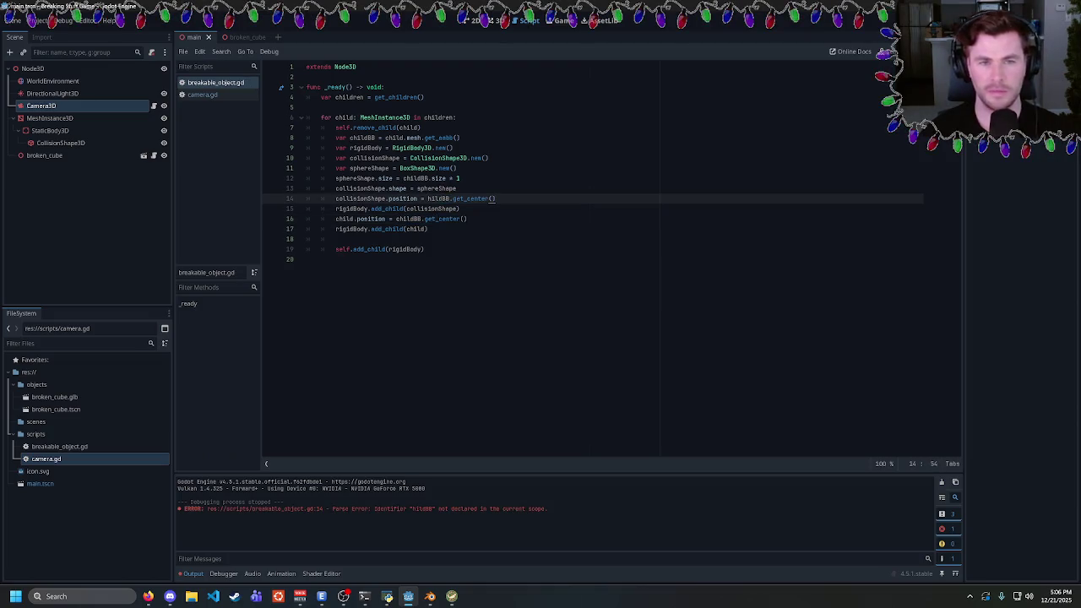
type("c")
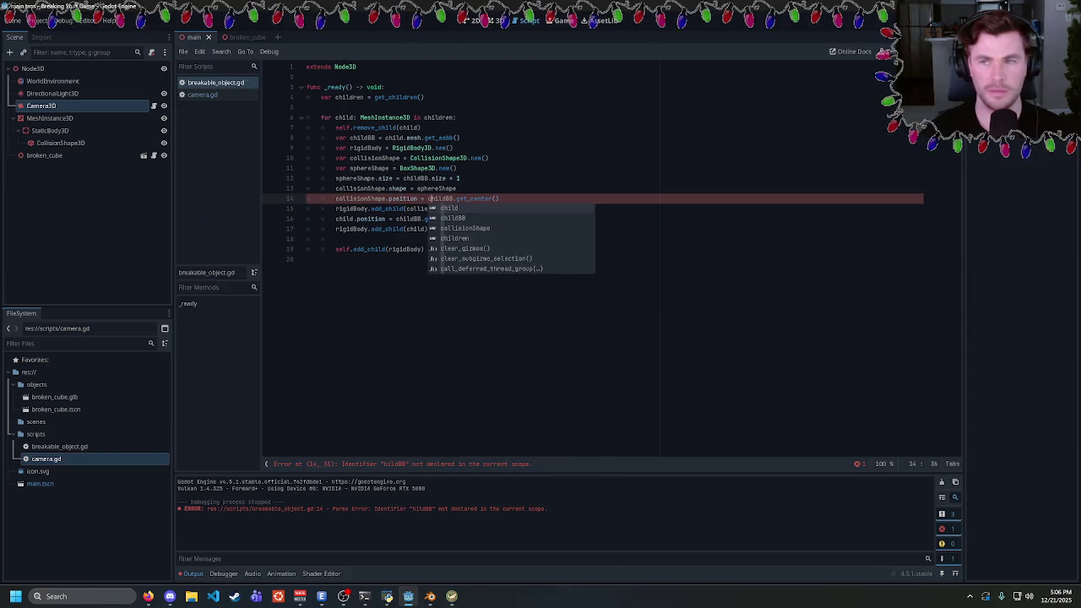
key("F5")
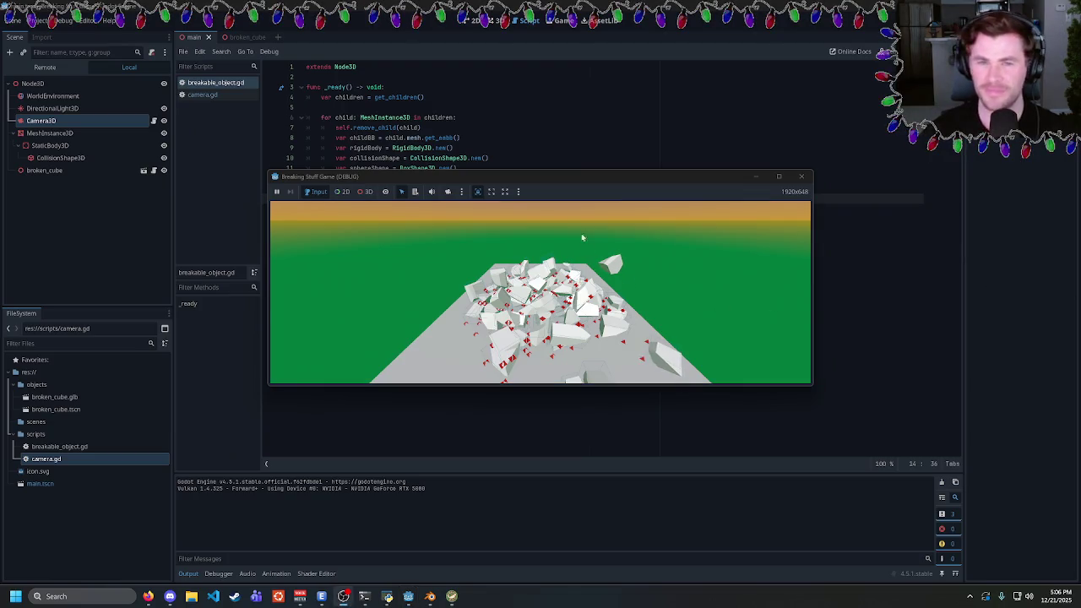
Stretch the running game window taller, then close the game
left_click(783, 357)
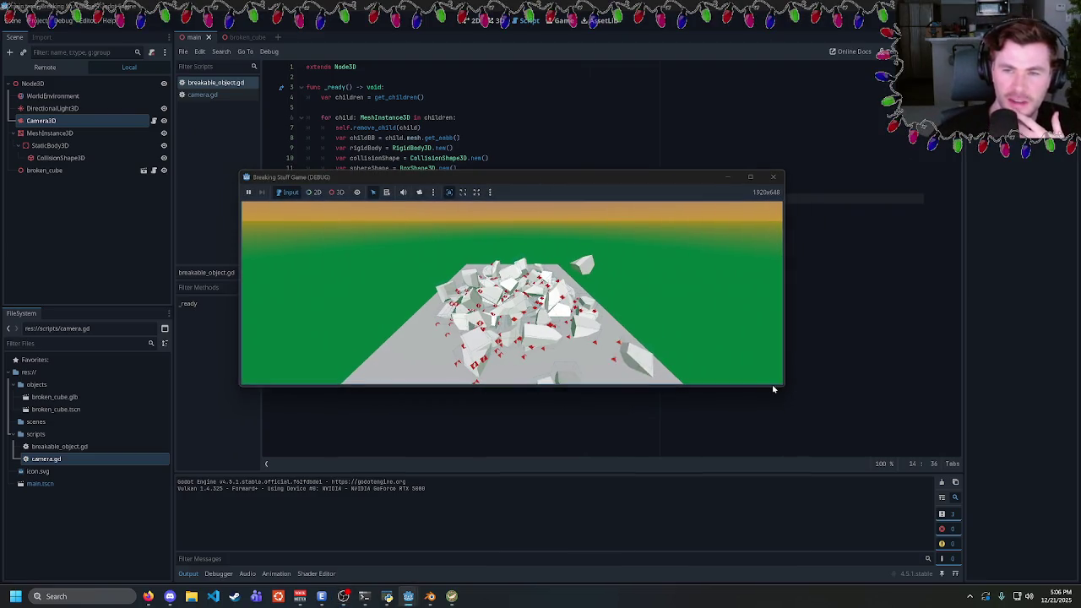
left_click_drag(775, 387, 766, 479)
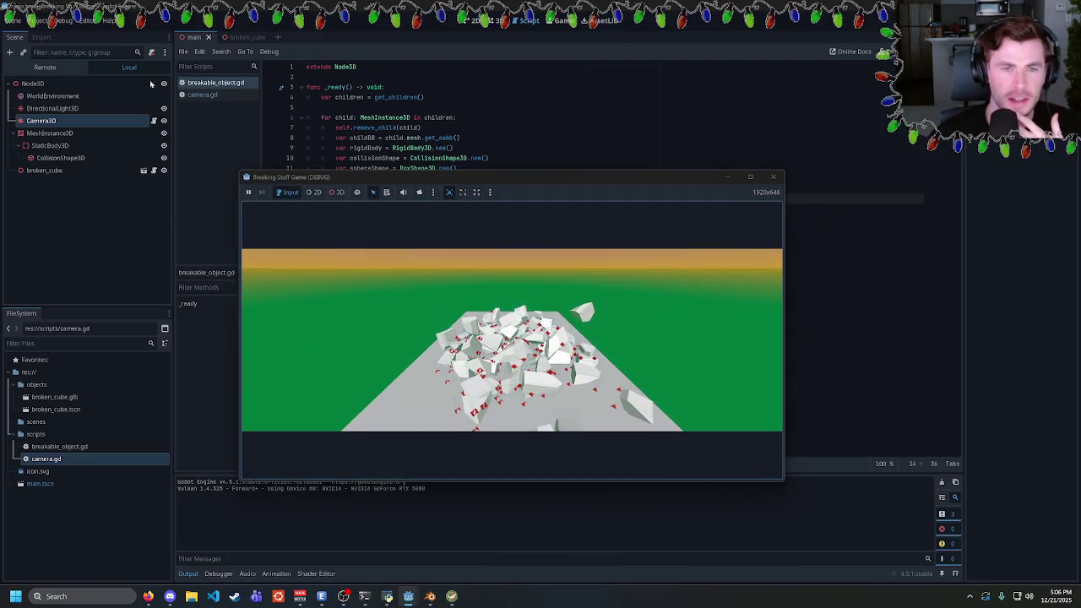
left_click(773, 177)
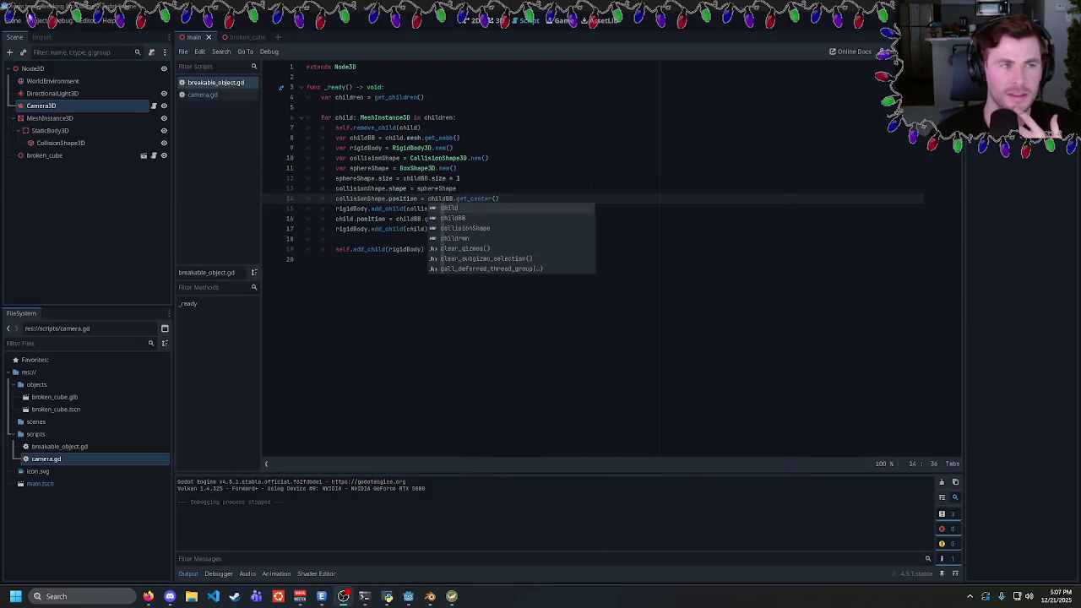
Set the project's window viewport height to 1080 and run the game
left_click(38, 19)
left_click(50, 34)
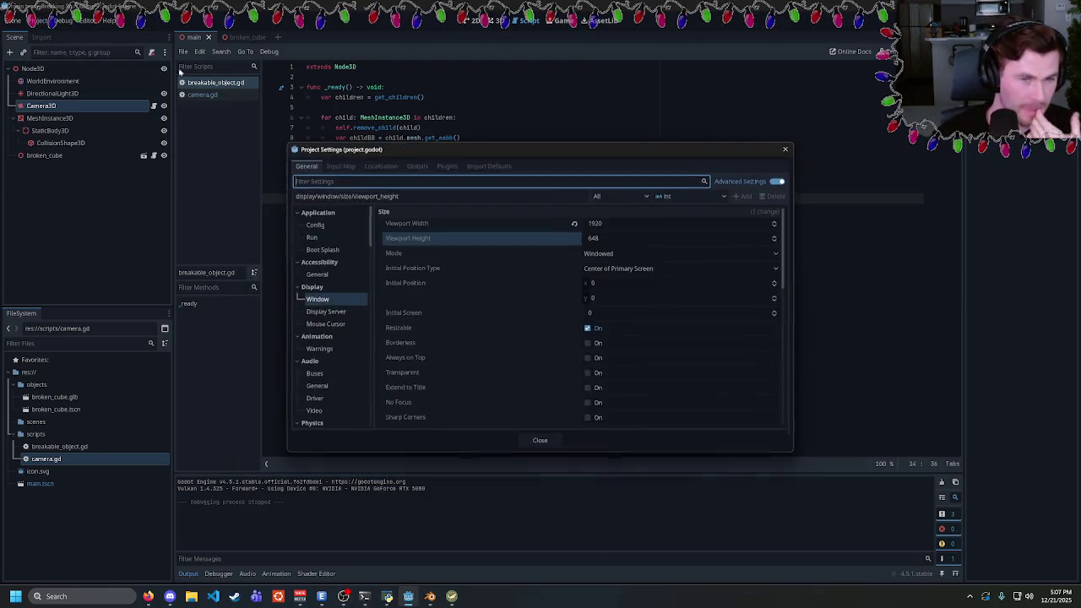
left_click(606, 240)
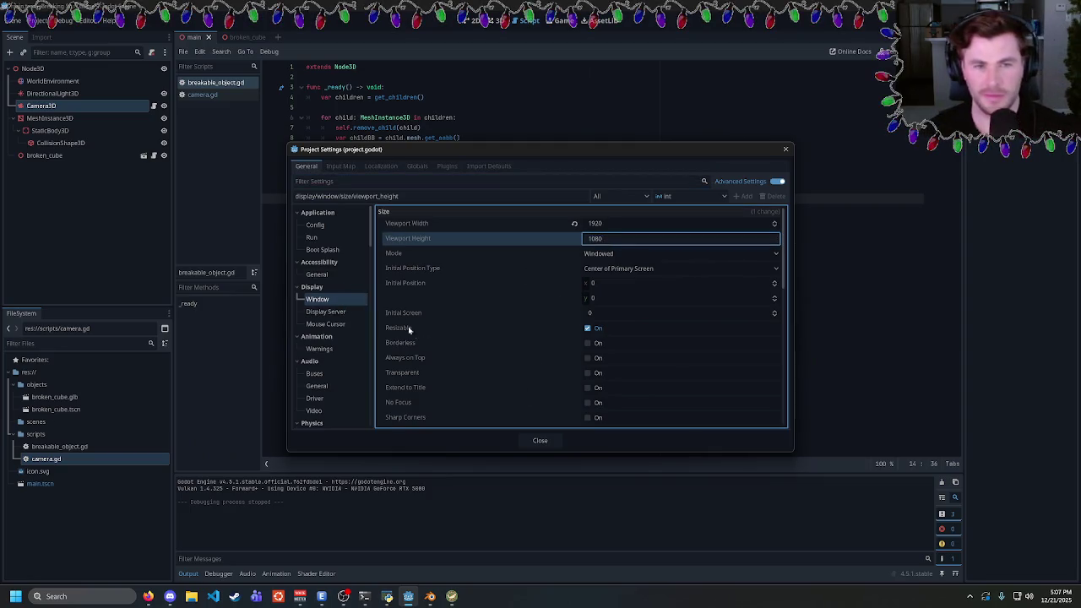
key("Return")
left_click(539, 440)
key("F5")
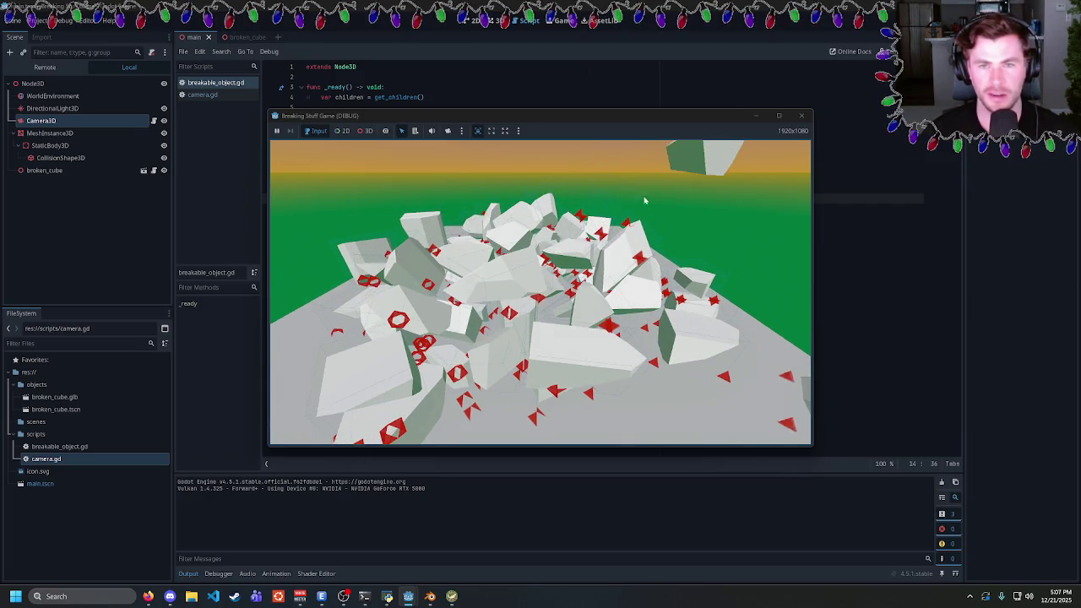
In Blender, deselect the face, return to object mode and orbit around the fractured cube
left_click(431, 597)
key("alt+a")
key("Tab")
mouse_move(555, 282)
left_mouse_down()
mouse_move(625, 234)
mouse_move(574, 227)
mouse_move(603, 227)
mouse_move(625, 210)
mouse_move(663, 218)
mouse_move(381, 294)
mouse_move(514, 301)
left_mouse_up()
key("Tab")
key("Tab")
Select individual Cube_cell pieces from a face-on view, ending on Cube_cell.062 and its neighbour
left_click(456, 259)
left_click(520, 254)
left_click(441, 329)
mouse_move(441, 328)
left_mouse_down()
mouse_move(624, 313)
mouse_move(591, 314)
left_mouse_up()
left_click(532, 318)
left_click(422, 317)
left_click(319, 311)
left_click(326, 411)
left_click(420, 468)
left_click(487, 470)
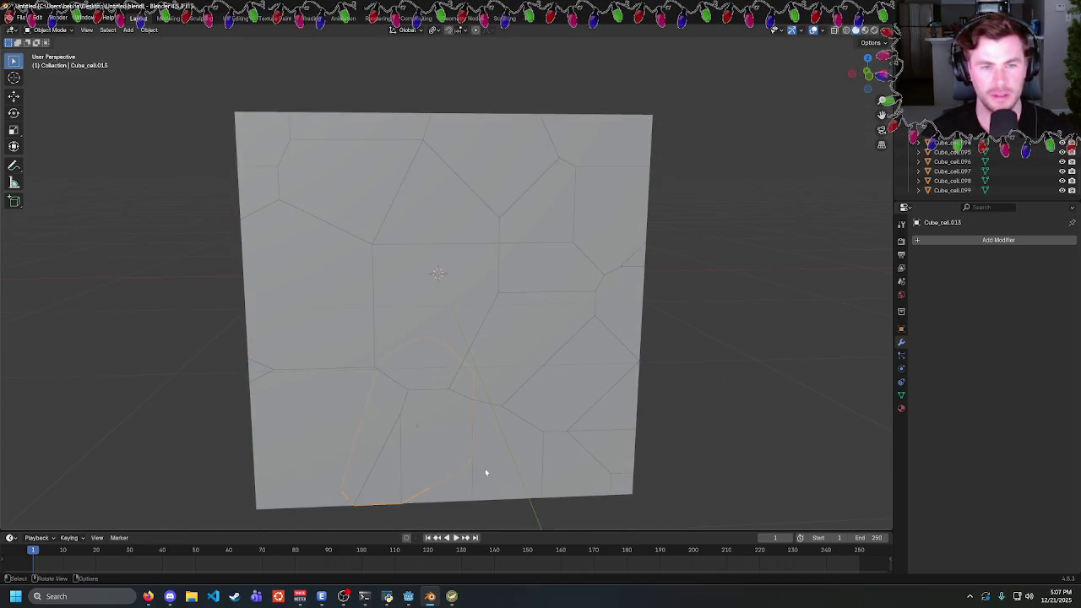
Select more cells, from Cube_cell.013 at lower left to the small lower-right piece
left_click(396, 485)
left_click(567, 399)
left_click(591, 460)
left_click(619, 481)
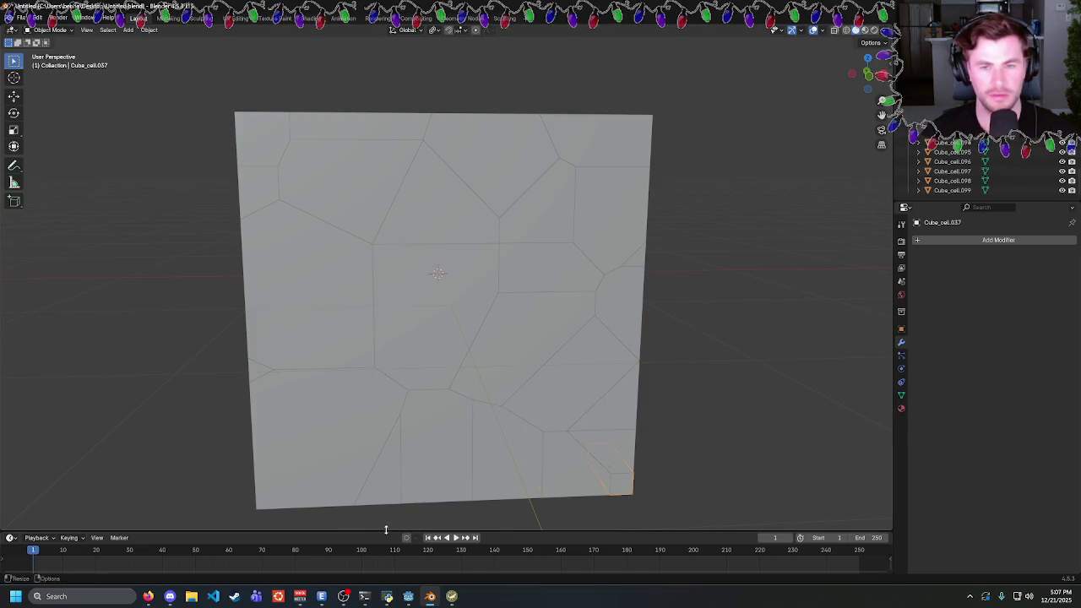
Bring the running game forward and turn the camera right and left over the debris
mouse_move(407, 596)
left_click(456, 548)
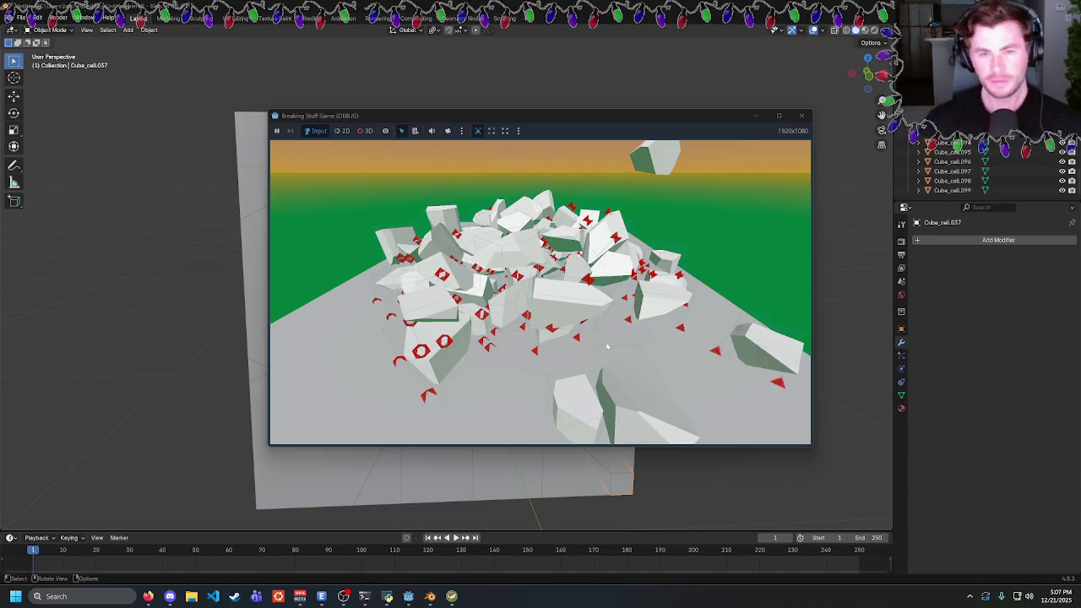
key("d")
key("d")
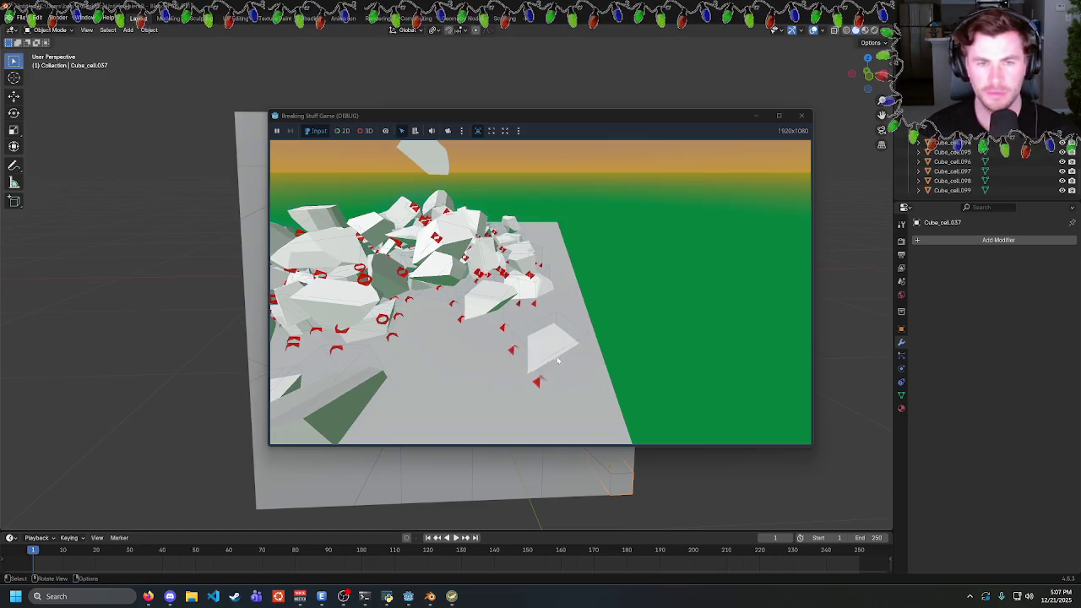
key("a")
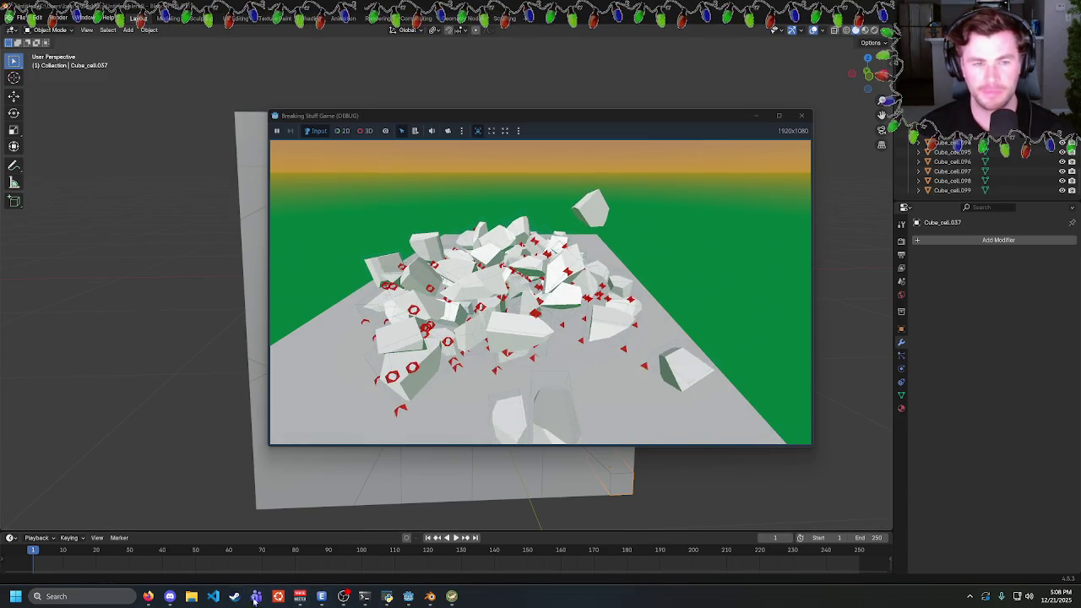
Close VS Code and return to Godot's script editor, selecting BoxShape3D on line 11
left_click(187, 57)
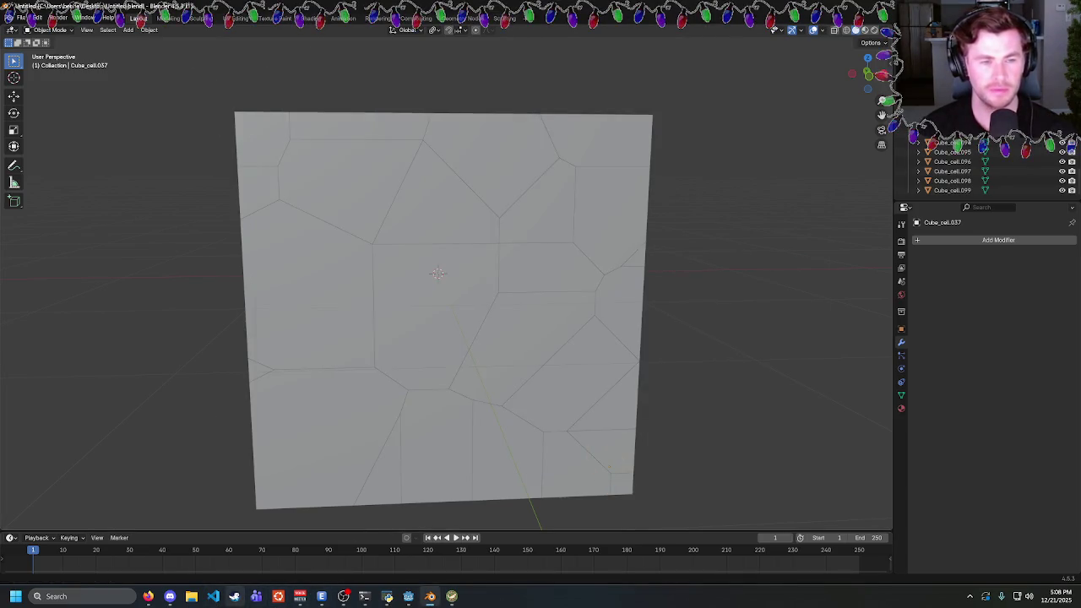
left_click(213, 596)
right_click(213, 596)
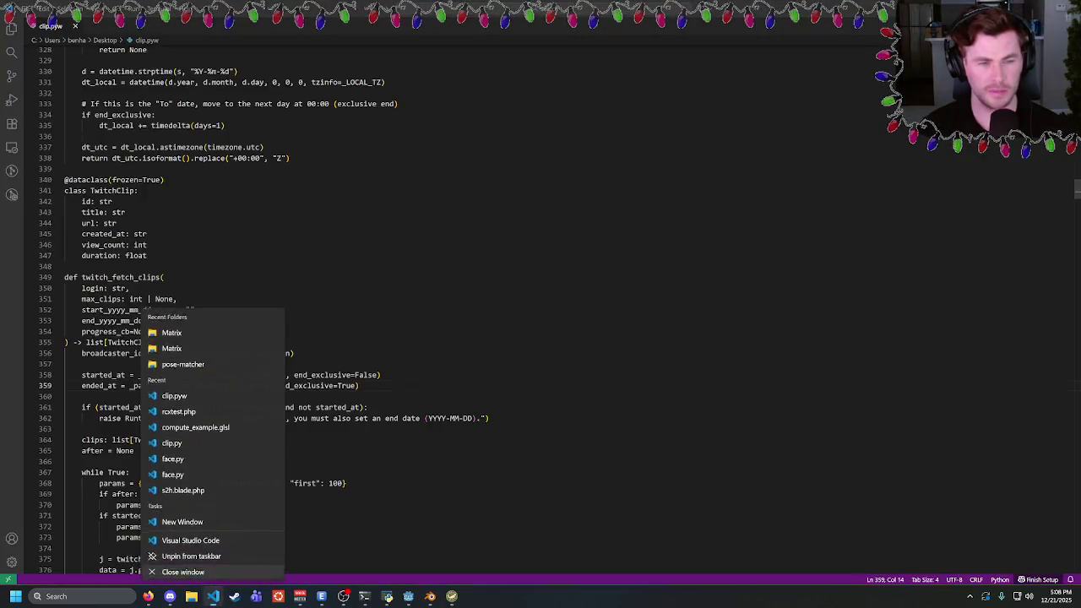
left_click(206, 572)
mouse_move(408, 596)
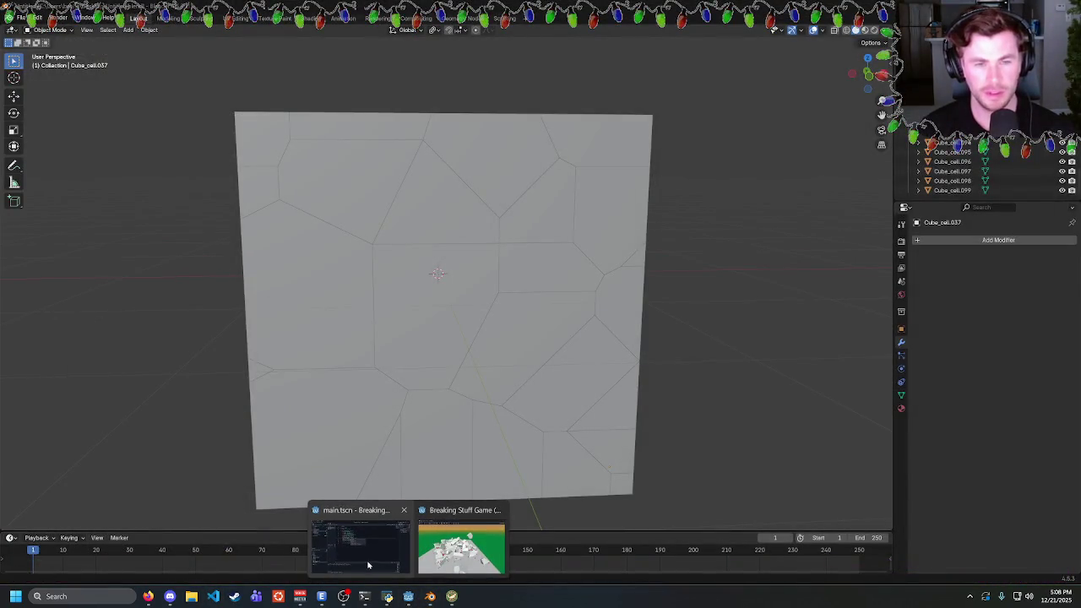
left_click(369, 565)
double_click(417, 168)
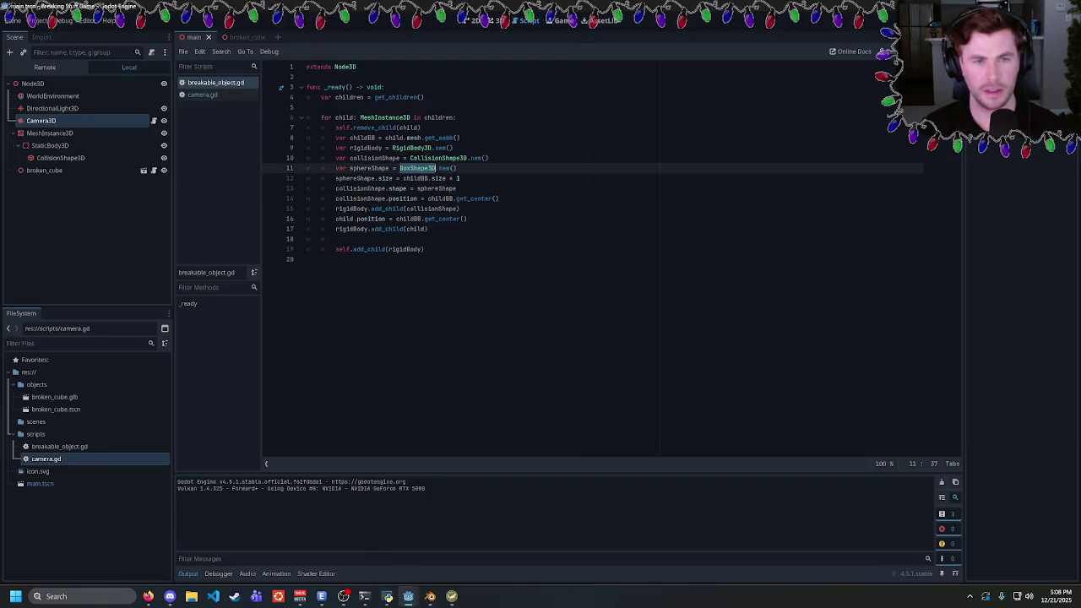
Replace BoxShape3D with SphereShape3D and change the size property on line 12 to radius
type("SphereShape")
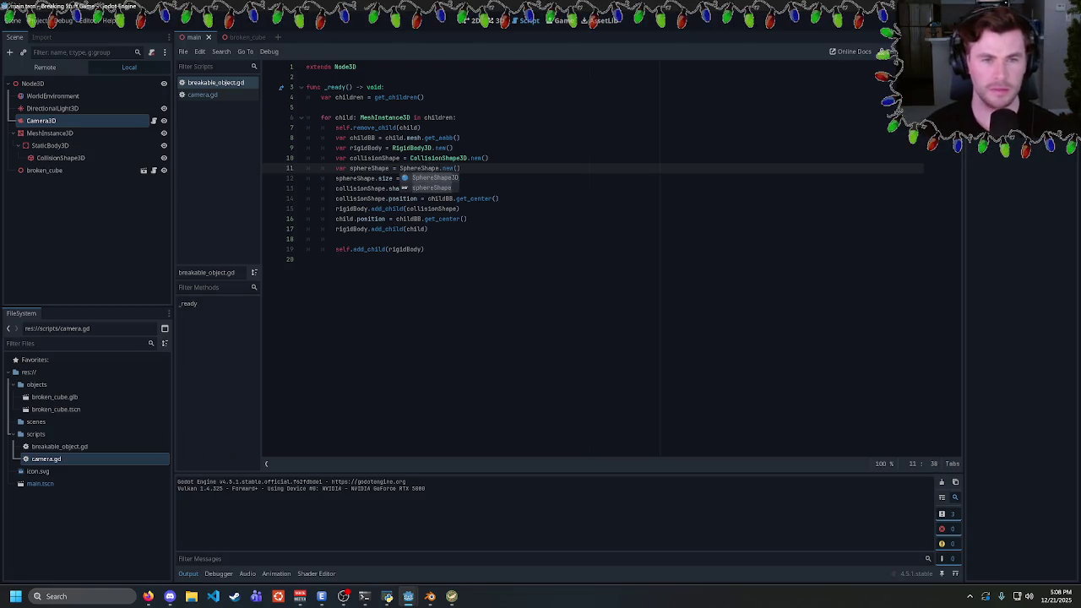
key("Return")
left_click(460, 179)
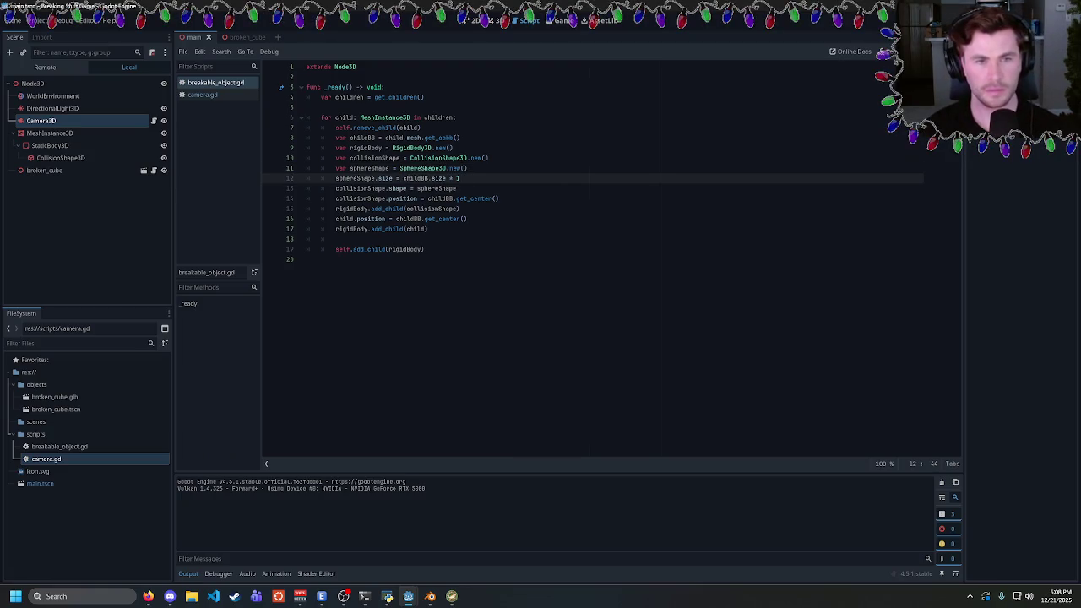
double_click(385, 178)
type("radius")
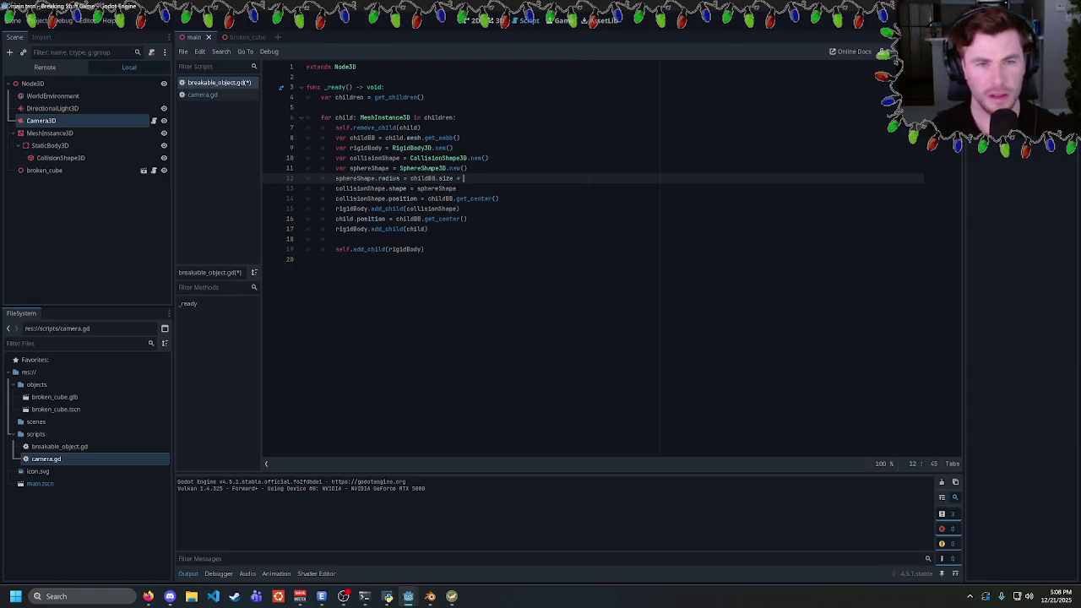
Undo and redo edits to restore the min-based radius formula on line 12
key("ctrl+z")
key("ctrl+z")
key("ctrl+z")
key("ctrl+z")
key("ctrl+z")
key("ctrl+z")
key("ctrl+y")
key("ctrl+y")
key("ctrl+y")
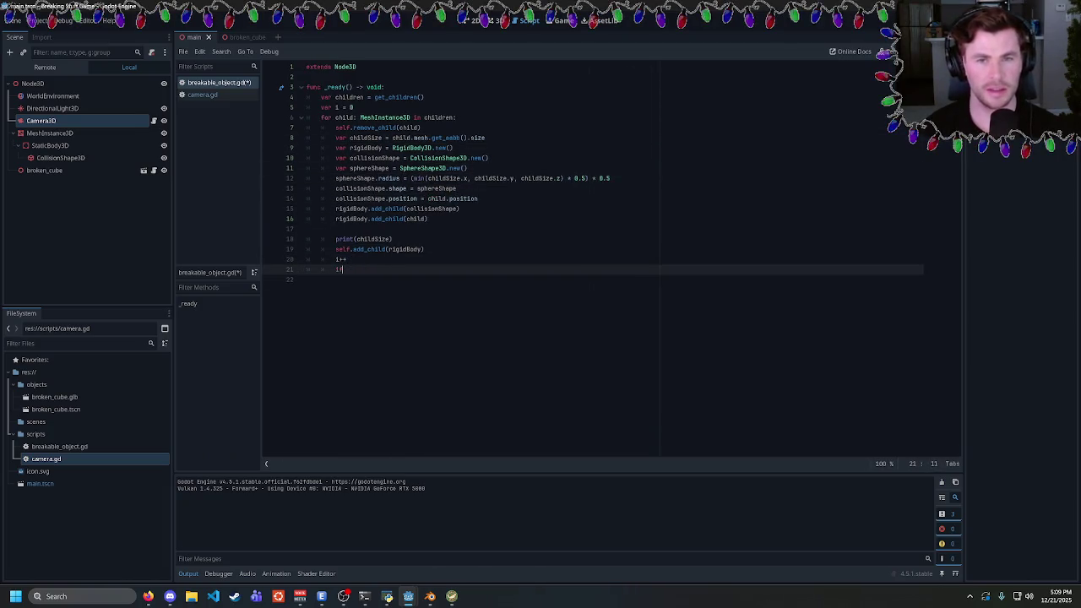
key("ctrl+y")
key("ctrl+y")
key("ctrl+y")
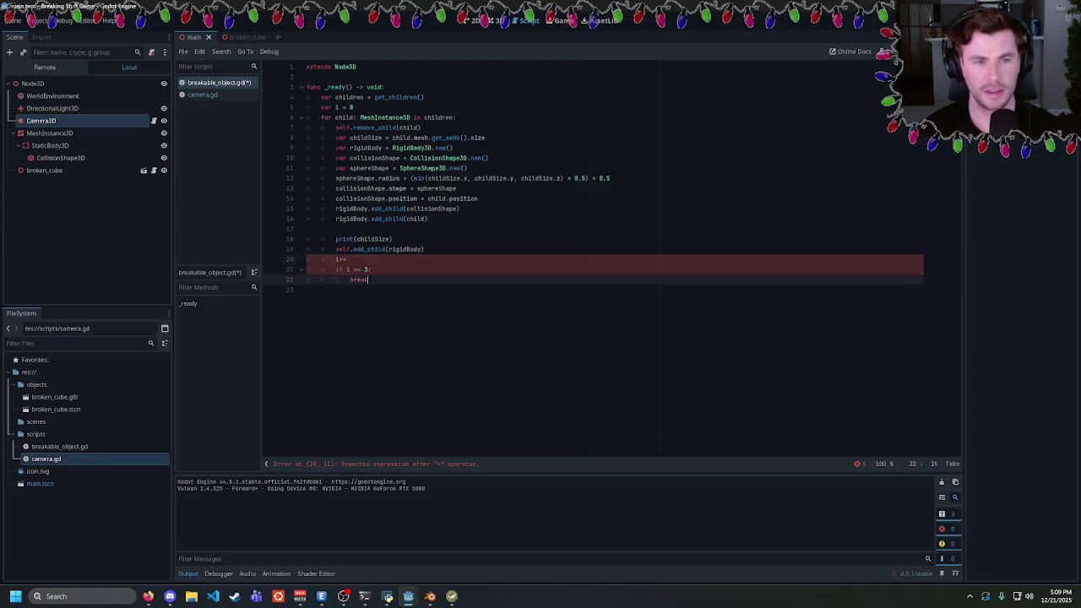
key("ctrl+z")
key("ctrl+z")
key("ctrl+z")
key("ctrl+z")
key("ctrl+z")
key("ctrl+z")
key("ctrl+z")
key("ctrl+z")
key("ctrl+z")
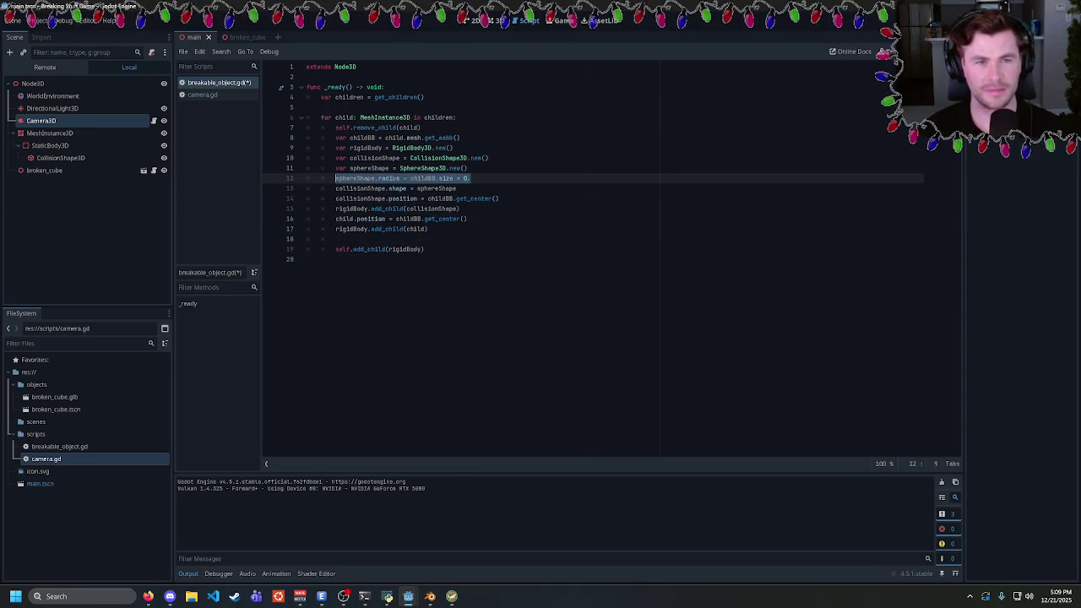
key("ctrl+z")
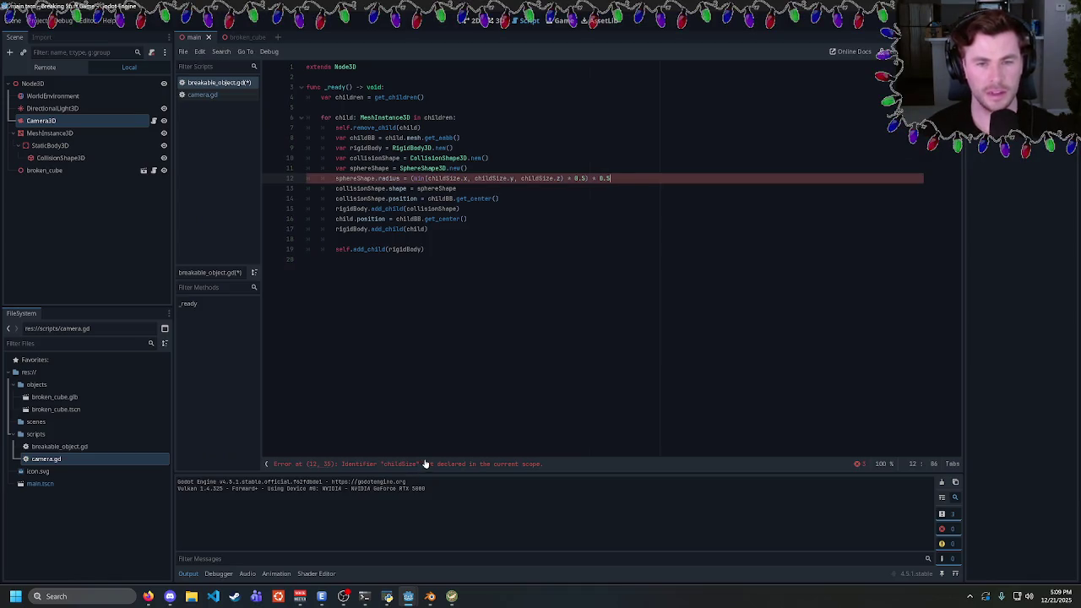
Replace every childSize on line 12 with childBB.size and run the game
left_click(374, 138)
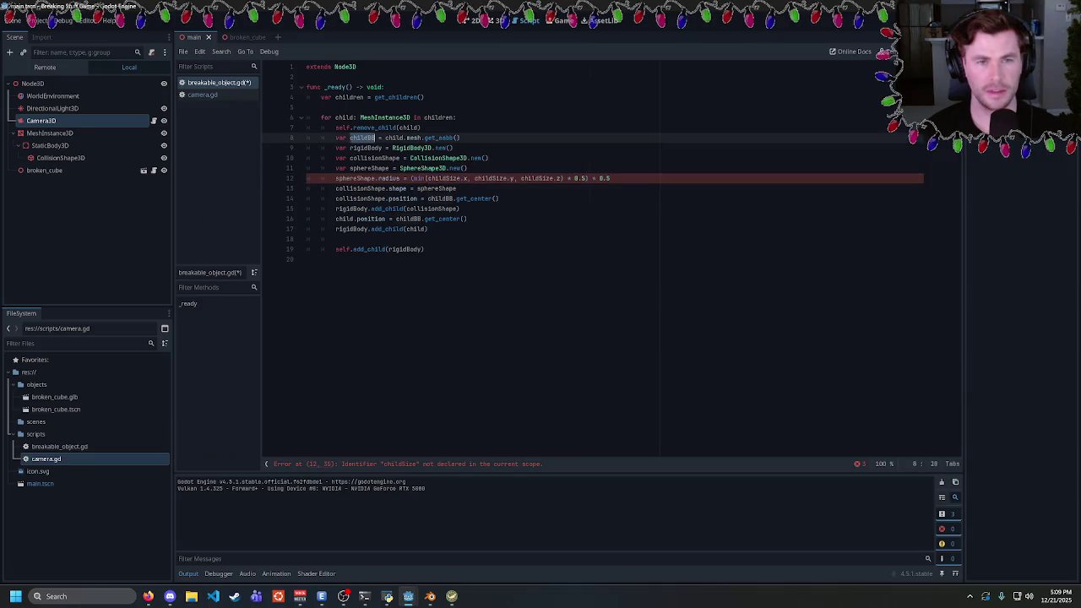
double_click(444, 178)
key("ctrl+d")
type("childBB.size")
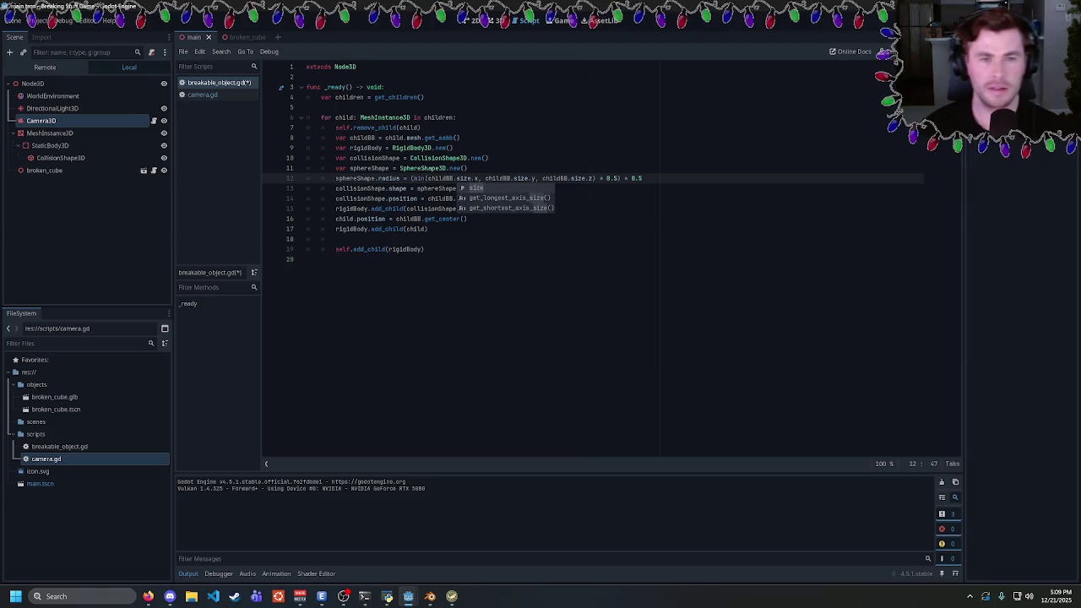
left_click(456, 117)
key("F5")
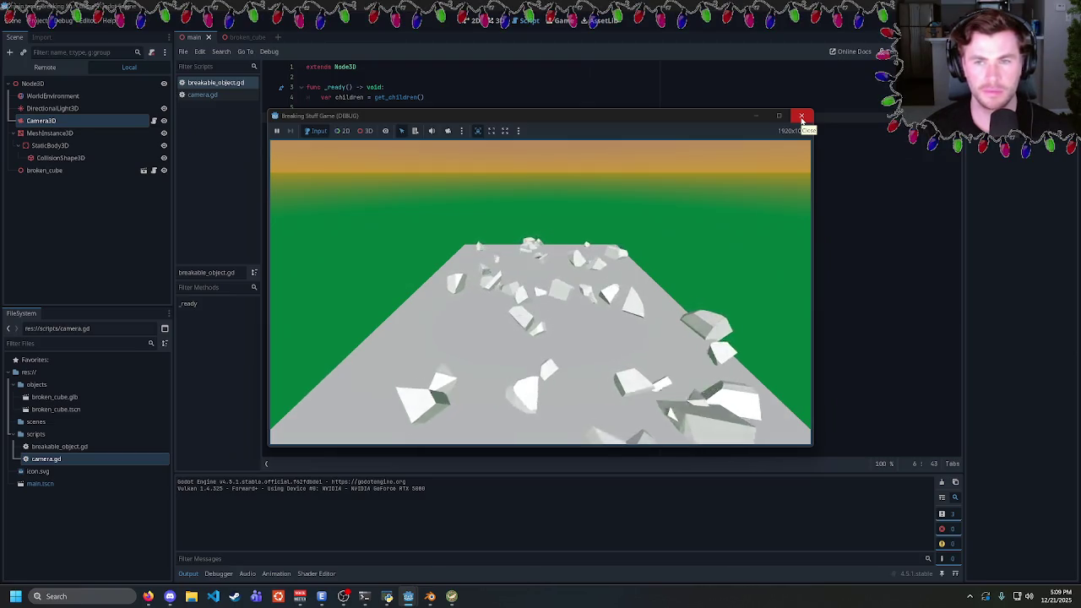
Close the game, rerun it, and close it again
left_click(802, 117)
key("F5")
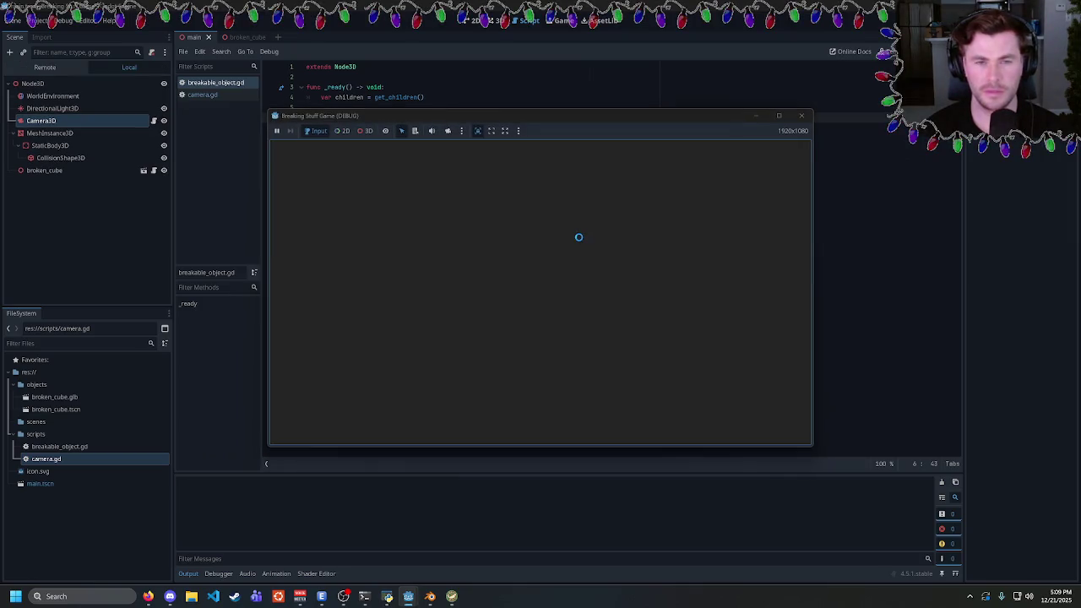
left_click(801, 117)
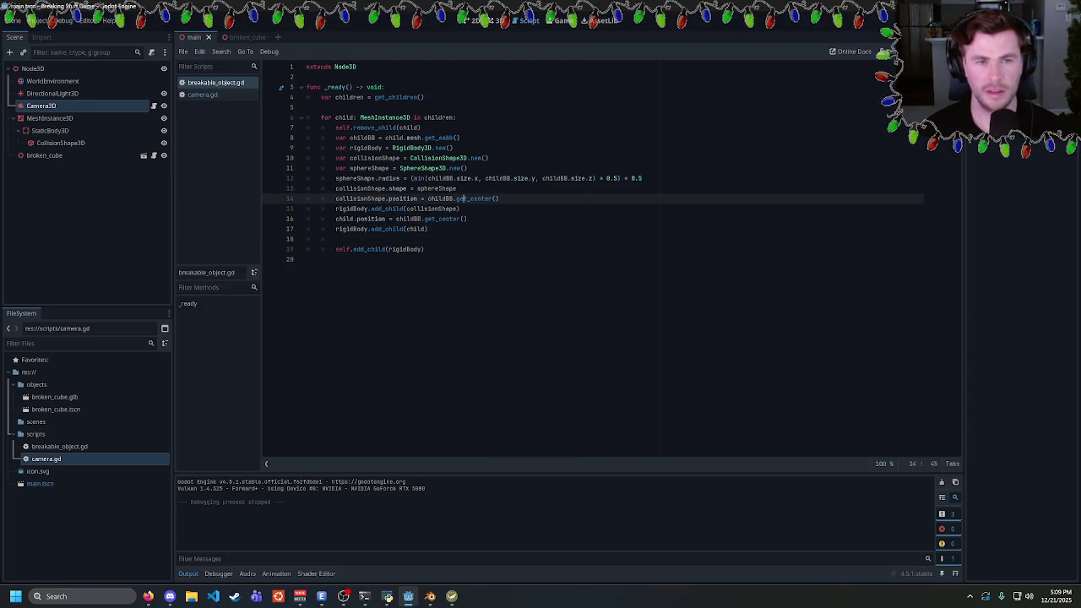
Add rigidBody.position = child.position on a new line 18 and save the script
left_click_drag(500, 199, 337, 198)
left_click(364, 229)
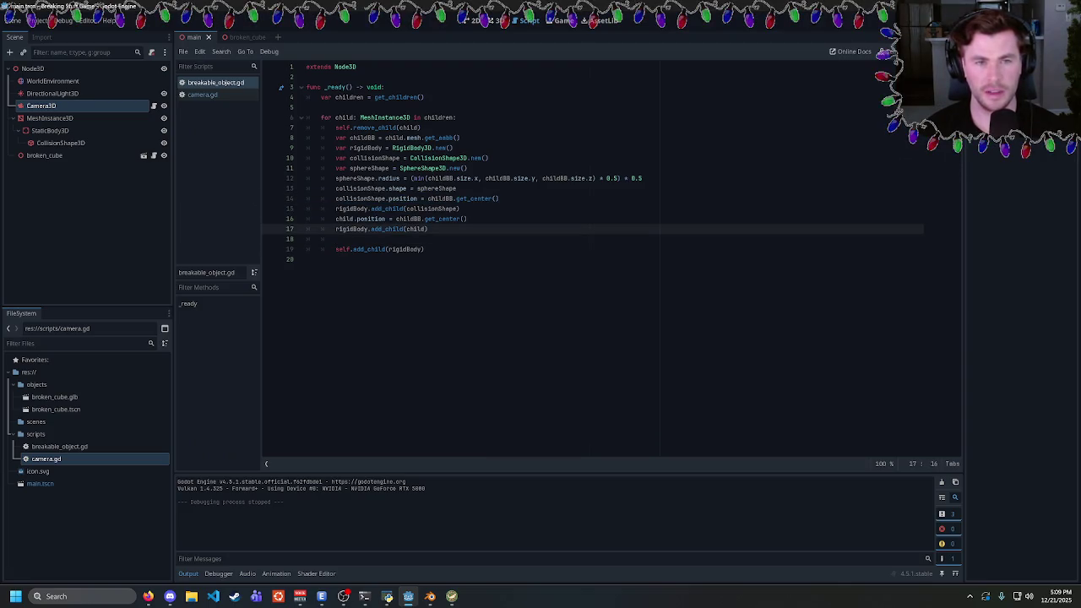
left_click(429, 229)
mouse_move(444, 220)
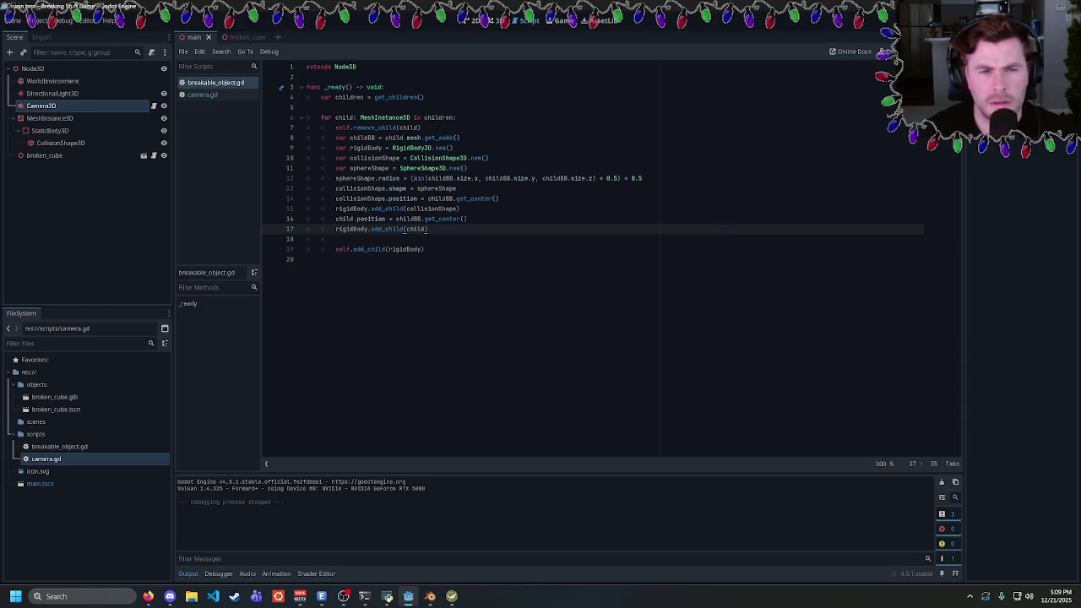
key("Down")
key("Down")
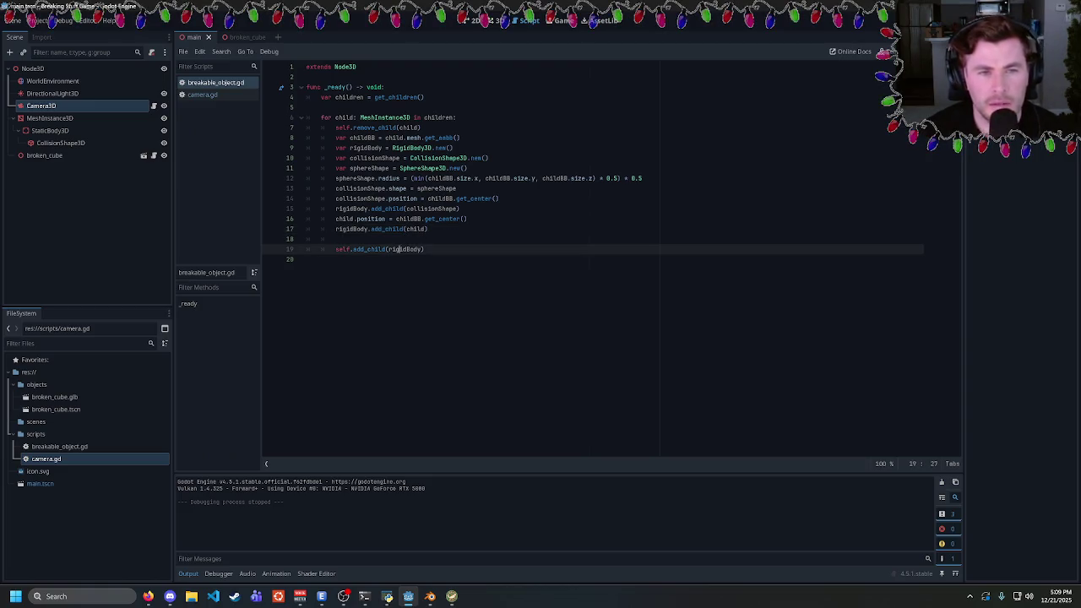
key("Up")
type("Bo")
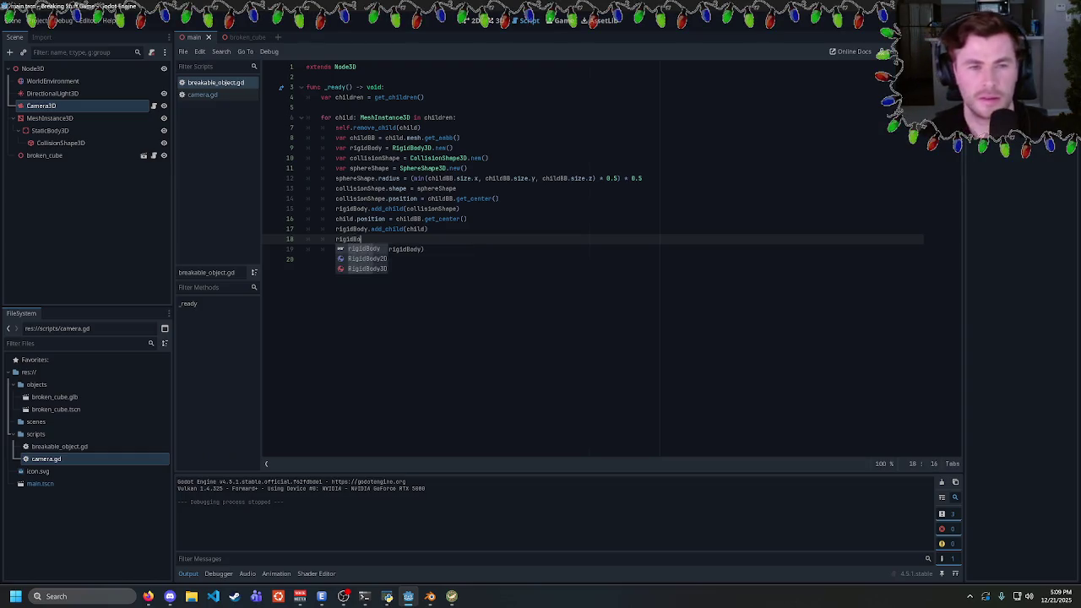
type("dy.")
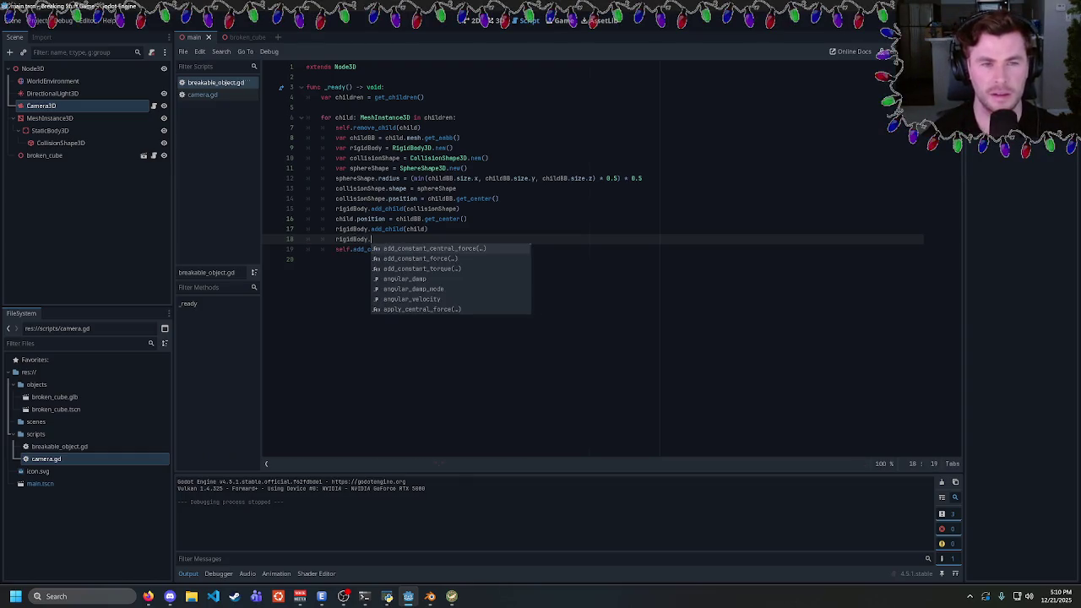
type("position = ")
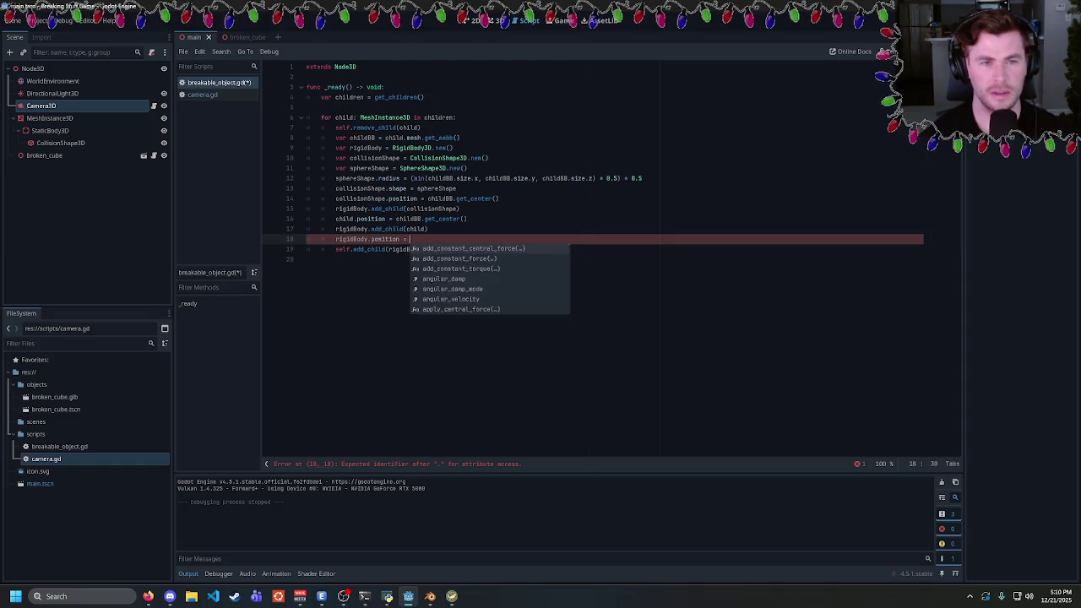
type("child.position")
key("ctrl+s")
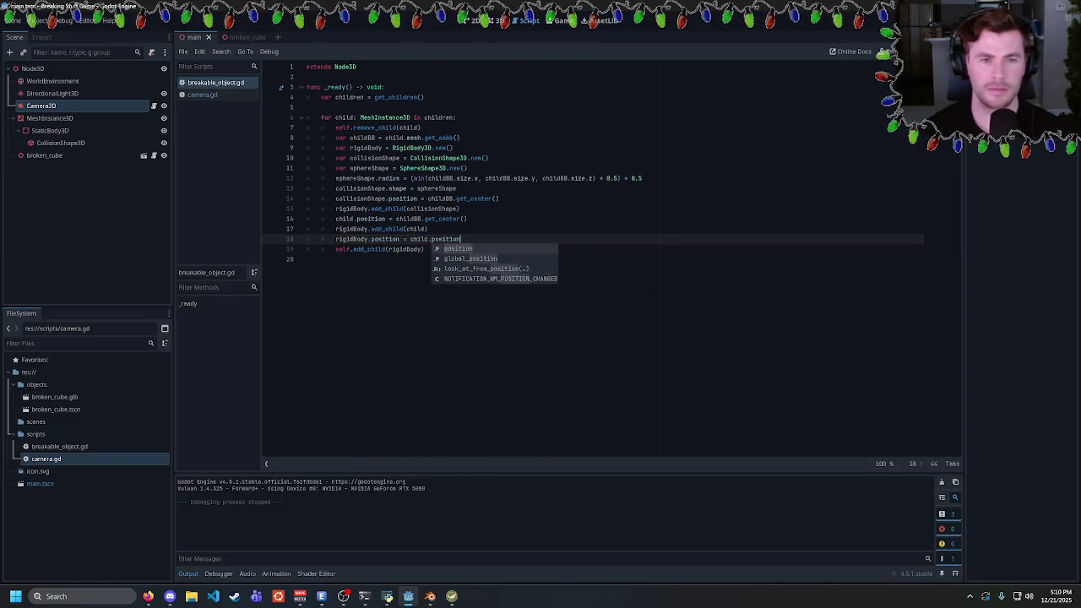
Run the game to test the new positioning, then close it
key("F5")
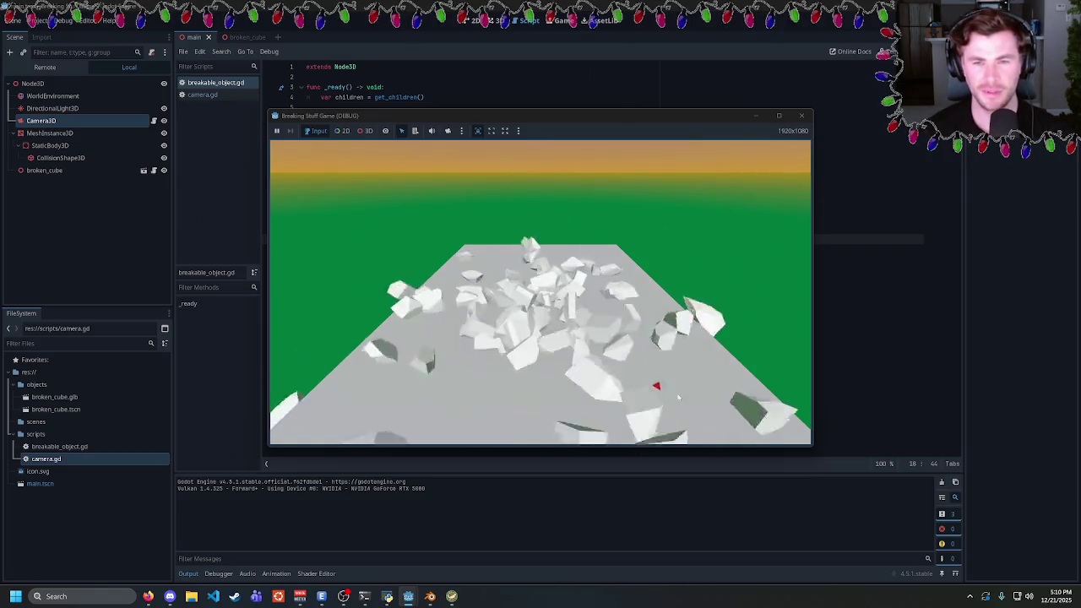
left_click(800, 115)
left_click(801, 116)
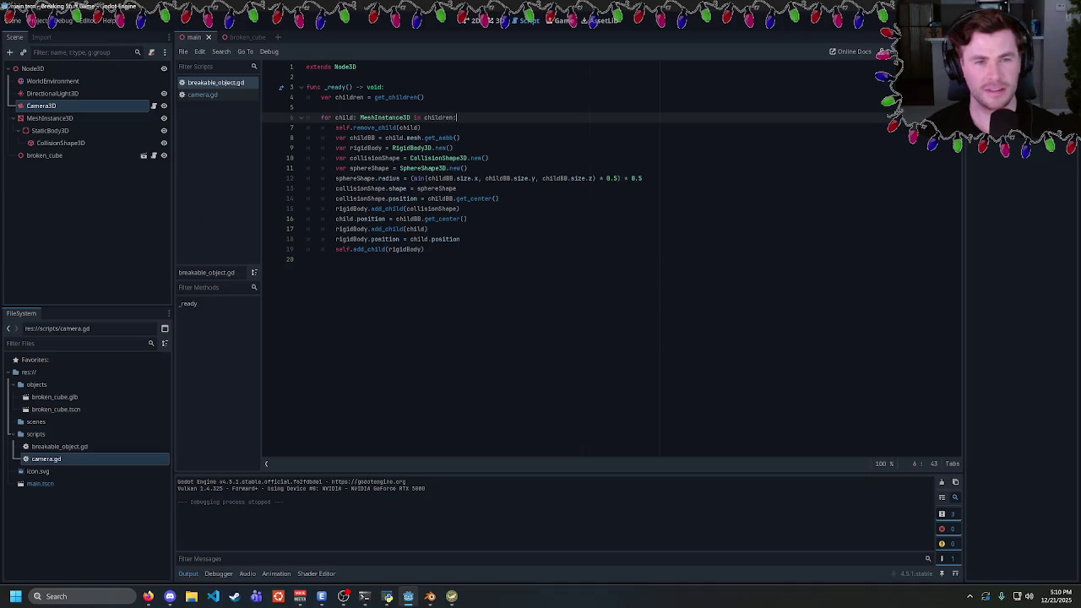
Undo the rigid body position line, redo the size edits, and inspect childBB.get_center on line 16
key("ctrl+z")
key("ctrl+z")
key("ctrl+z")
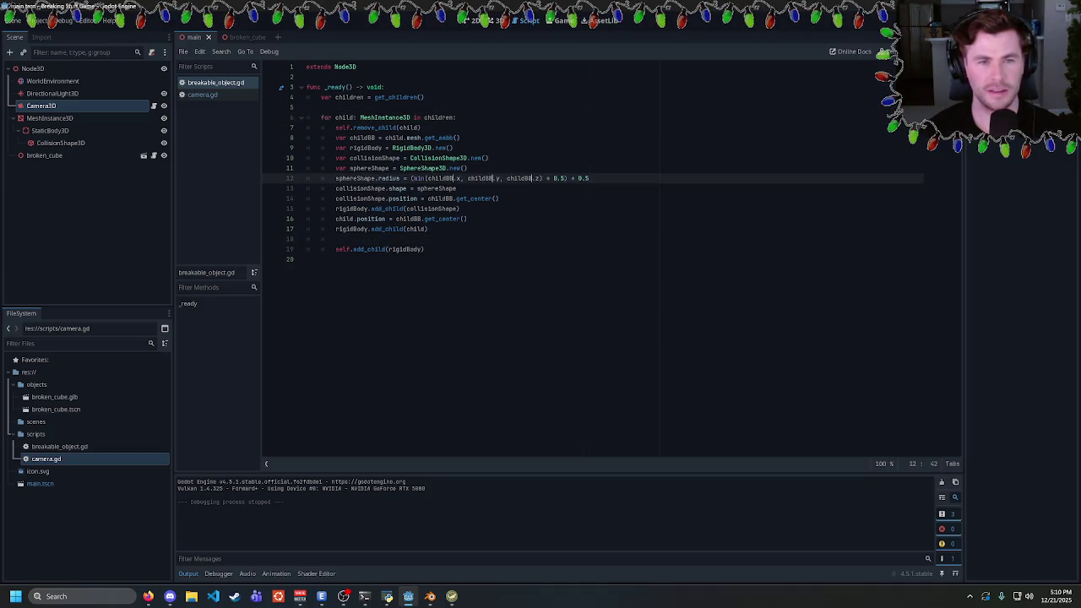
key("ctrl+y")
key("ctrl+y")
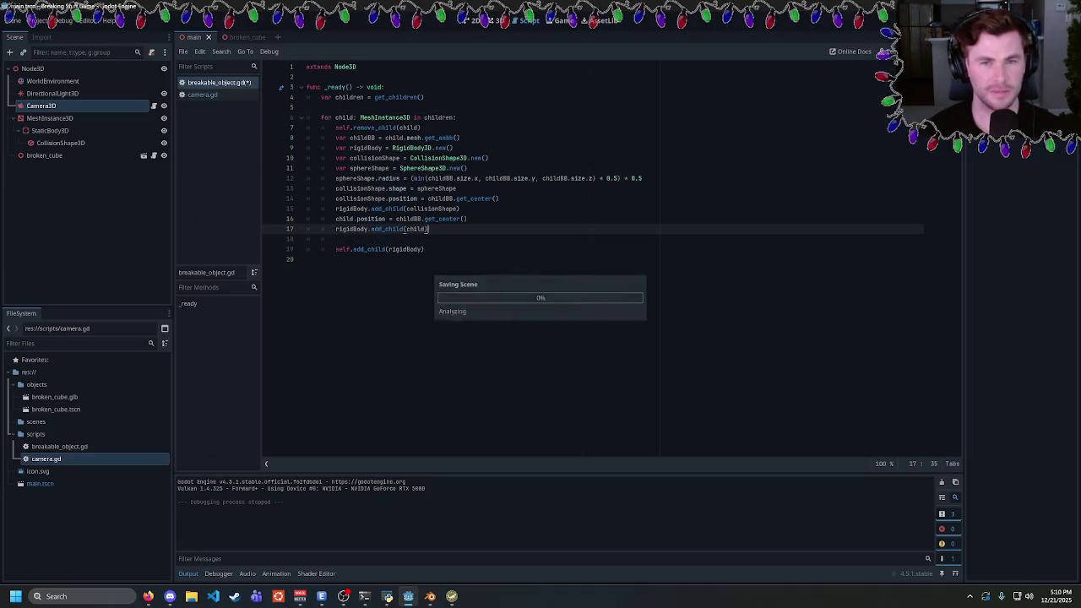
left_click(337, 239)
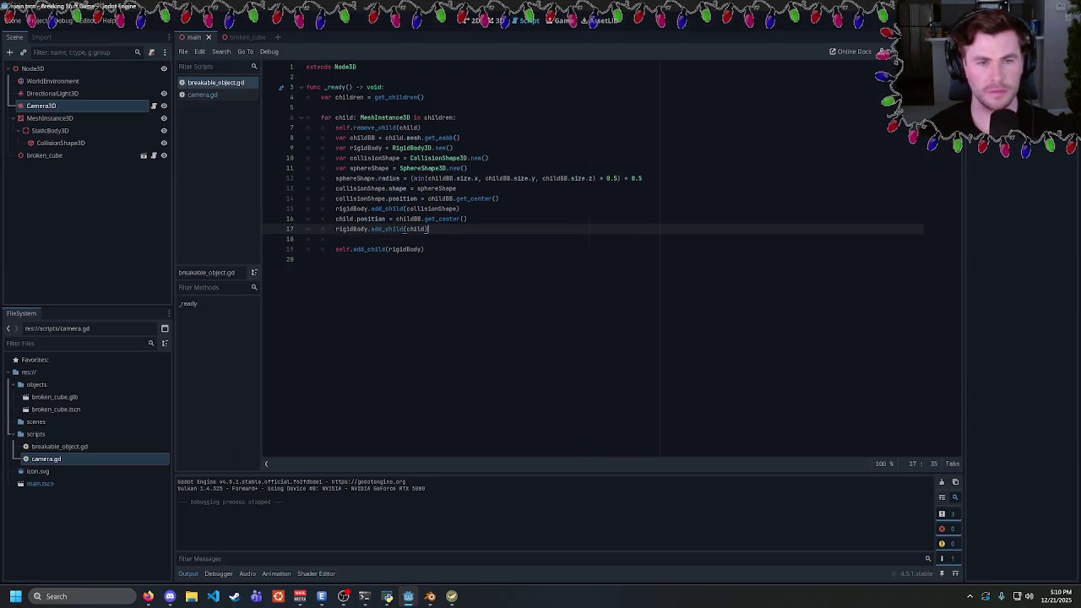
double_click(442, 219)
double_click(409, 219)
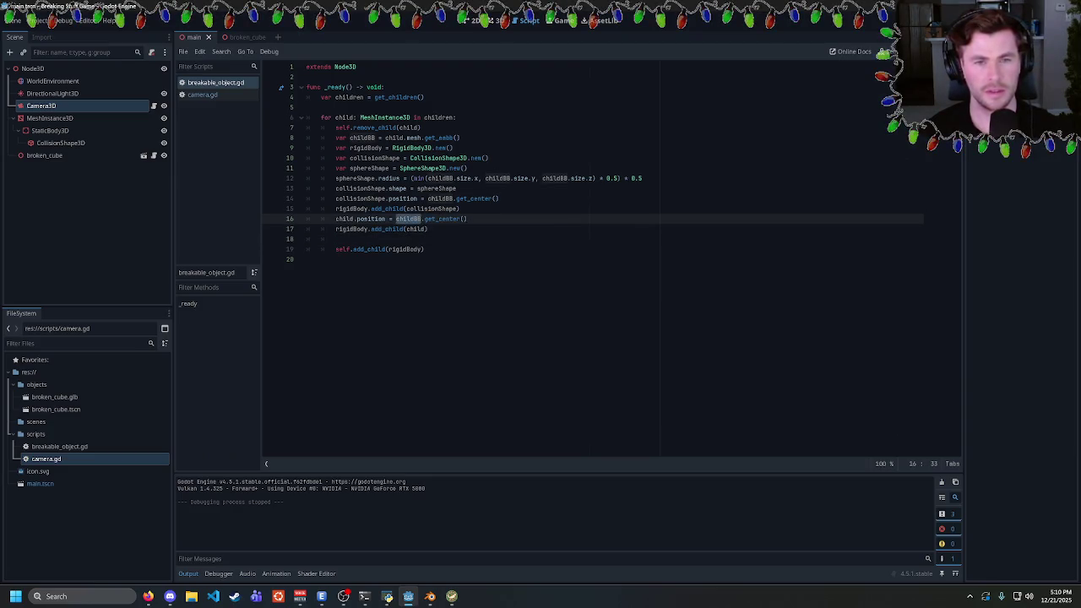
Delete the collision-shape centering line, then test-run and close the game
left_click_drag(499, 199, 226, 200)
key("BackSpace")
key("BackSpace")
key("F5")
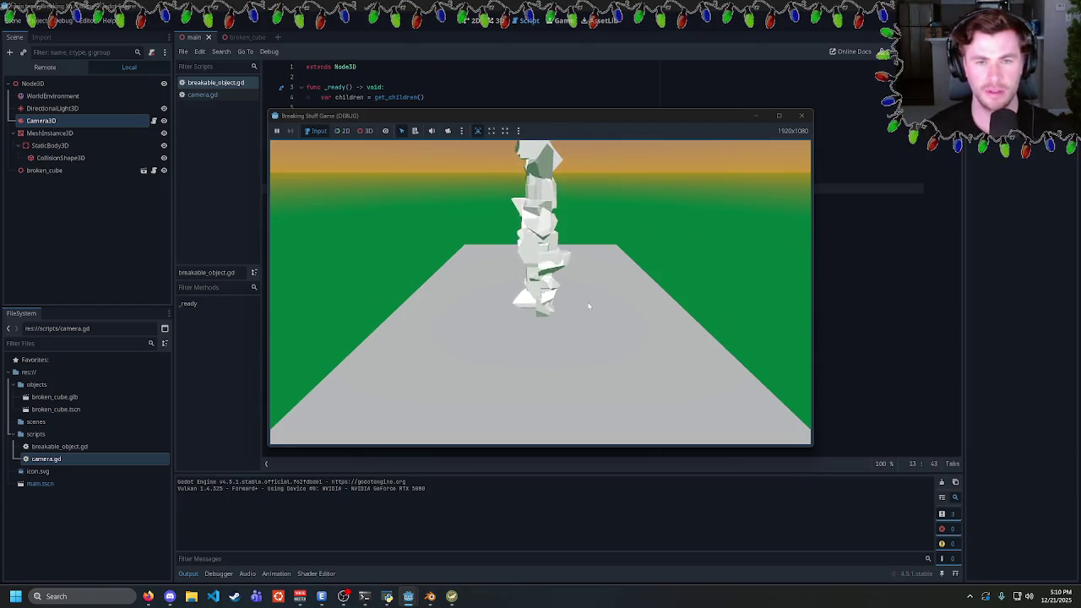
left_click(802, 116)
left_click(336, 229)
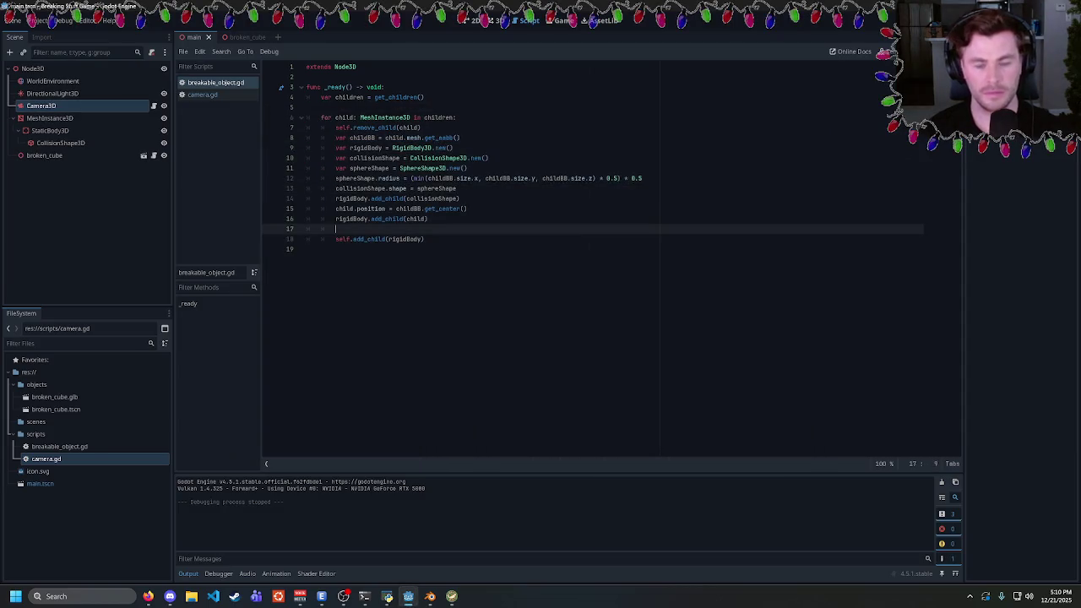
Set rigidBody.position = childBB.get_center() on line 17 and test-run the game
type("rigidBody.")
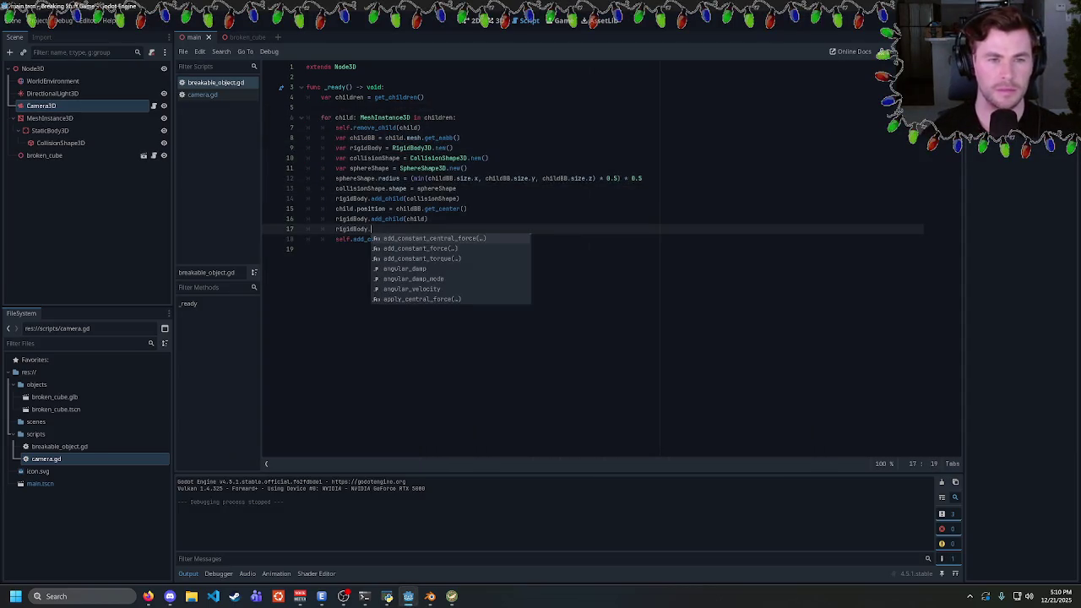
type("position = ch")
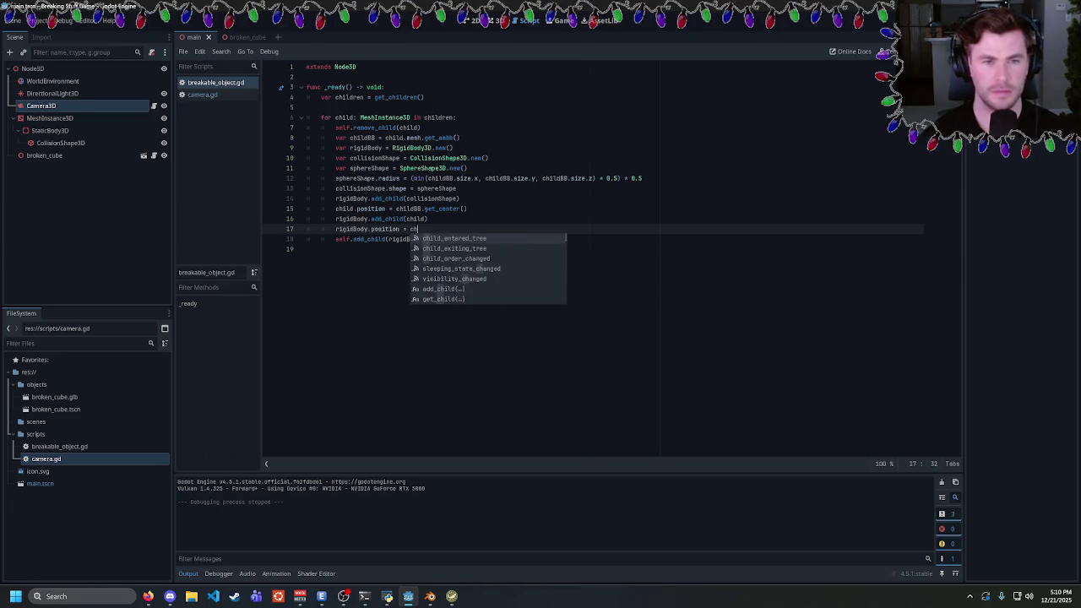
type("ildBB.get")
key("Return")
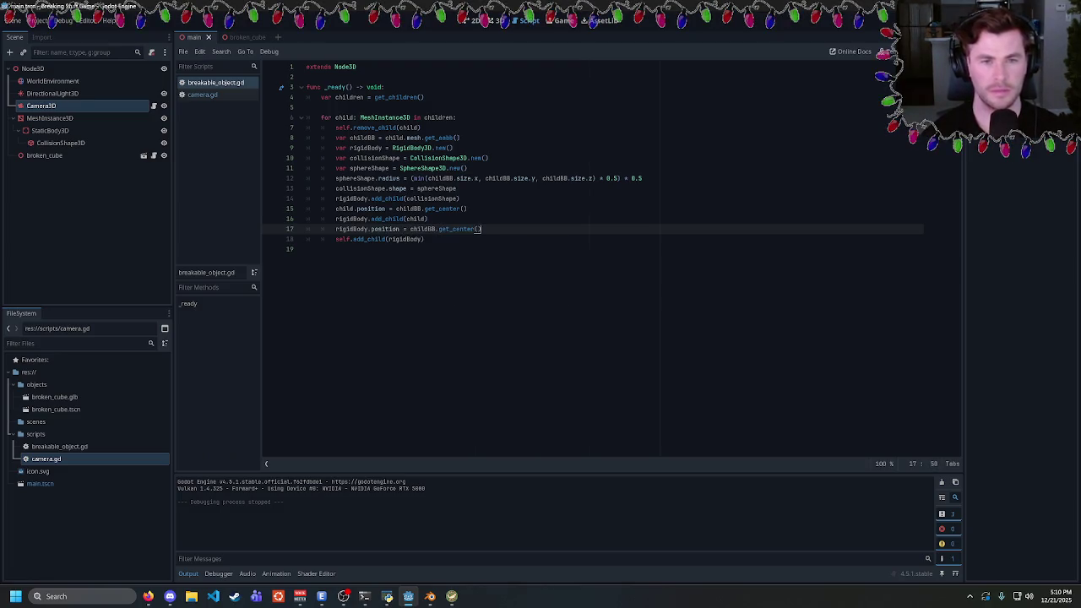
key("F5")
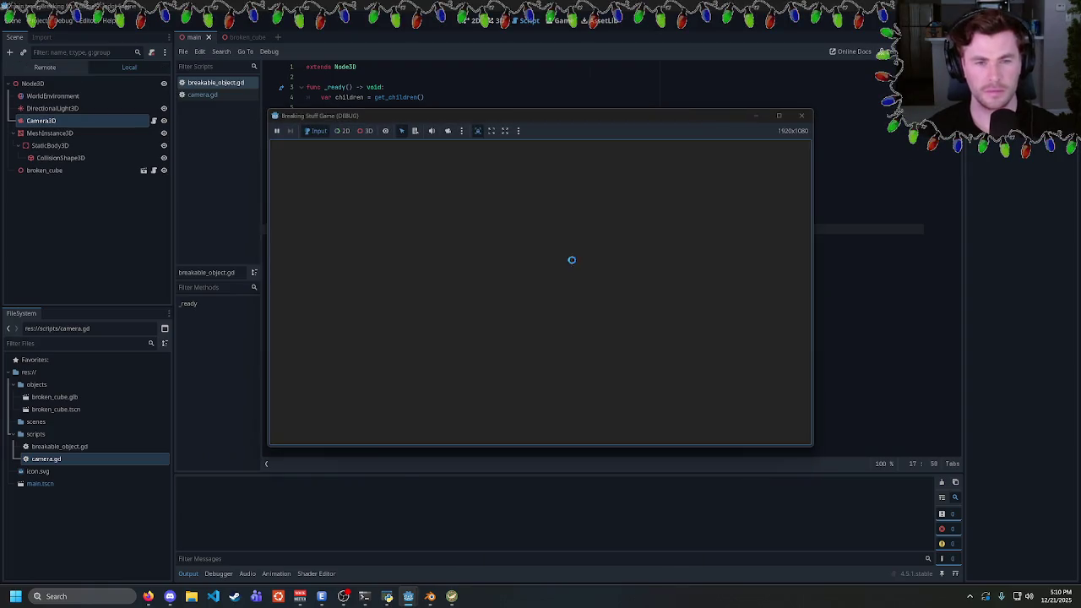
left_click(802, 115)
Replace childBB.get_center() with child.position and run the game again
key("End")
left_click_drag(482, 229, 399, 229)
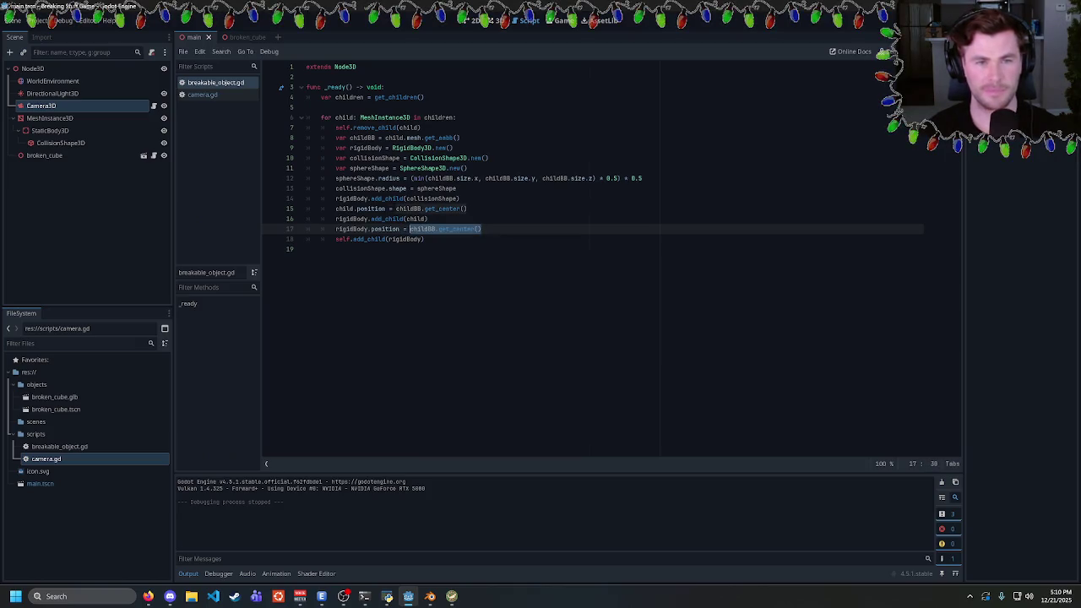
type("ch")
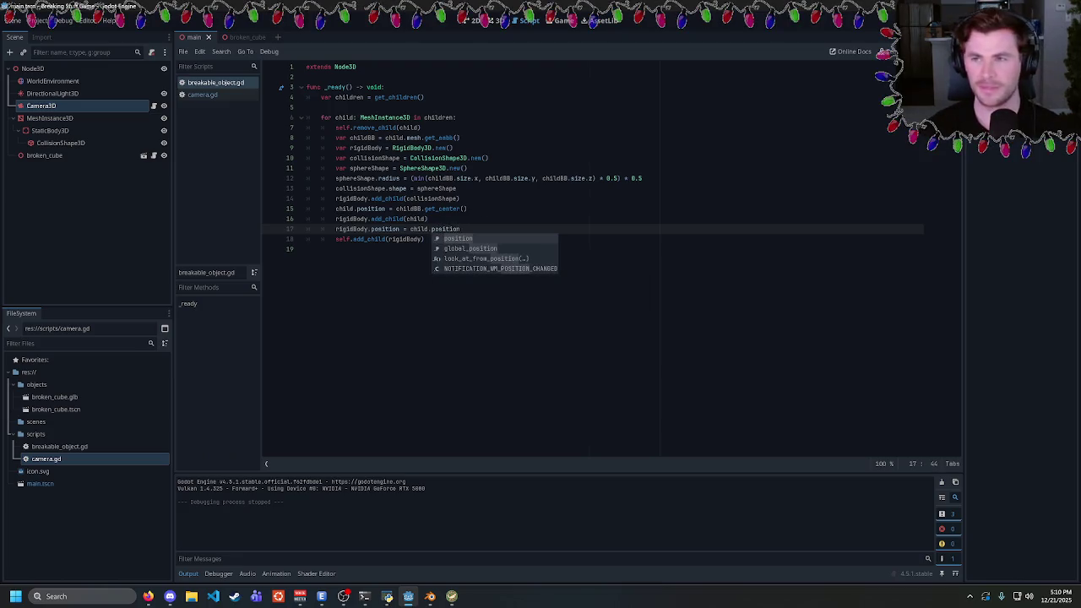
key("F5")
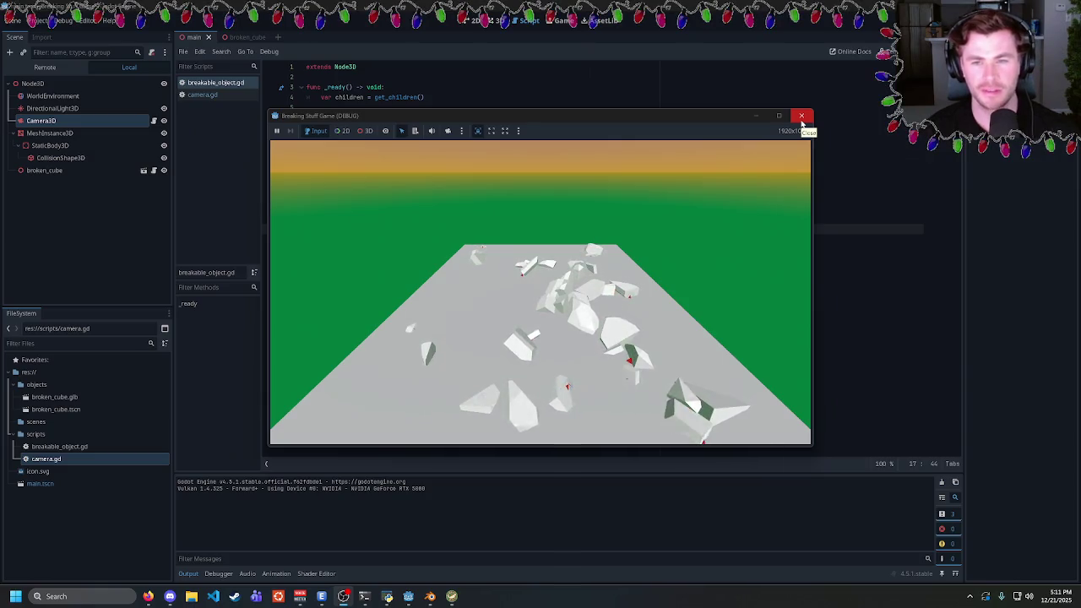
left_click(801, 116)
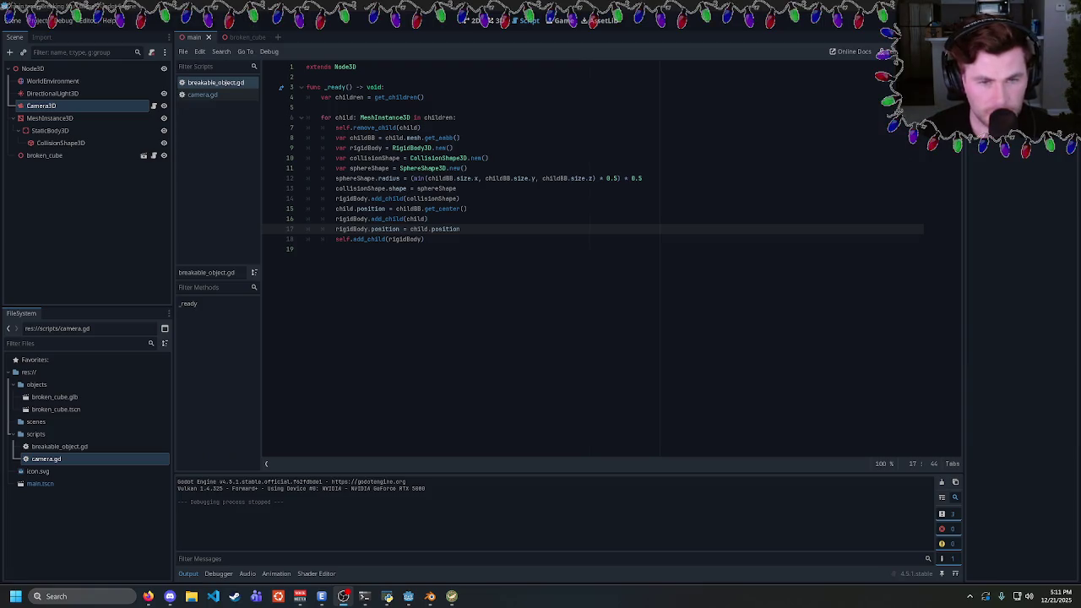
Add an empty line after self.add_child(rigidBody) on line 18
left_click(424, 239)
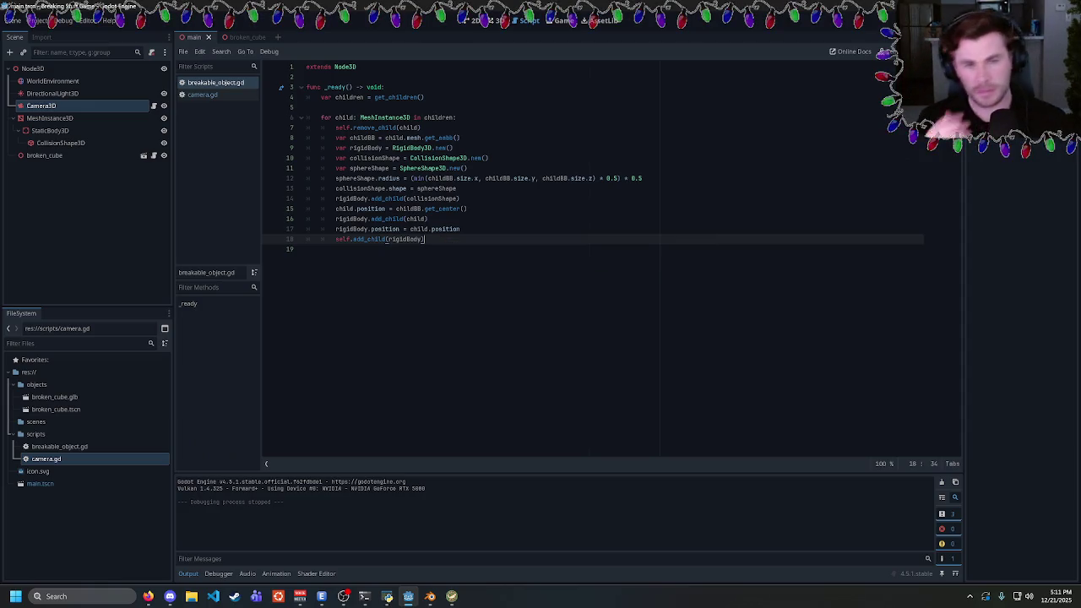
key("Return")
Add break and child.position.z -= childBB.size.z * 0.5, correcting the sign and test-running twice
type("break")
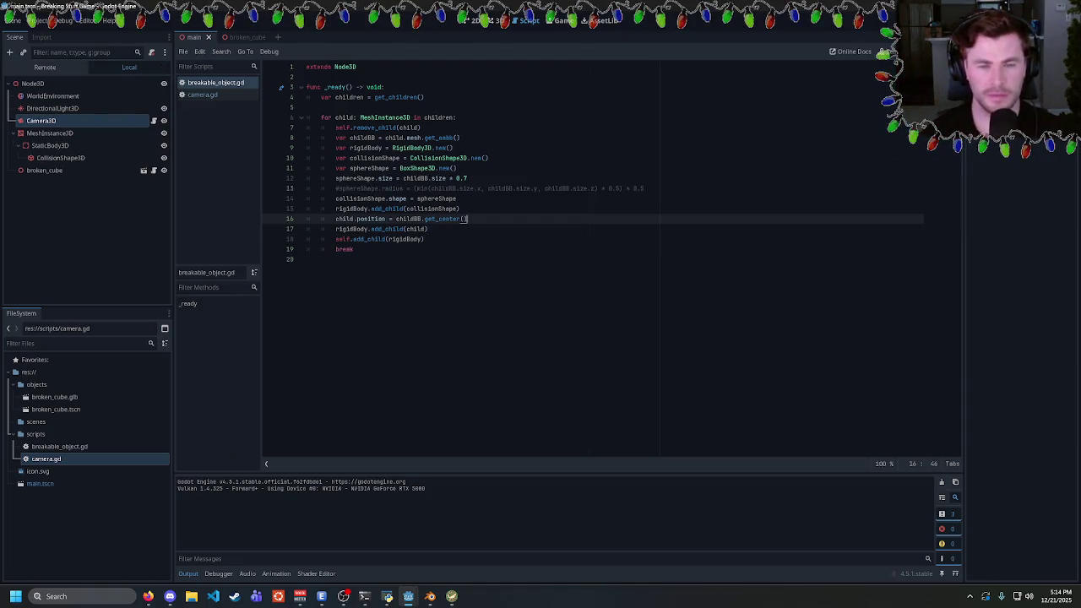
key("Return")
type("child.po")
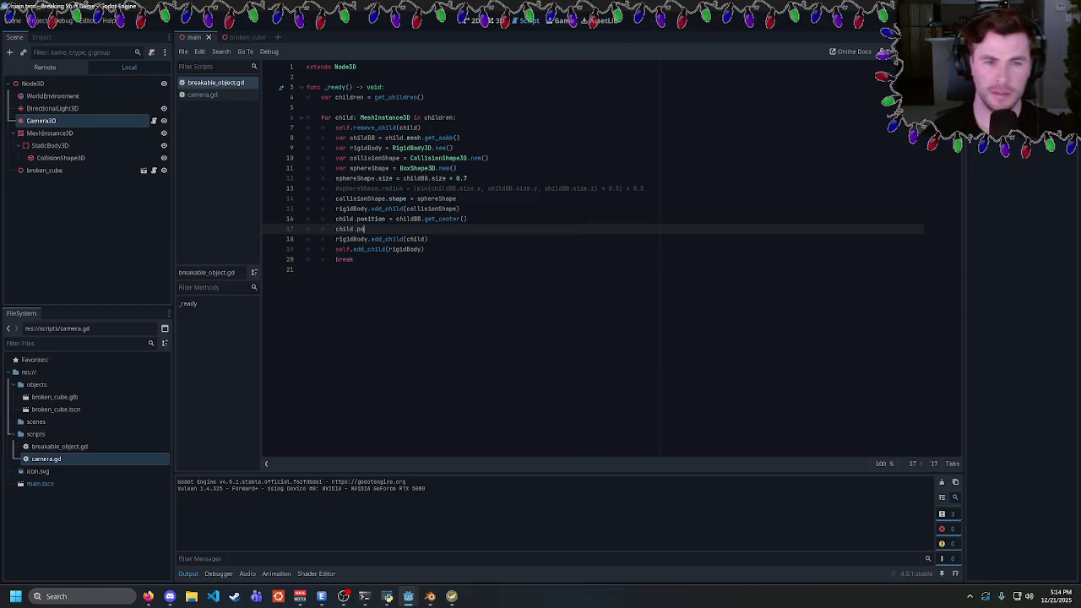
type("sition.y")
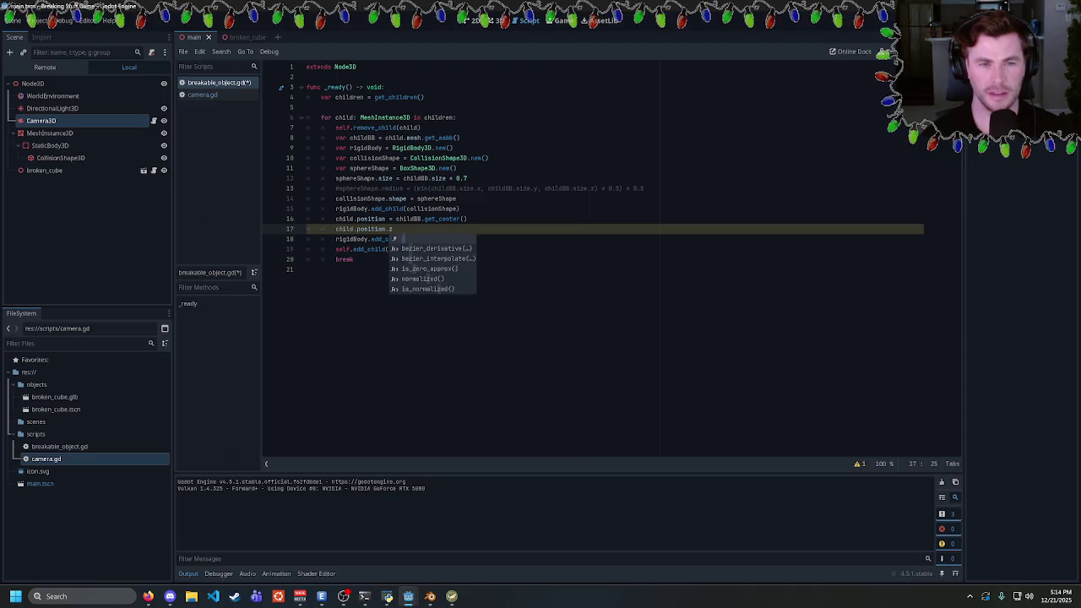
type(" += ")
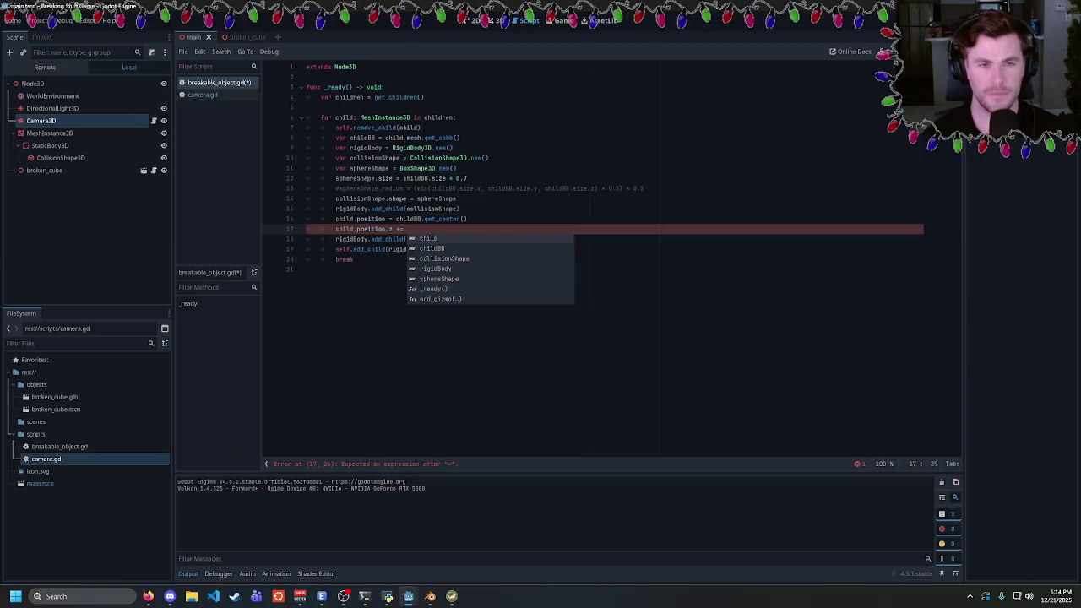
type("childBB.size")
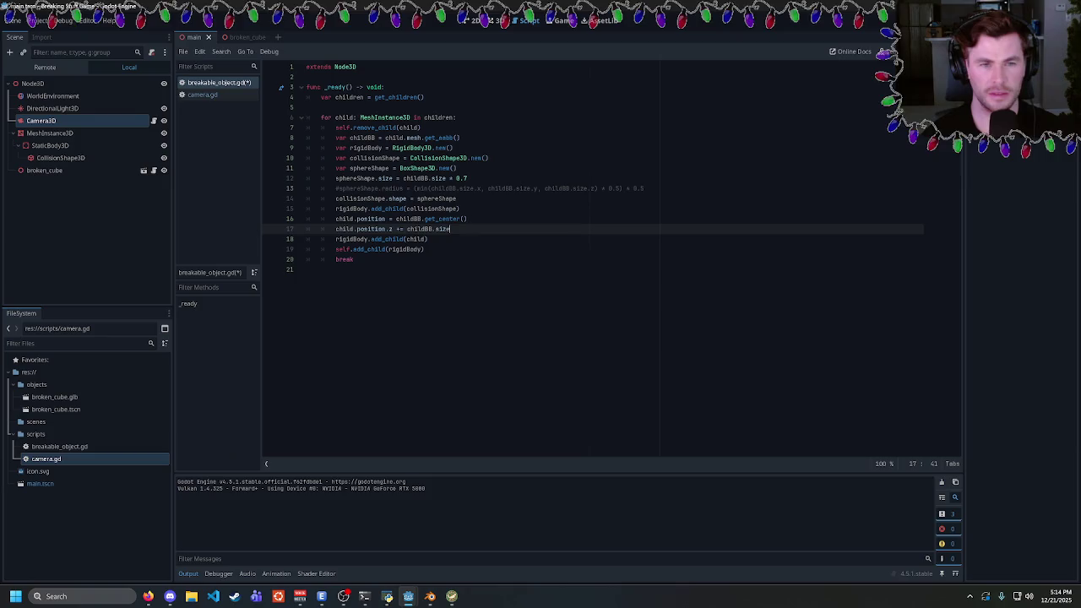
type(".")
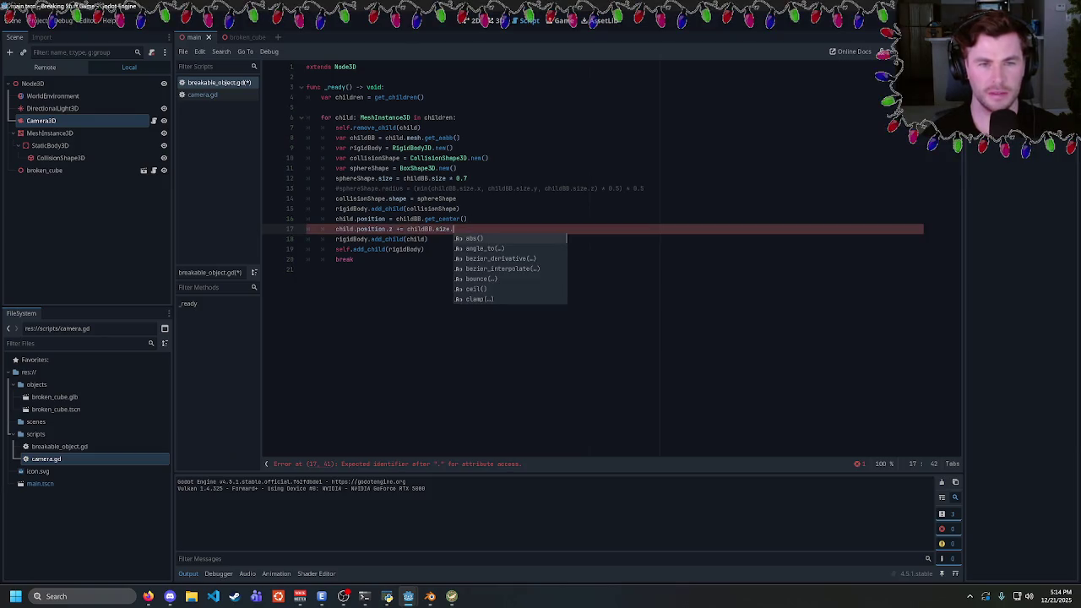
type("z ")
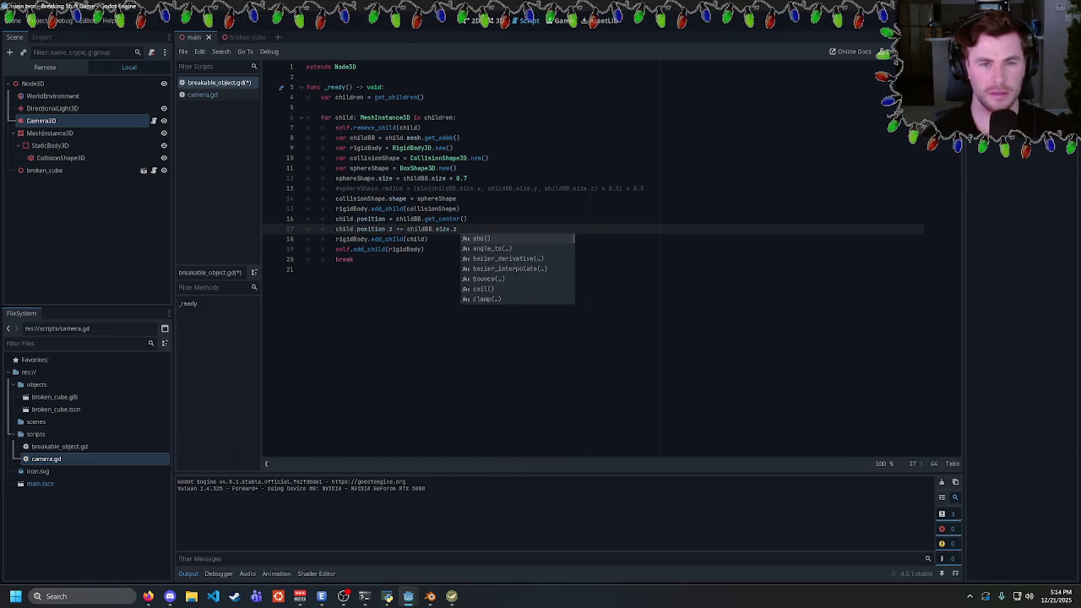
type("* 0.5")
key("F5")
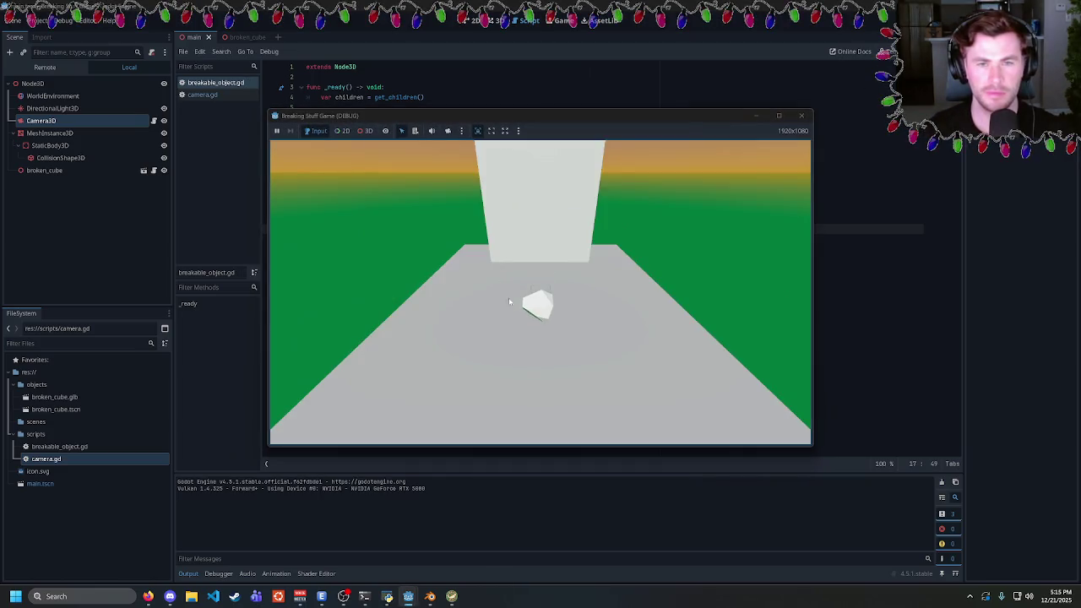
left_click(804, 115)
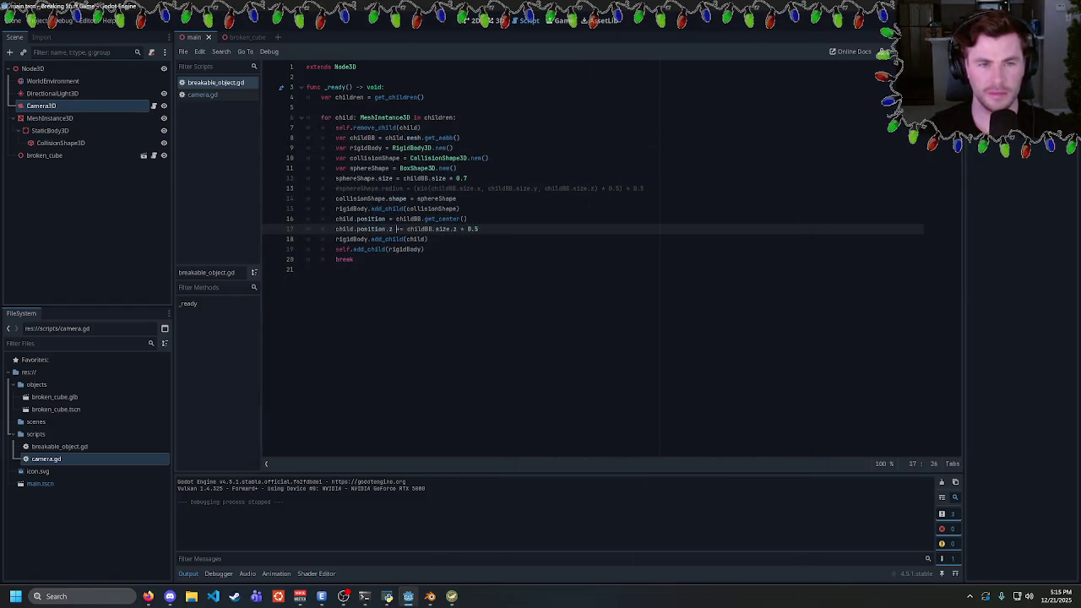
type("-")
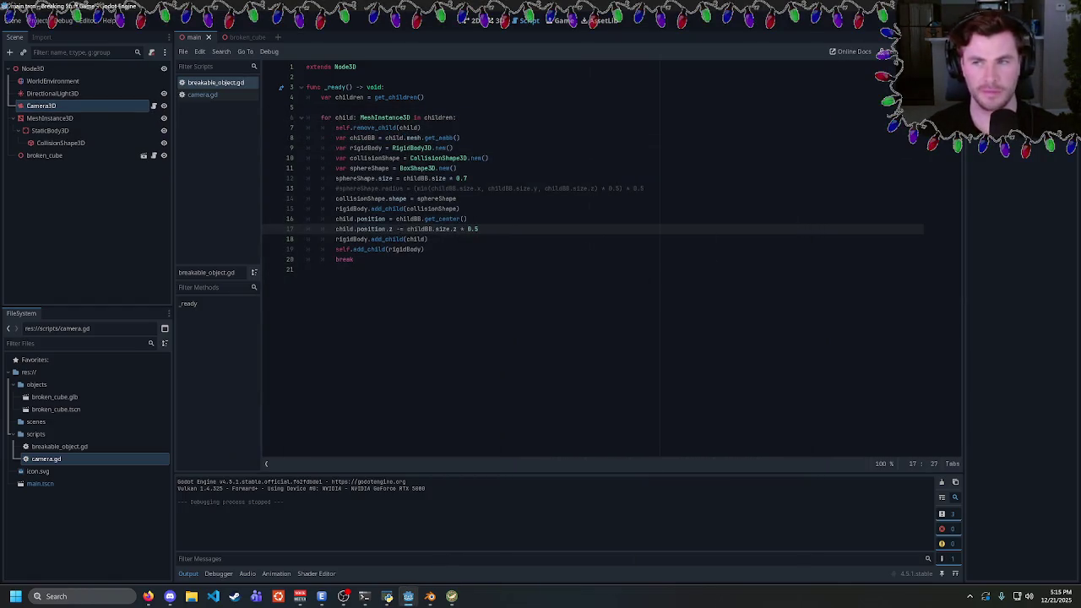
key("F5")
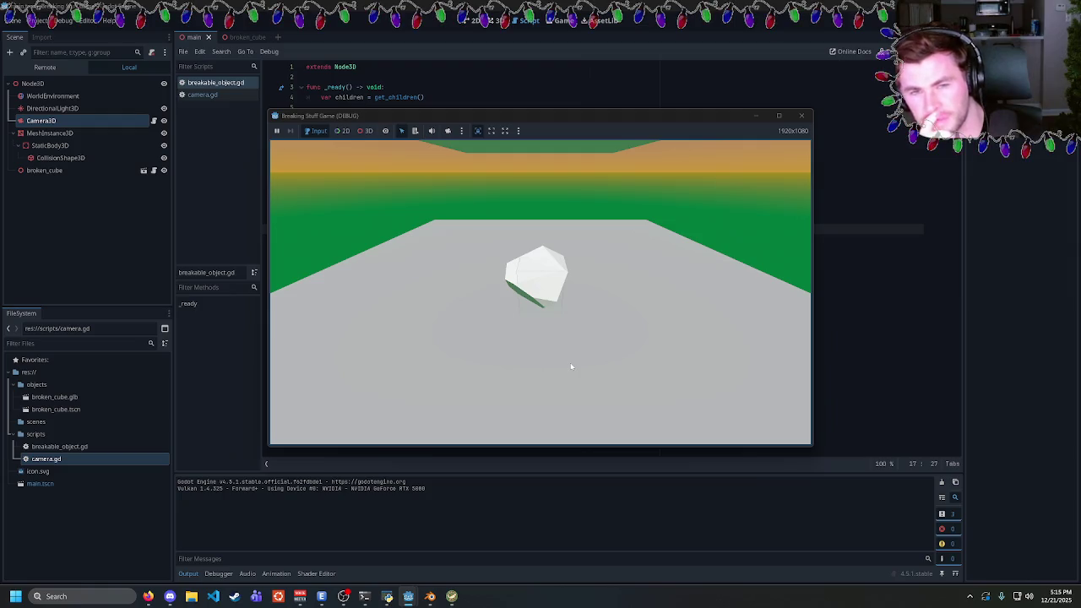
Switch to Firefox and clear the text selection on the docs page
mouse_move(147, 596)
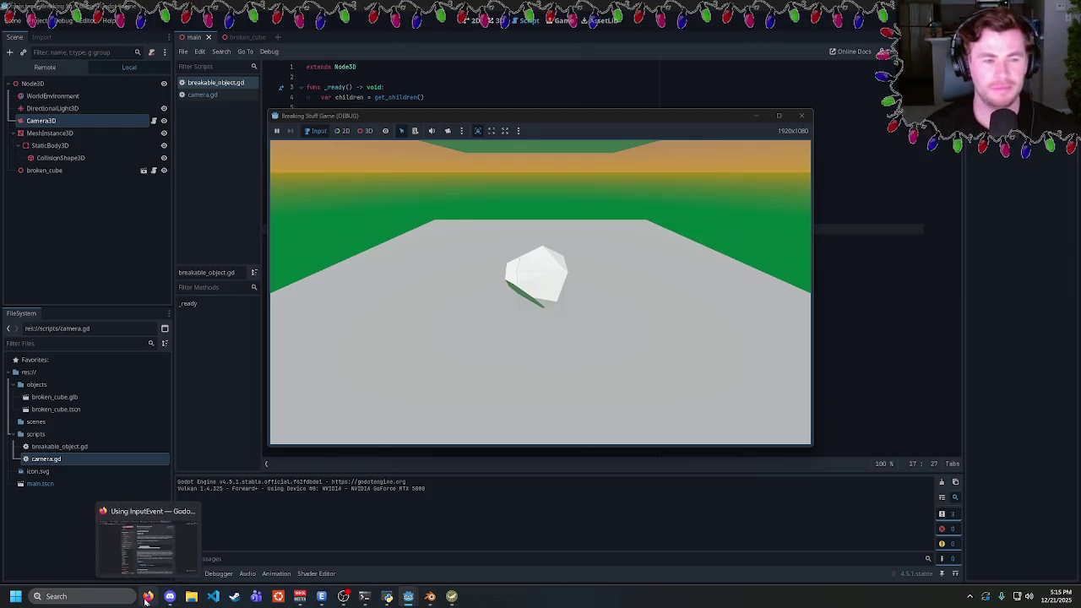
left_click(194, 532)
left_click(168, 454)
Search Google in a new tab for 'godot place object at center of geometry'
key("ctrl+t")
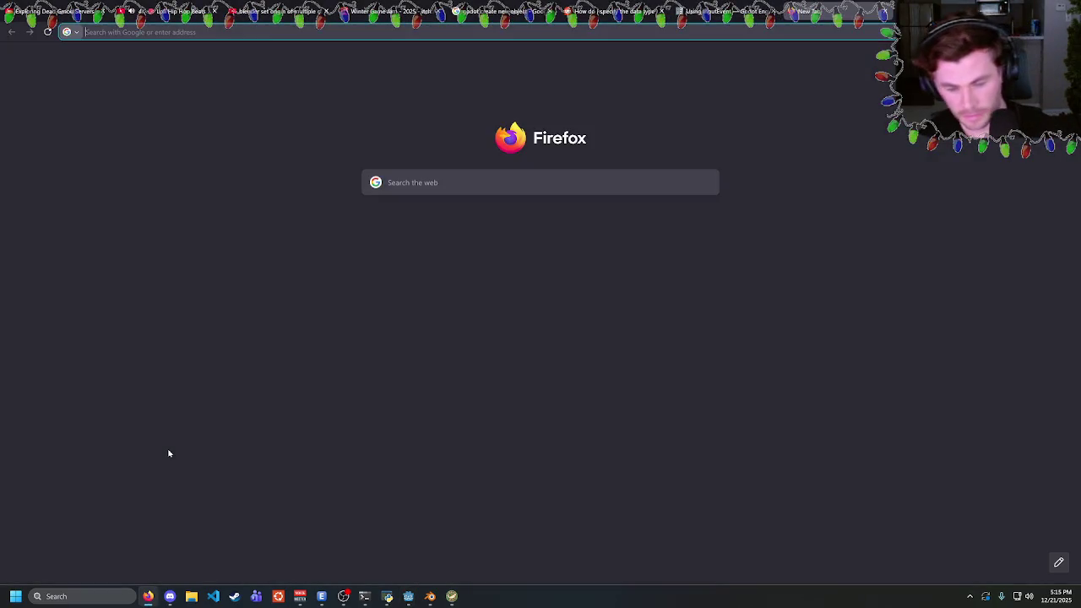
type("godot pla")
type("ce object")
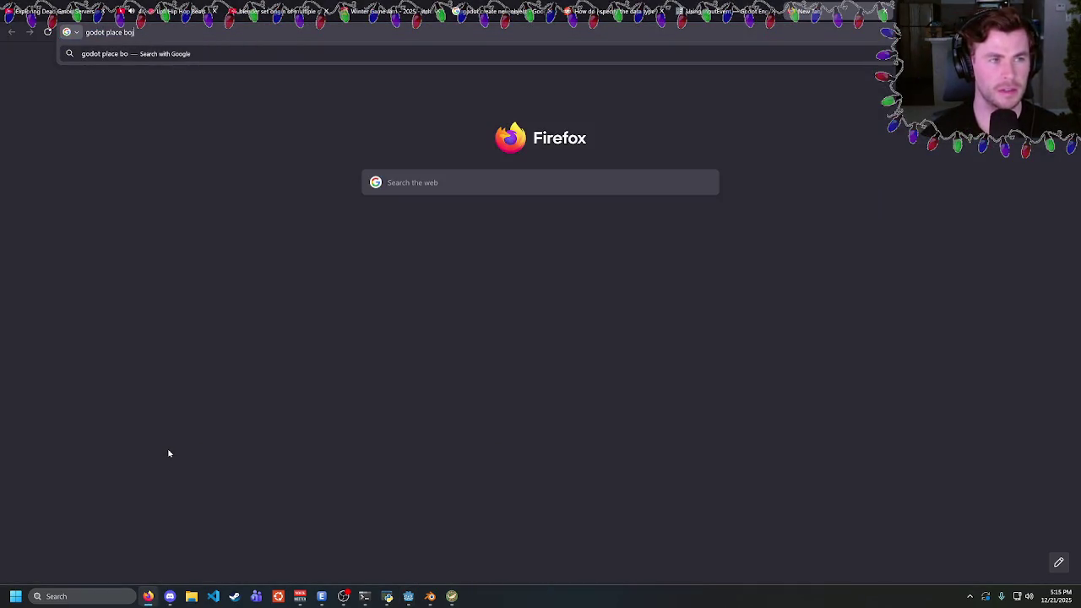
type(" at ")
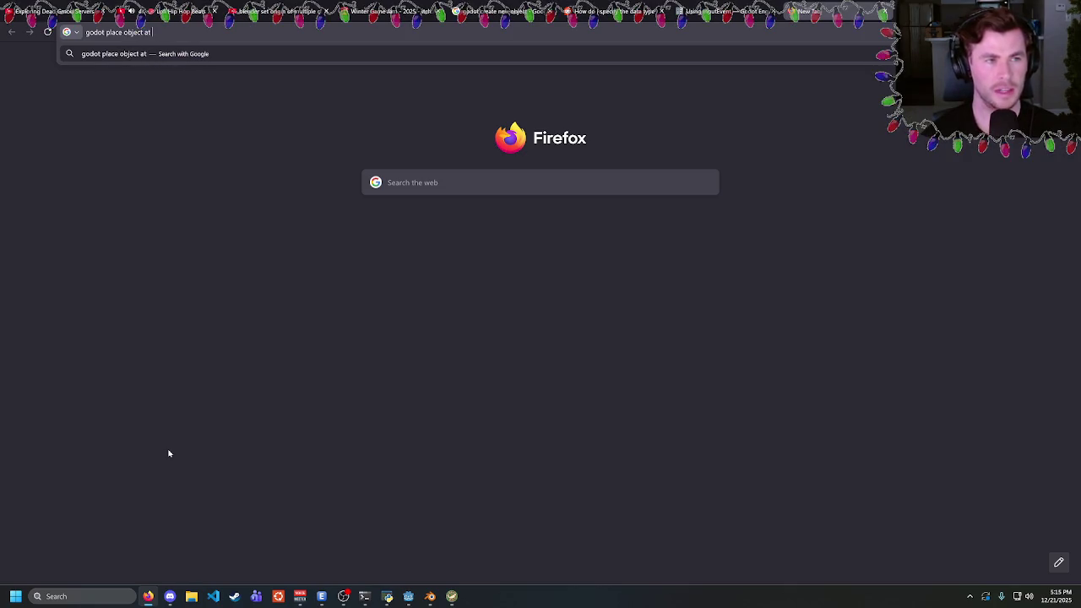
type("center of geometry")
key("Return")
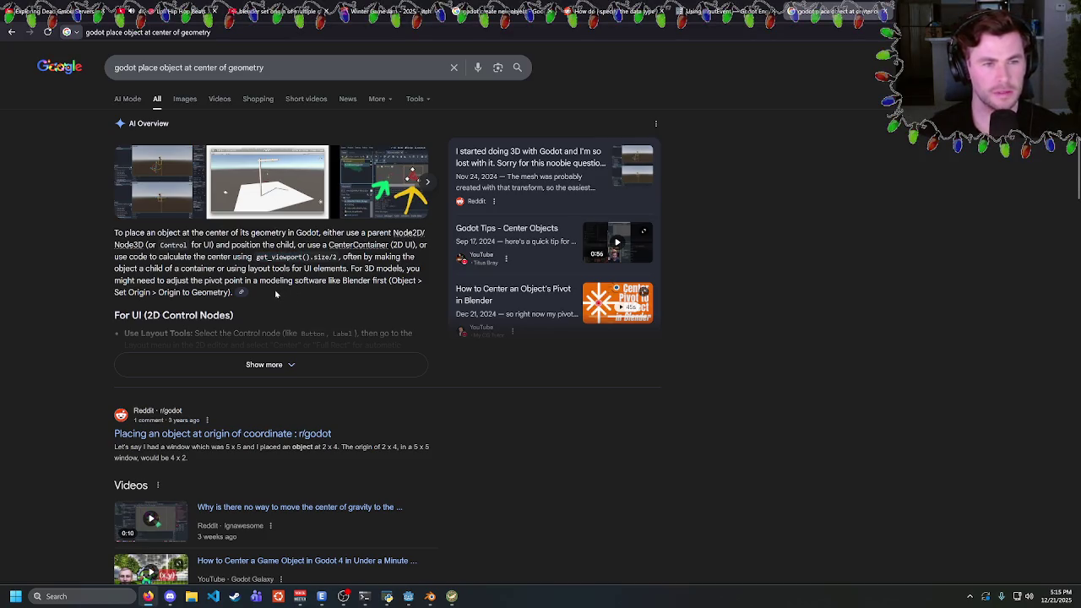
scroll(262, 305, "down", 1)
scroll(253, 253, "up", 1)
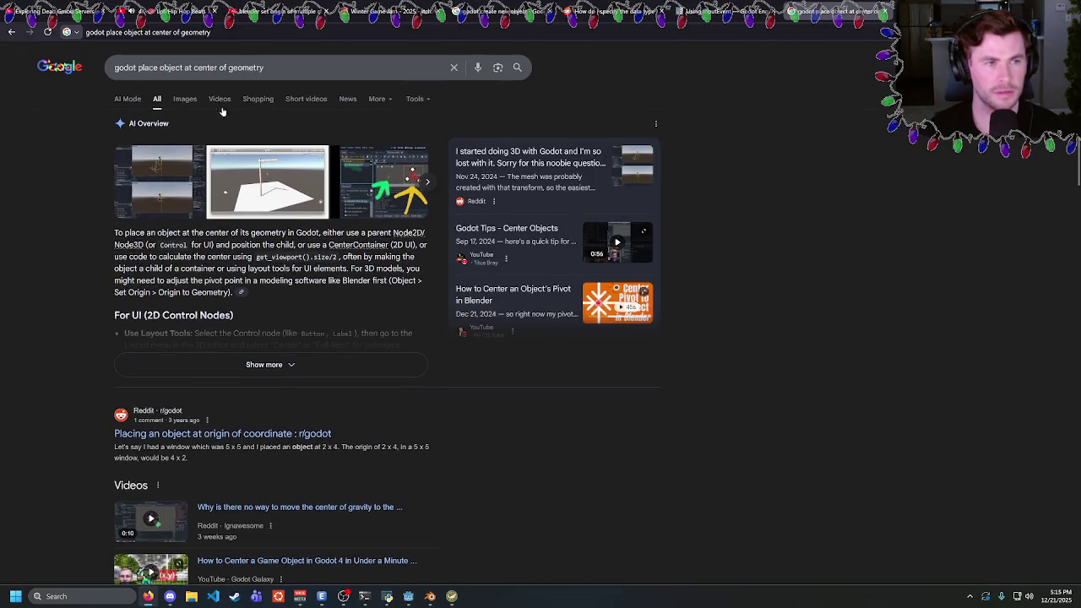
Refine the Google query by adding 'for mesh' and browse the results
left_click(337, 68)
type("for mesh")
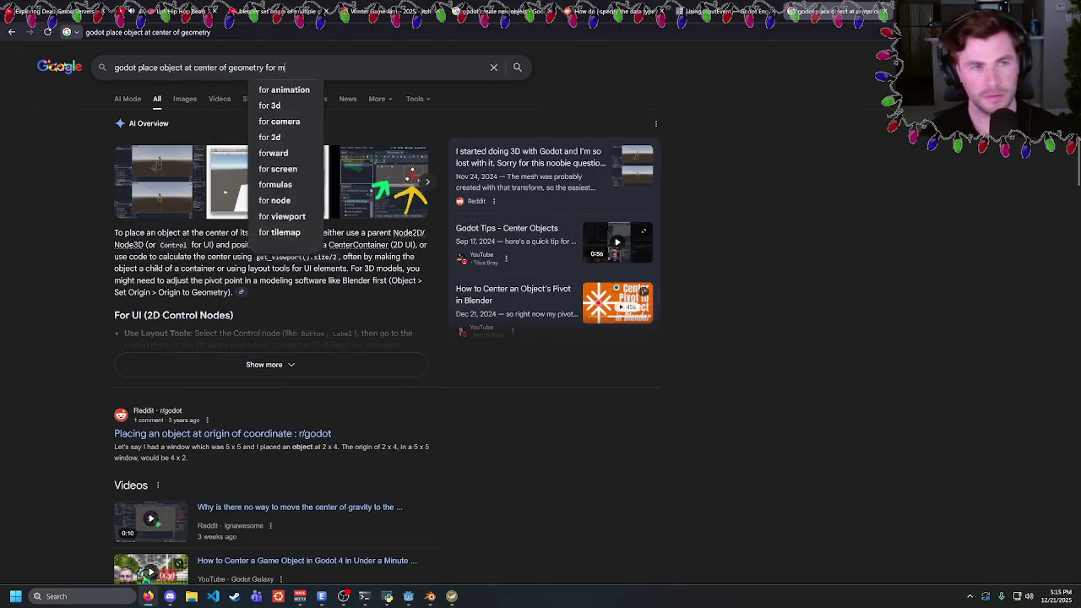
key("Return")
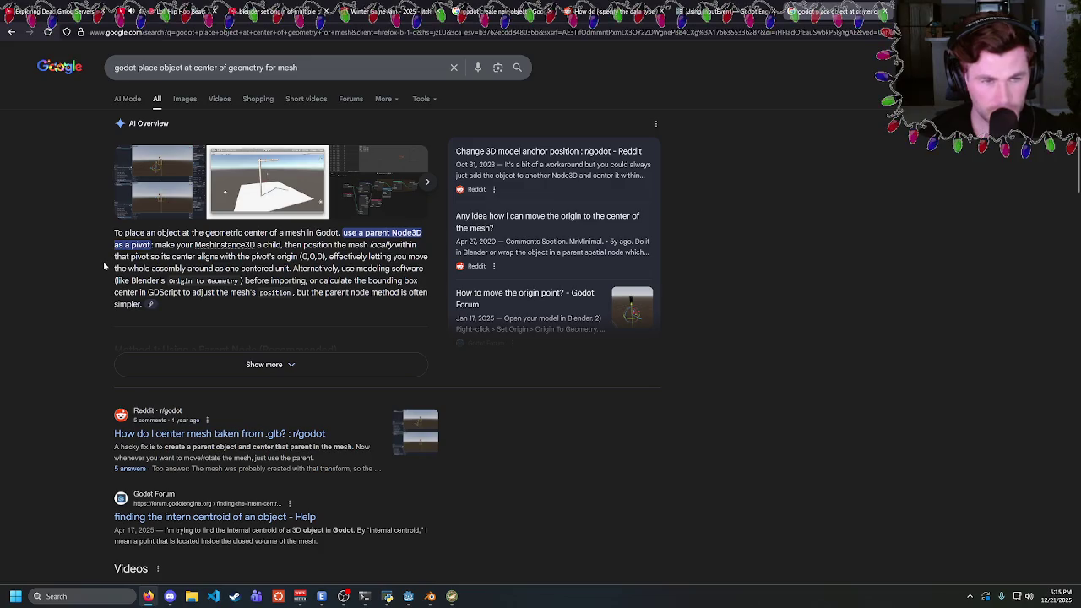
scroll(105, 266, "down", 2)
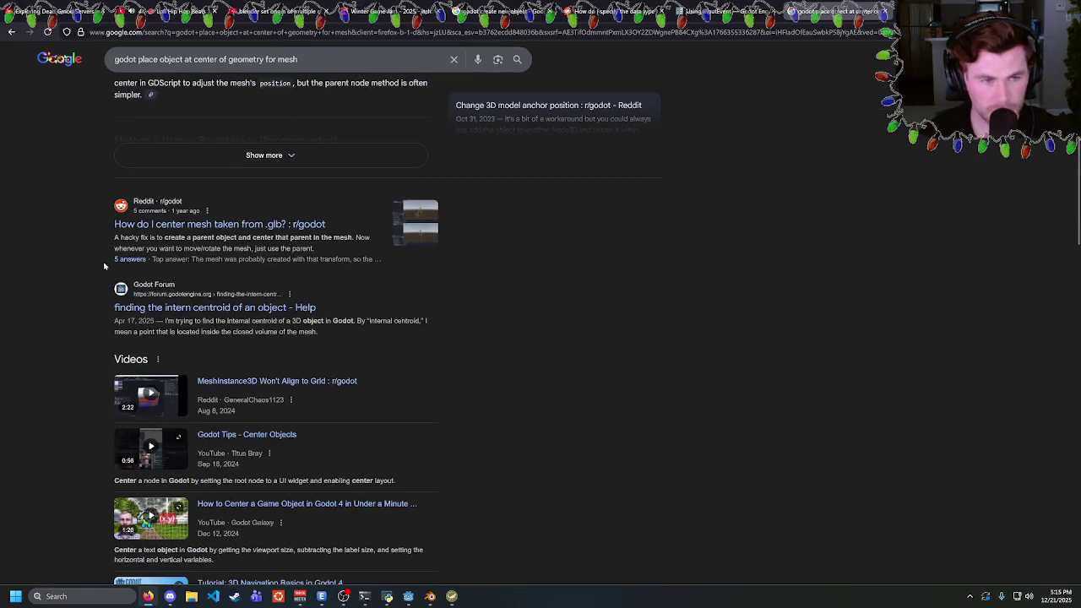
scroll(301, 366, "down", 4)
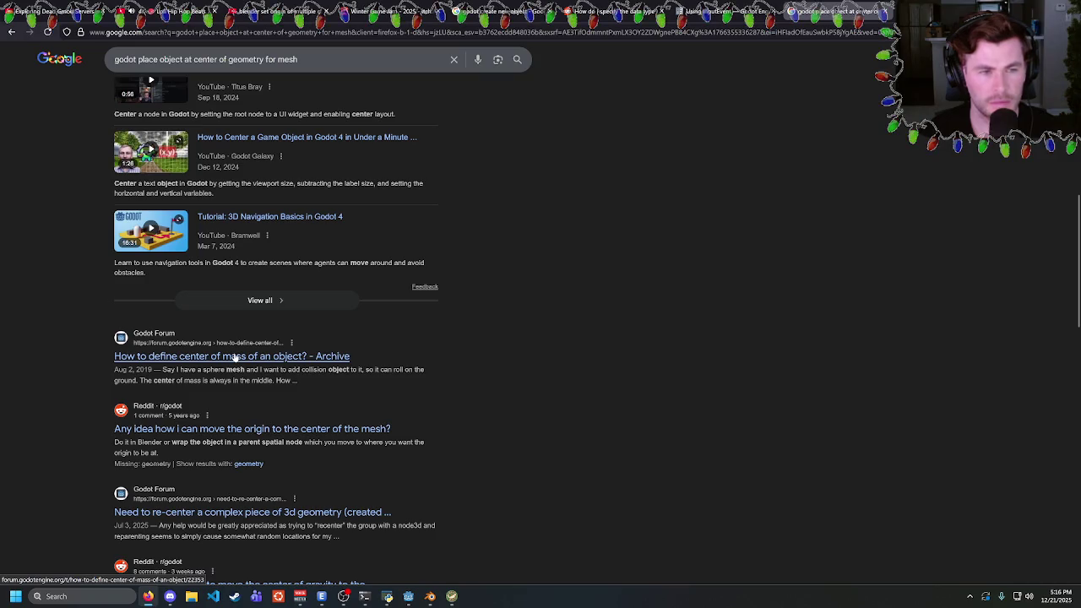
Read the Godot Forum thread on defining center of mass and offsetting collision shapes
left_click(236, 357)
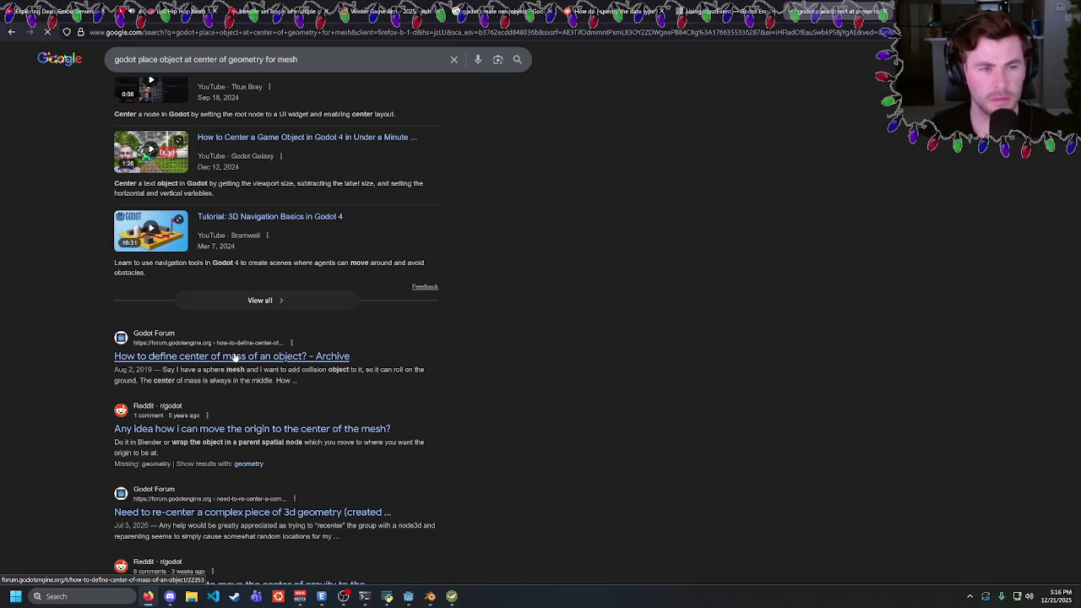
scroll(501, 345, "down", 1)
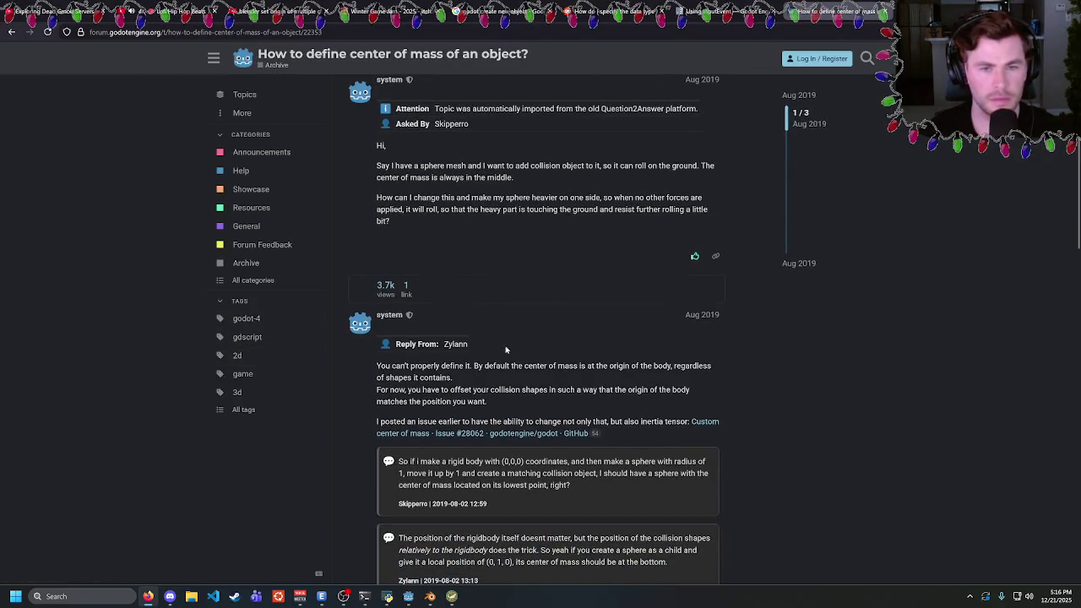
mouse_move(504, 365)
left_mouse_down()
mouse_move(582, 390)
mouse_move(488, 402)
mouse_move(534, 375)
mouse_move(488, 402)
left_mouse_up()
left_click(534, 375)
left_click(488, 402)
left_click_drag(513, 365, 488, 402)
left_click(488, 402)
left_click_drag(469, 366, 488, 402)
left_click_drag(376, 390, 488, 402)
left_click(488, 401)
left_click_drag(523, 366, 452, 377)
left_click(586, 411)
scroll(586, 410, "down", 3)
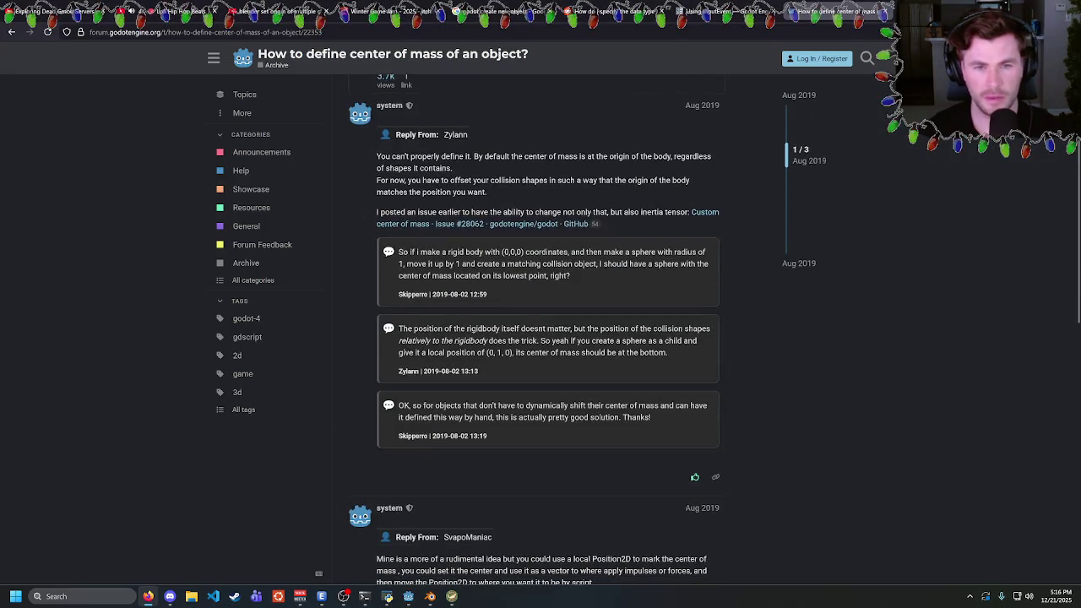
scroll(586, 411, "down", 3)
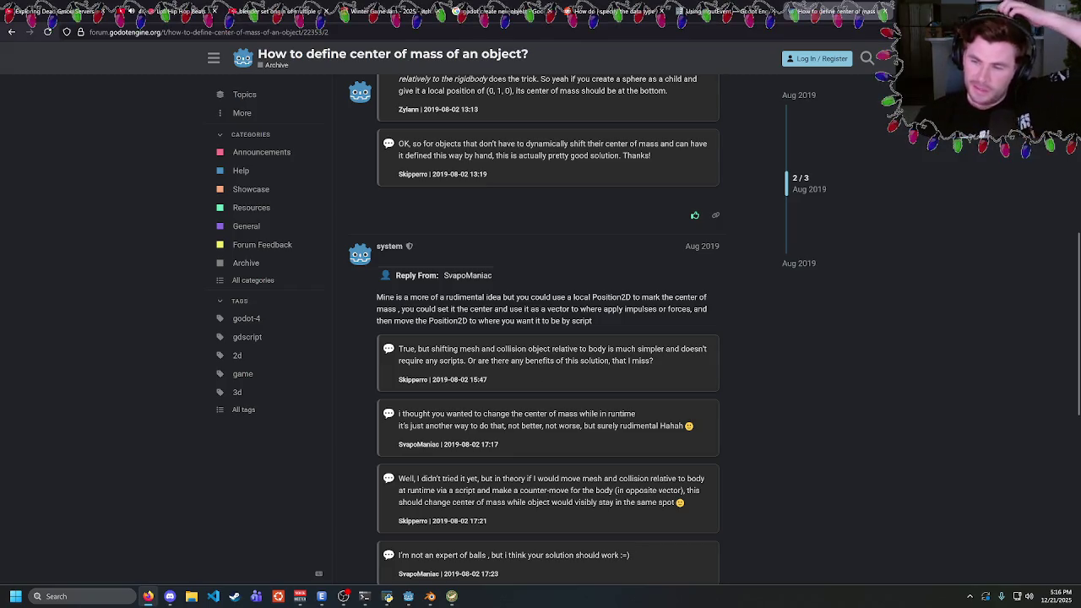
Check the Reddit post on moving the origin to mesh center, then return to the Godot docs and game
left_click(14, 35)
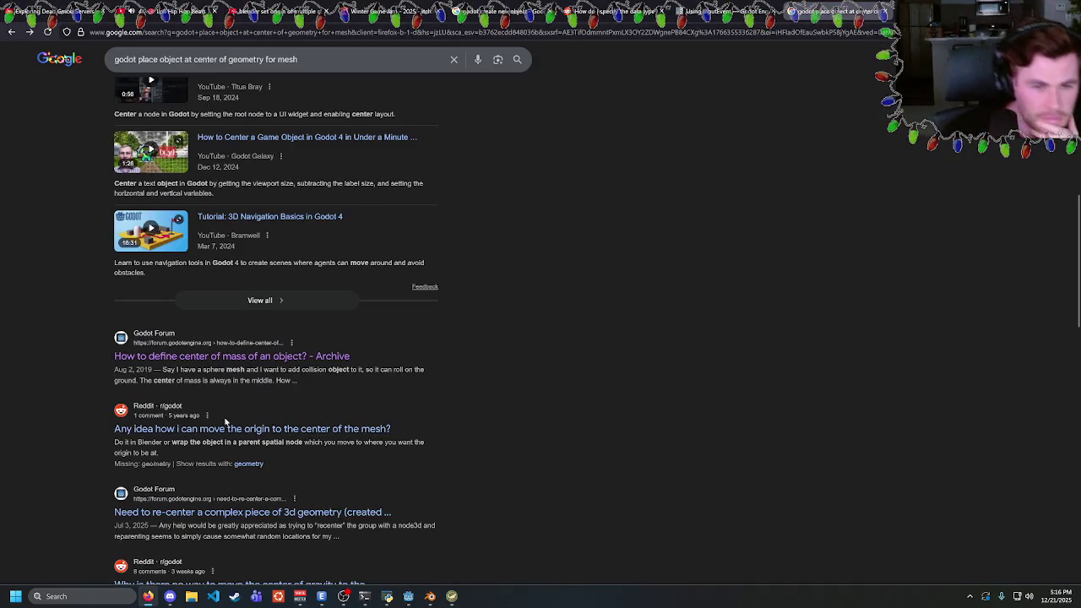
left_click(226, 428)
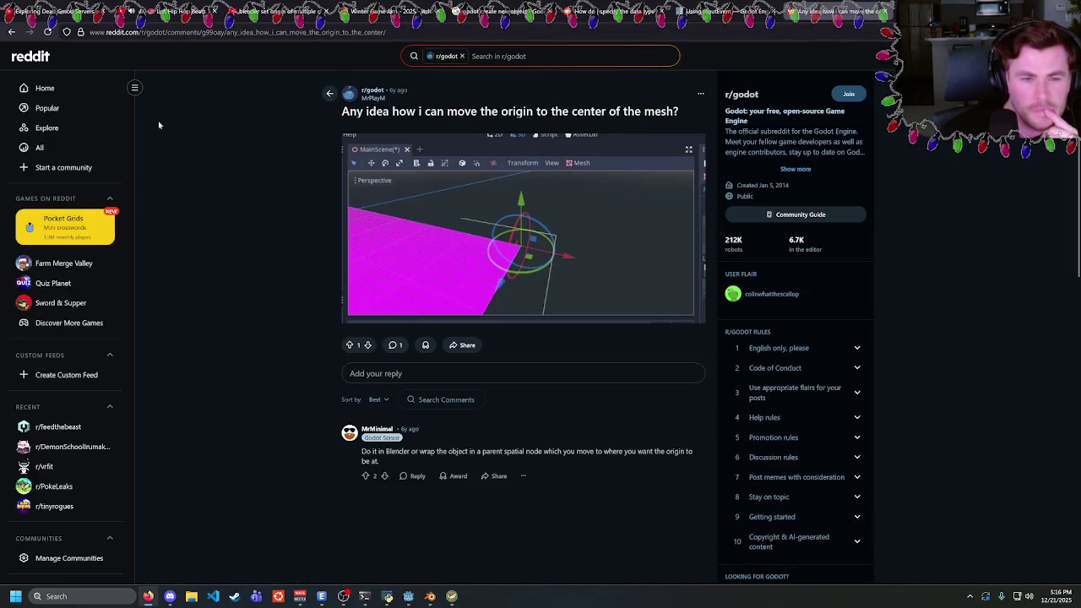
left_click(10, 32)
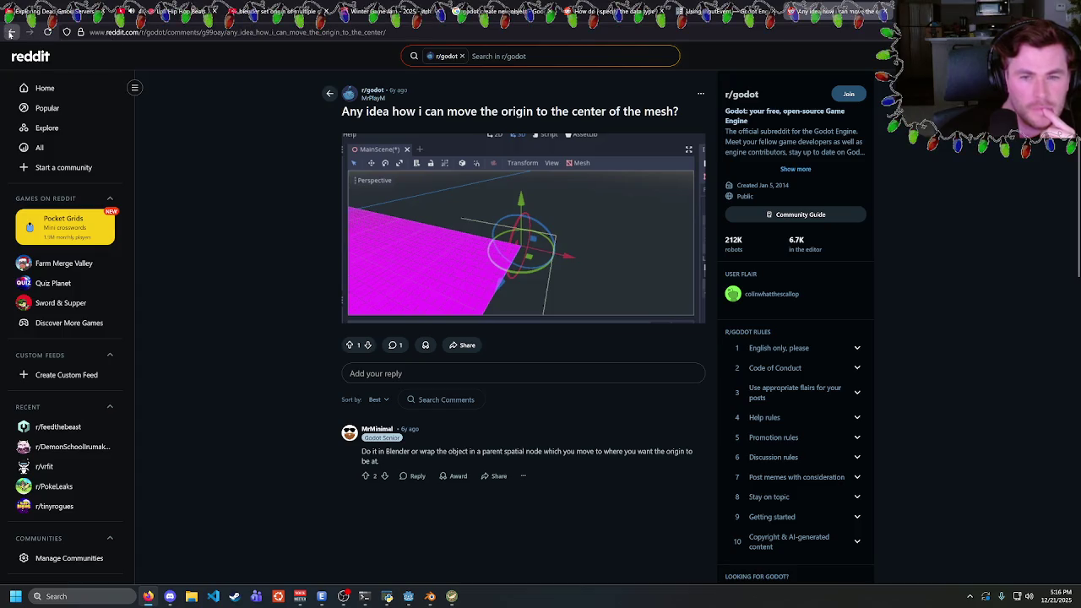
scroll(147, 260, "down", 2)
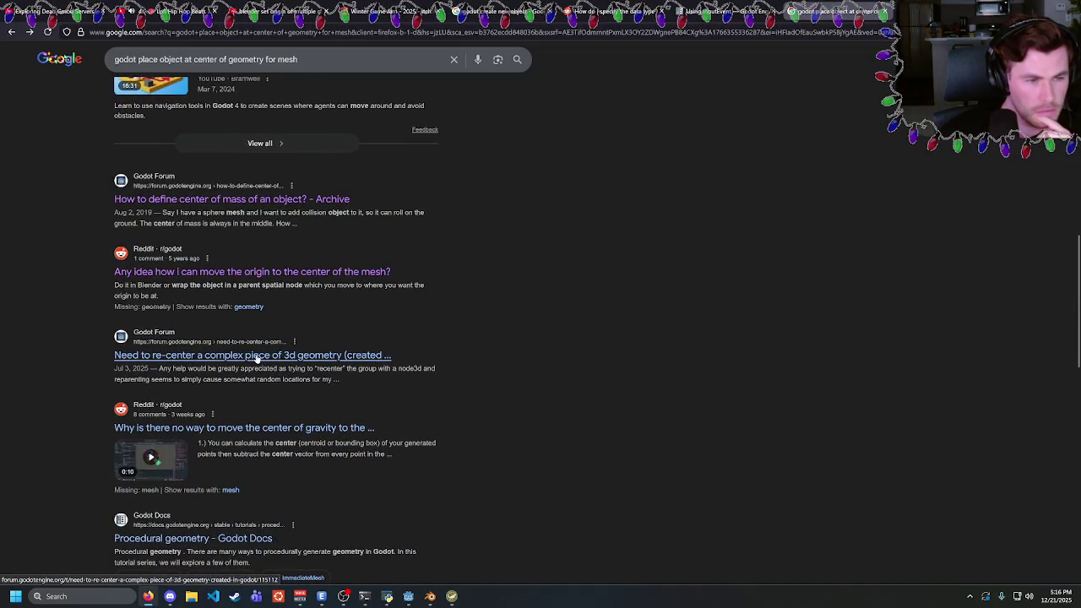
scroll(254, 359, "down", 2)
scroll(254, 358, "up", 10)
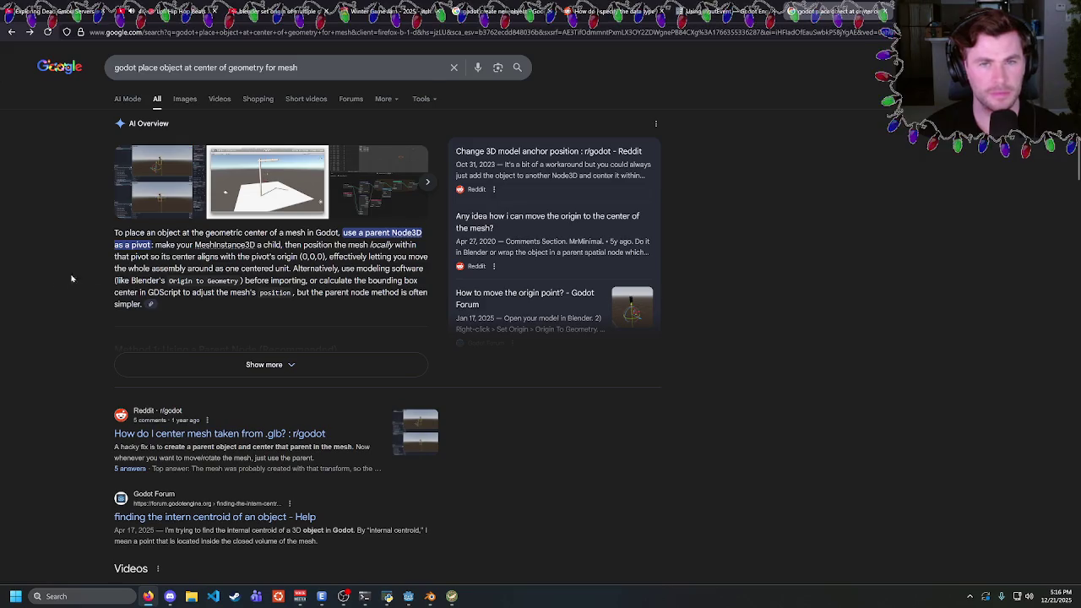
key("ctrl+shift+Tab")
left_click(409, 598)
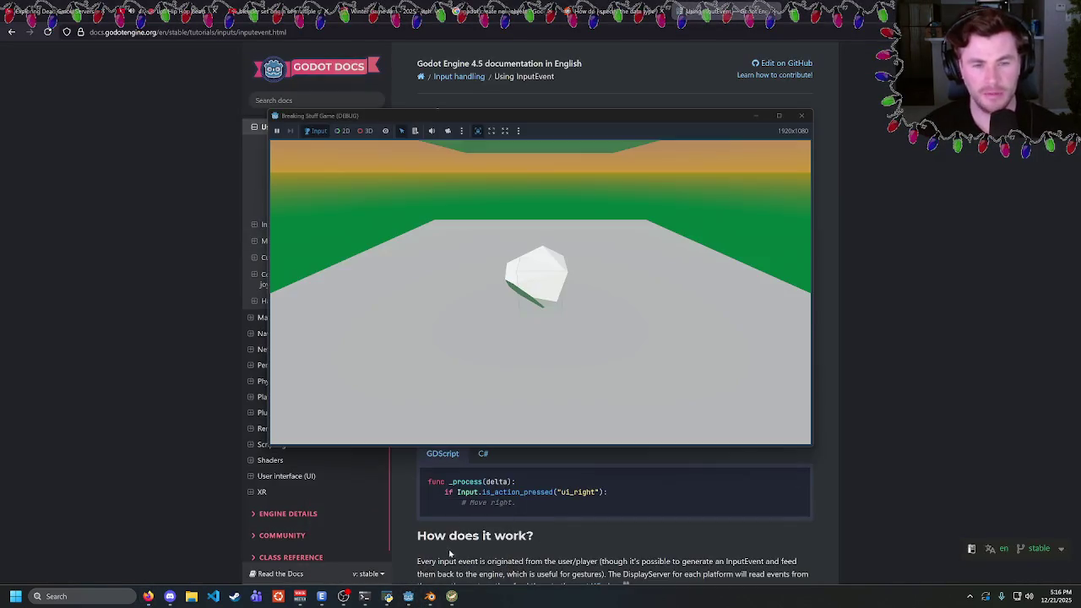
Delete the z-offset line 17 from the loop in breakable_object.gd
mouse_move(409, 599)
left_click(357, 549)
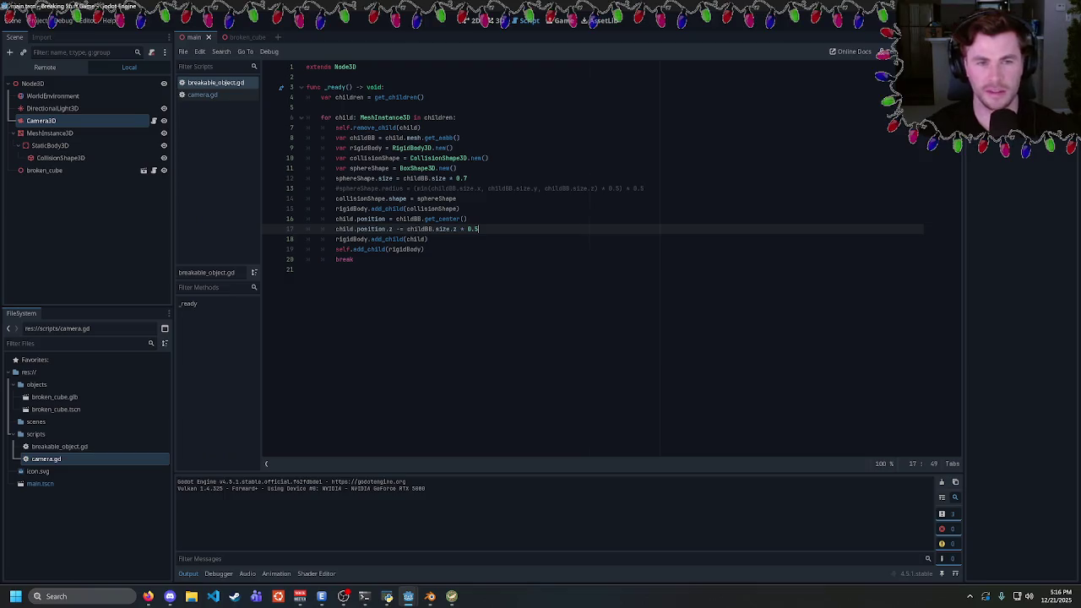
key("shift+Home")
key("shift+Home")
key("End")
key("shift+Up")
key("shift+Down")
key("shift+Home")
key("shift+Home")
key("End")
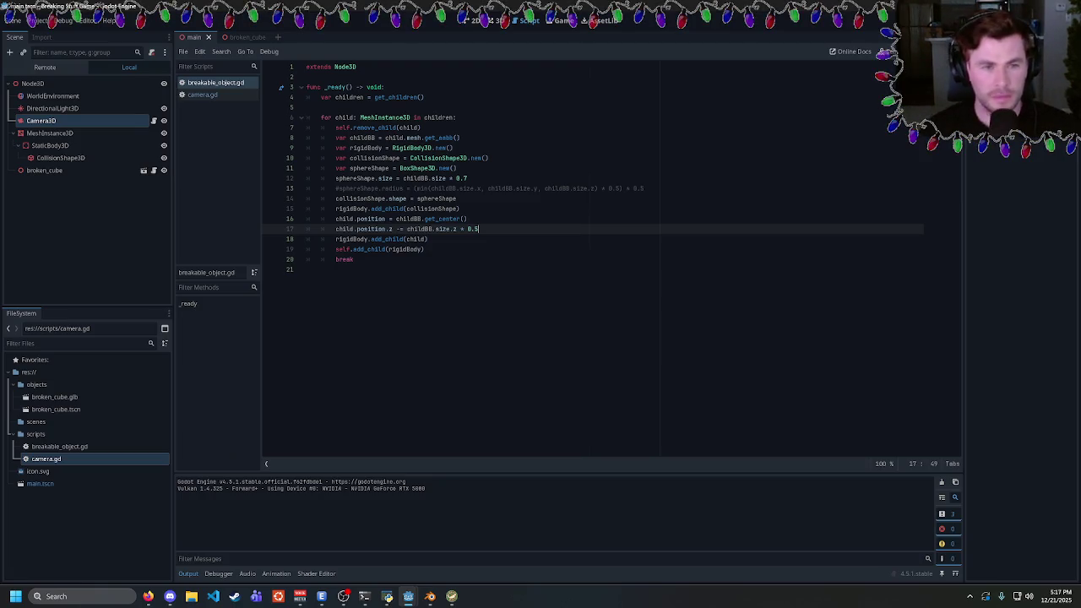
key("shift+Home")
left_click(478, 229)
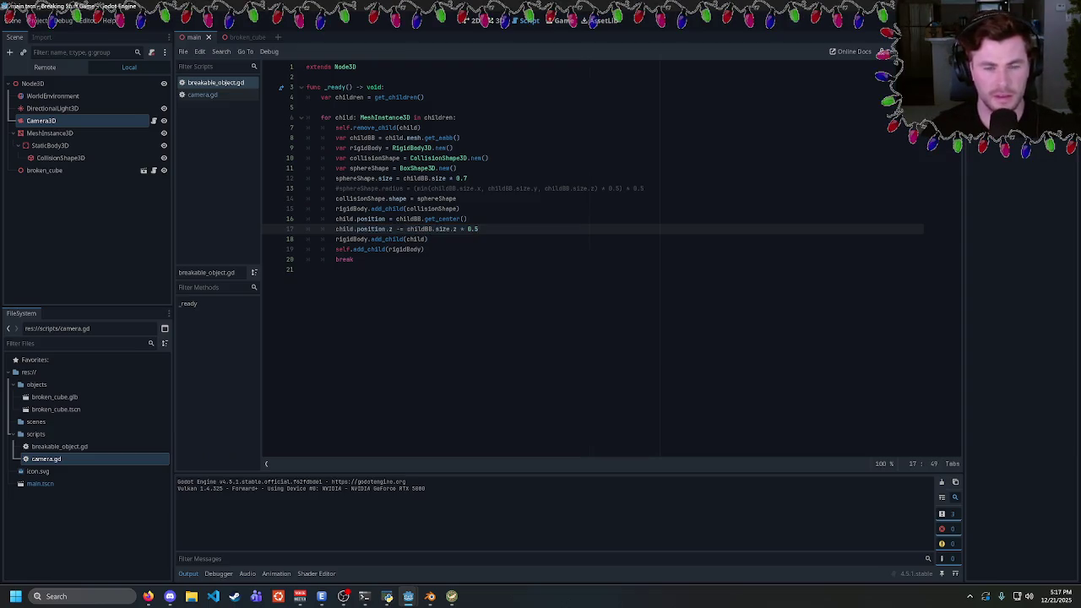
left_click_drag(478, 229, 306, 229)
key("BackSpace")
key("BackSpace")
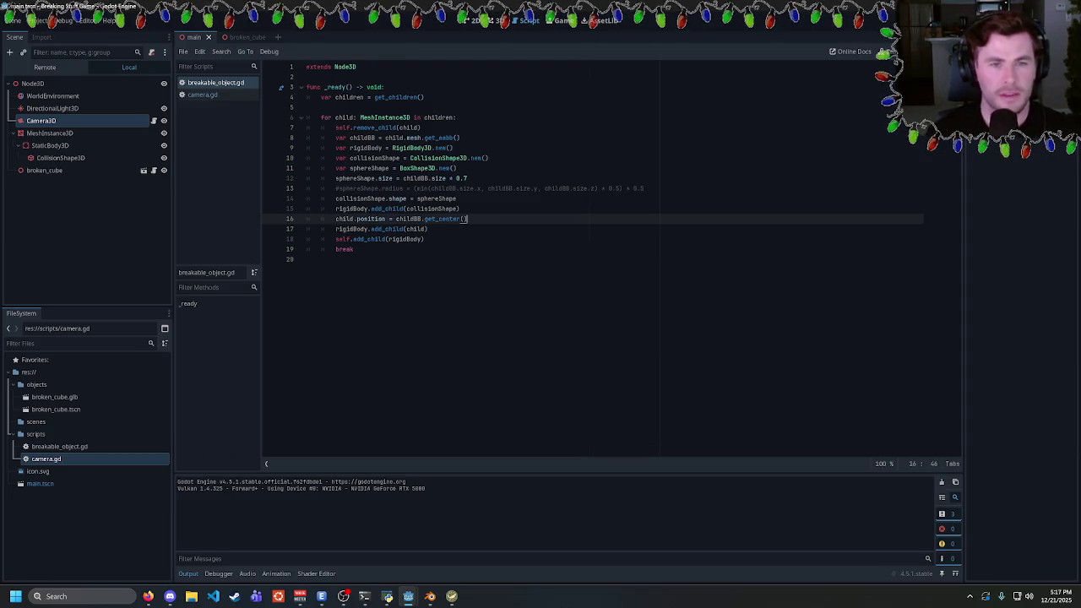
Delete the child.position line, save the script, and test-run the game
left_click_drag(467, 219, 306, 218)
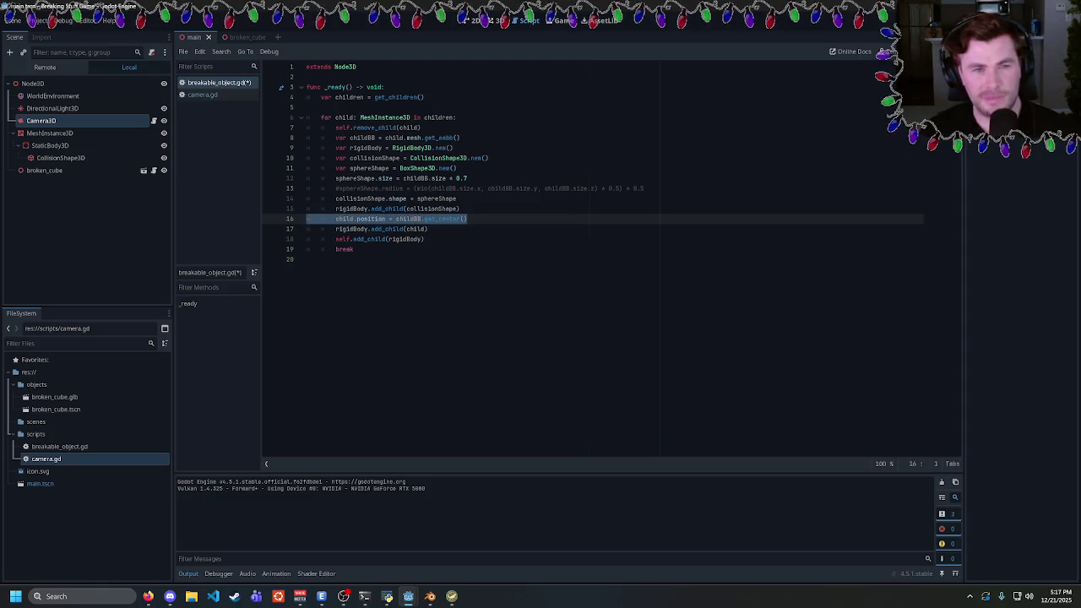
key("BackSpace")
key("BackSpace")
key("ctrl+s")
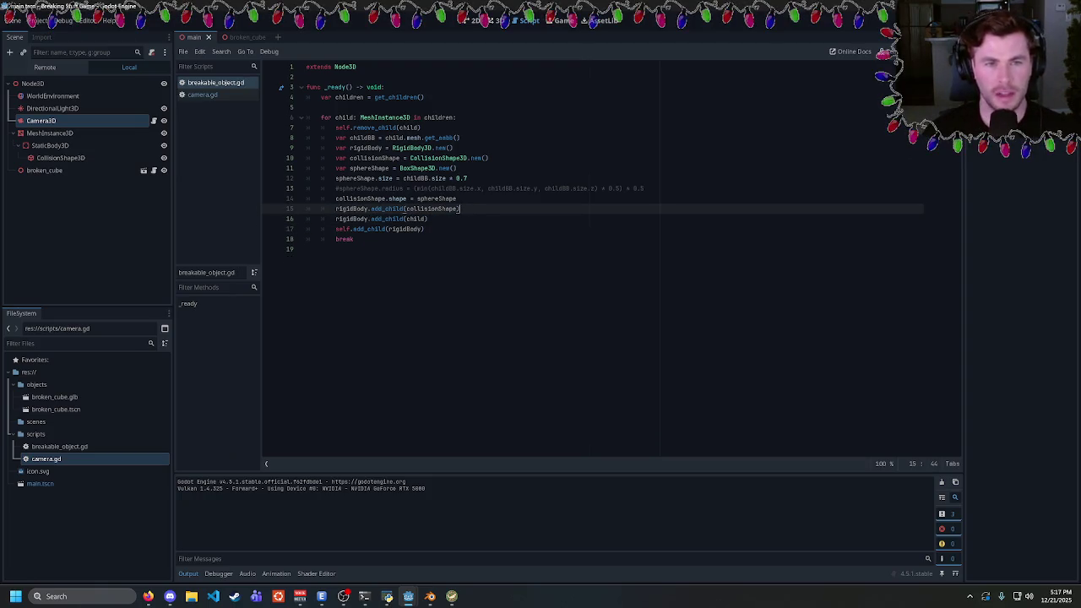
key("F5")
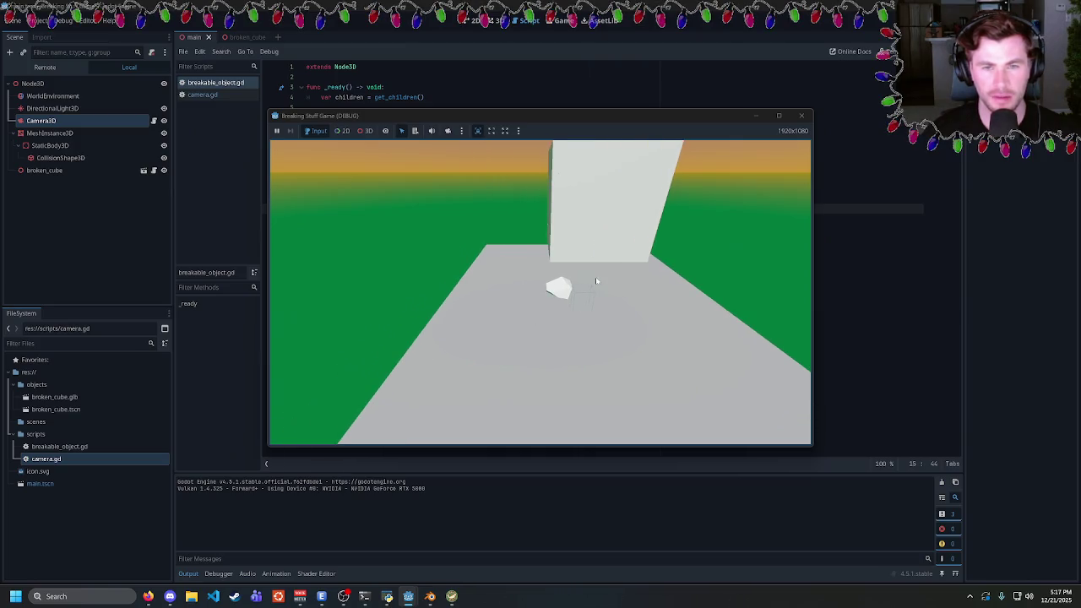
left_click(804, 116)
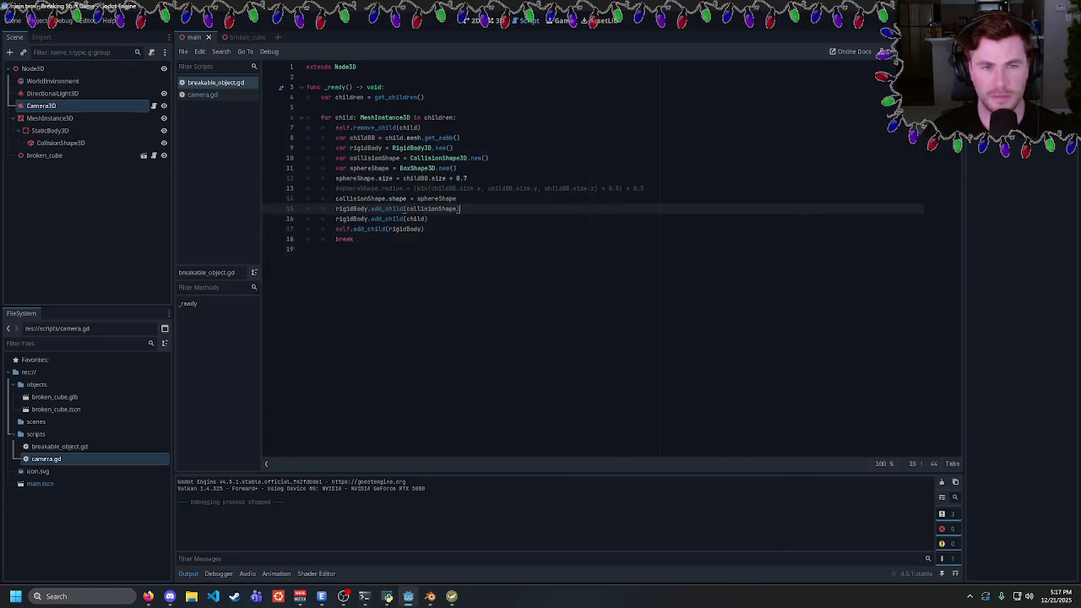
left_click(425, 229)
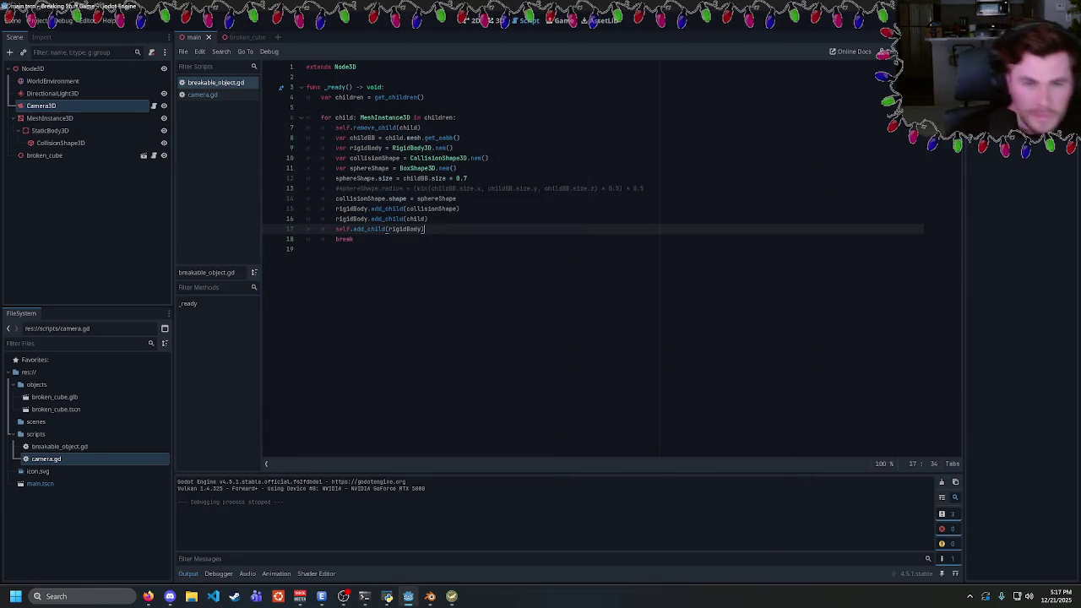
Undo and redo the child position line change, then test-run the game
double_click(361, 198)
key("ctrl+z")
key("ctrl+z")
key("ctrl+z")
key("ctrl+z")
key("ctrl+z")
key("ctrl+z")
key("ctrl+shift+z")
key("F5")
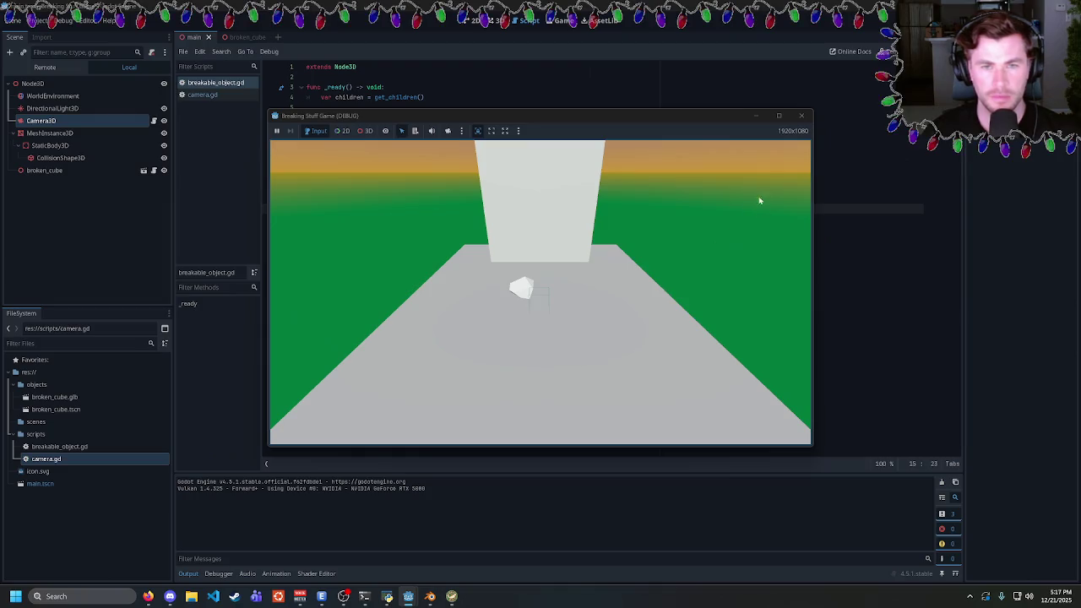
left_click(802, 117)
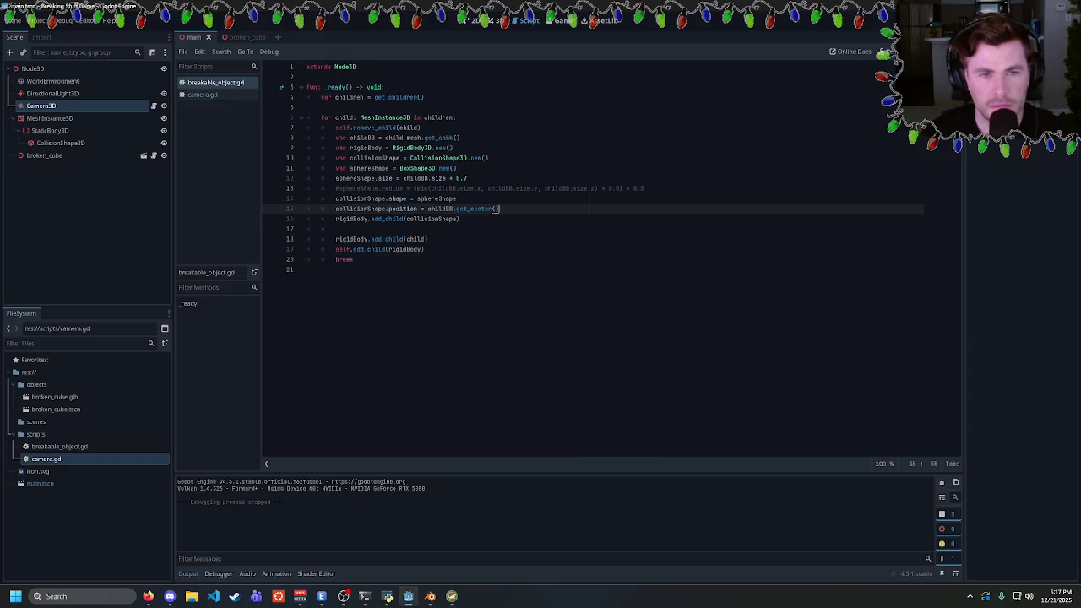
On line 15, replace childBB.get_center() with child.position and run the game
double_click(437, 199)
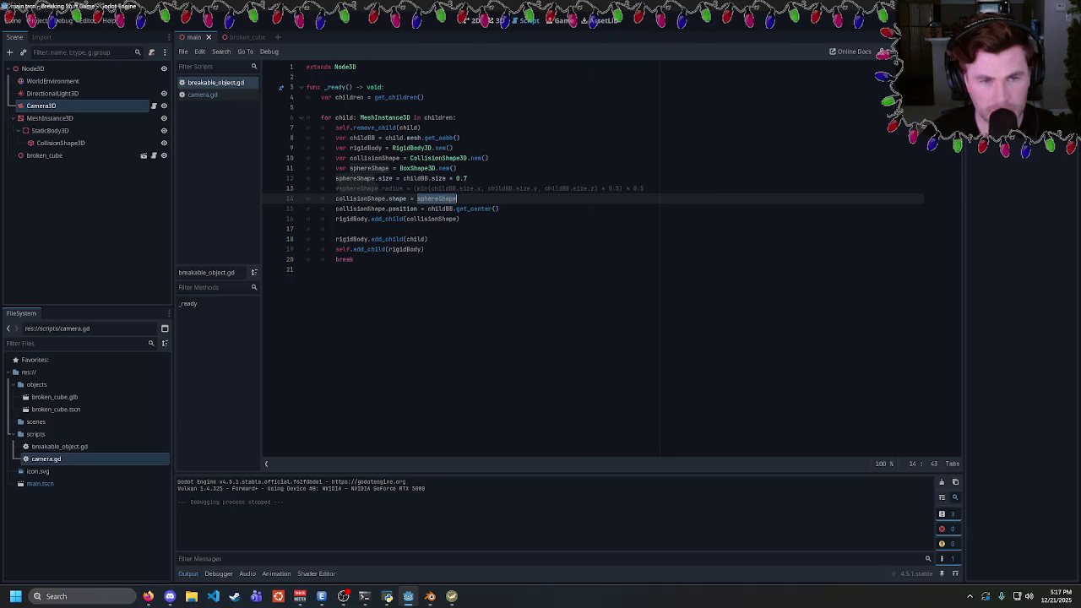
mouse_move(402, 211)
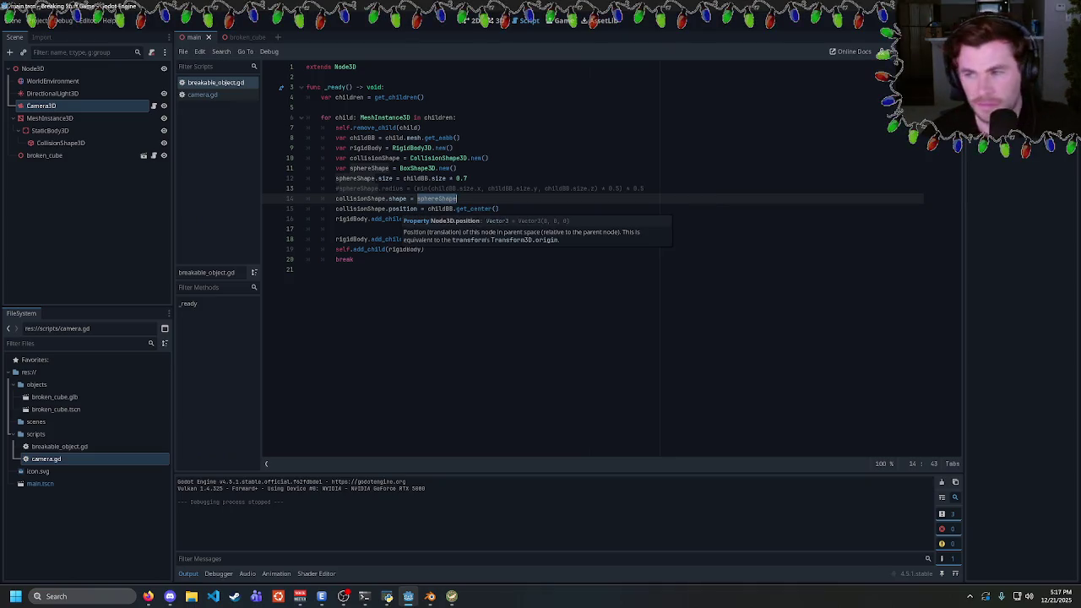
key("alt+Tab")
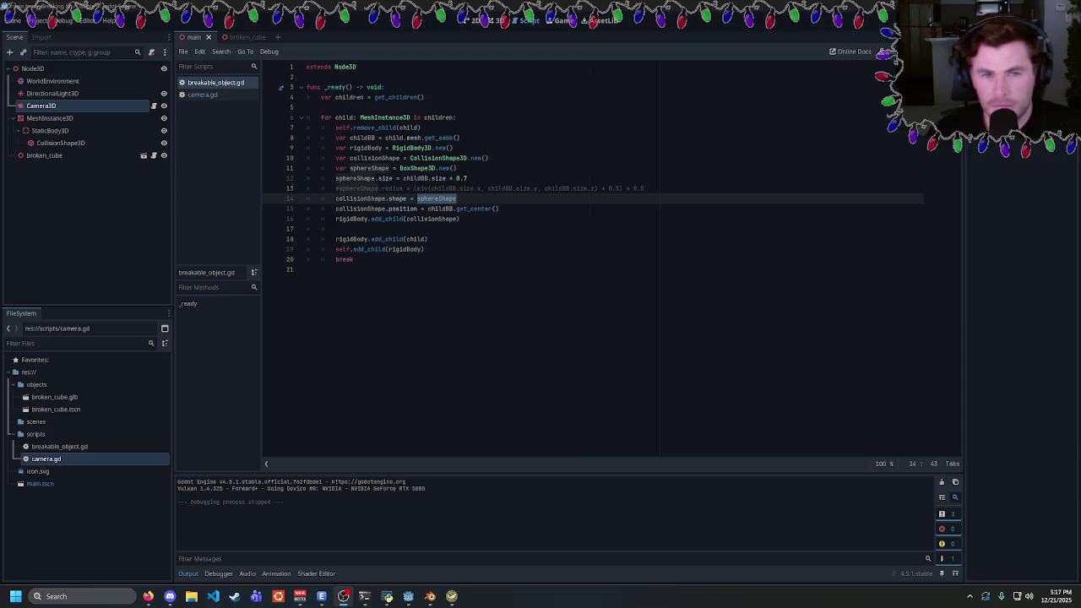
key("alt+Tab")
left_click(336, 229)
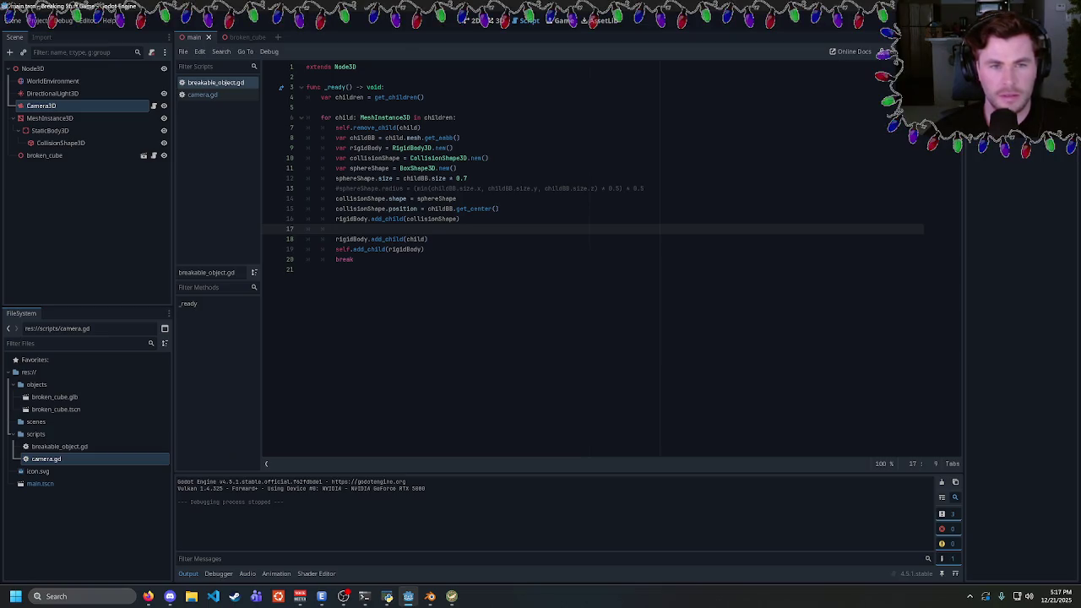
left_click_drag(499, 209, 427, 208)
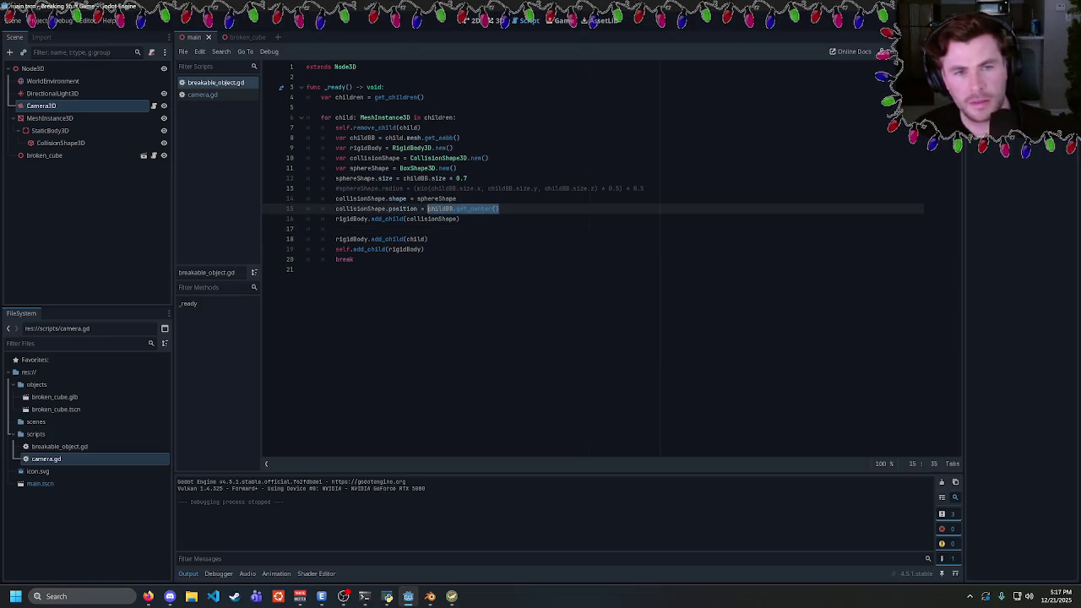
key("BackSpace")
type("child.position")
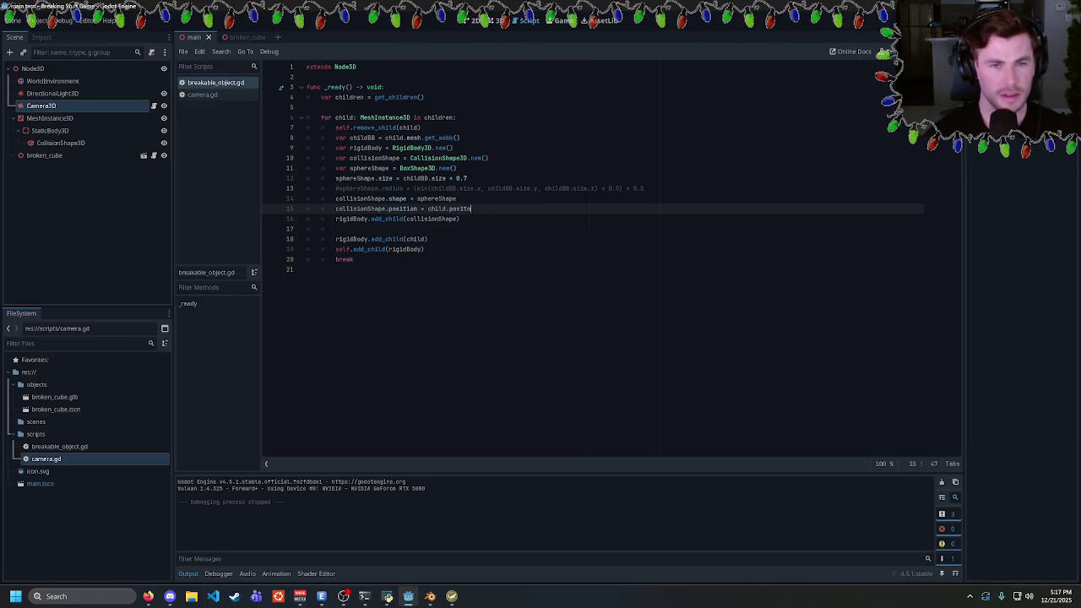
key("F5")
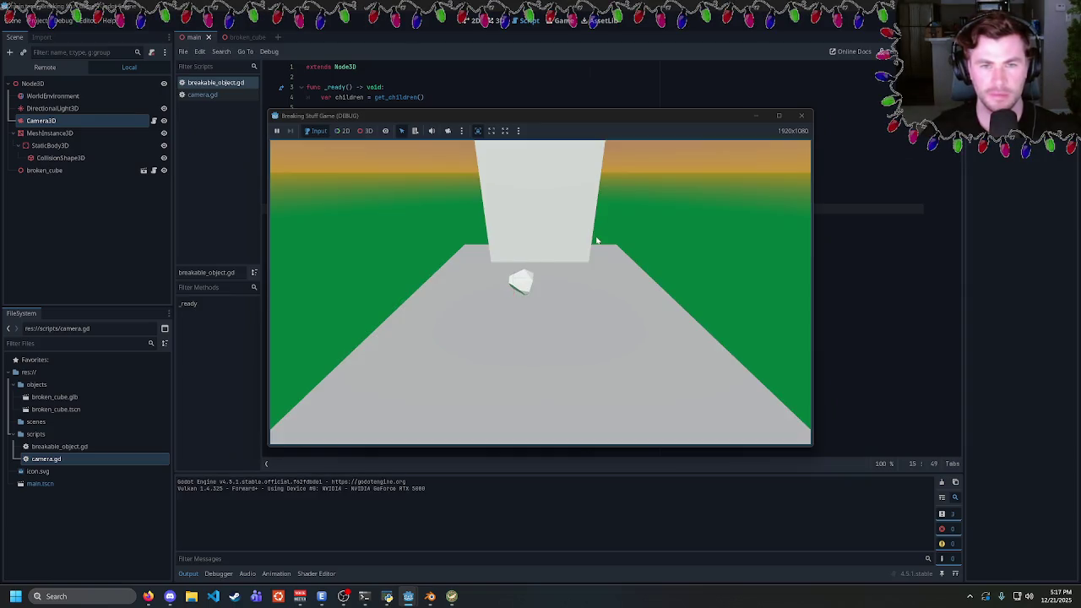
Fly the game camera around the broken cube with W, S and D, then close and rerun the game
key("w")
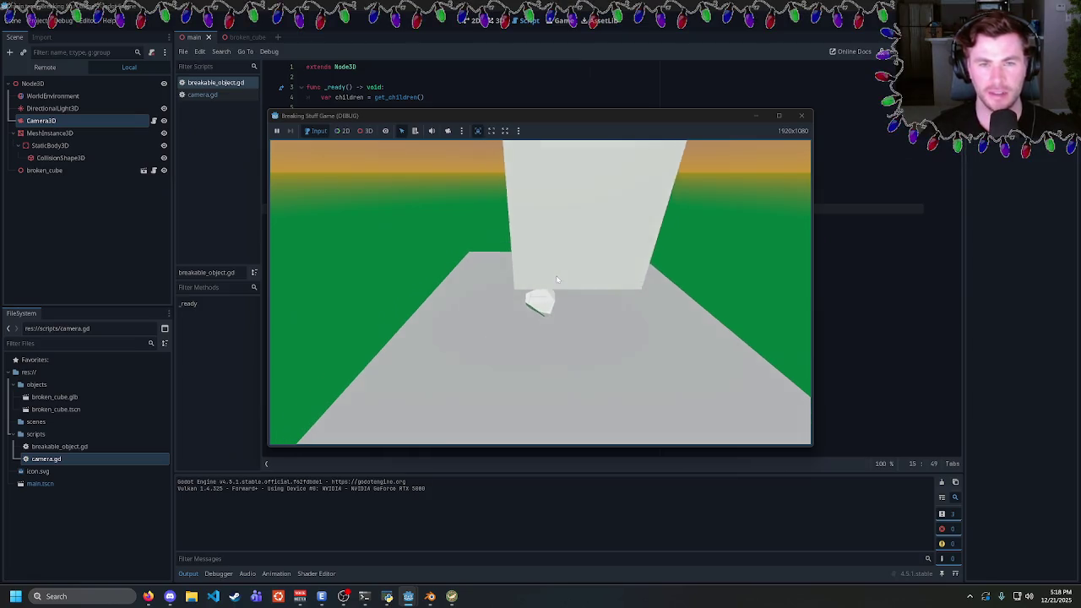
key("w")
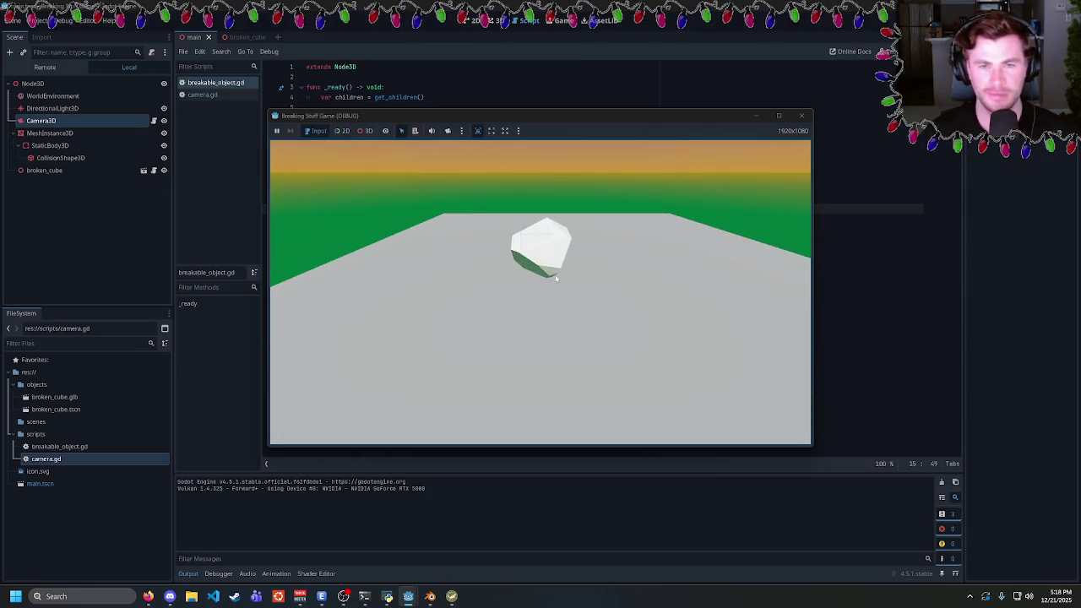
key("w")
key("s")
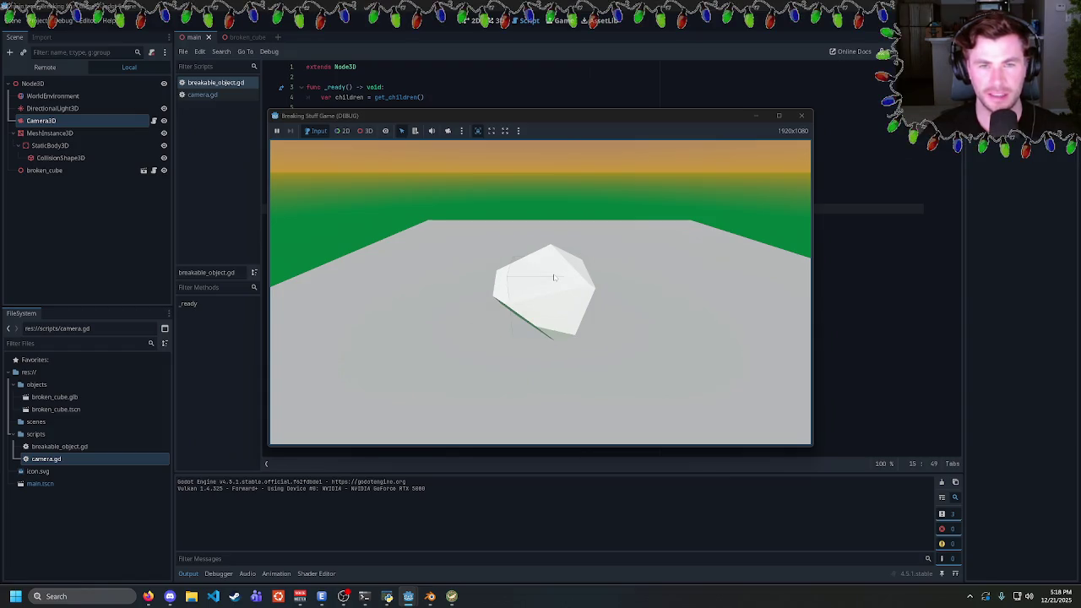
key("d")
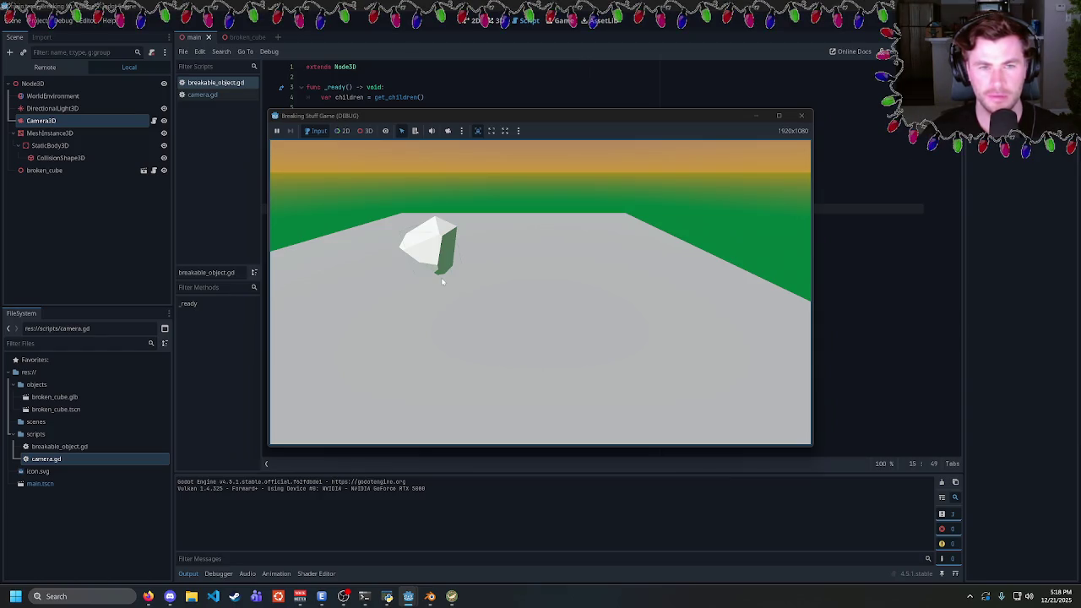
left_click(798, 118)
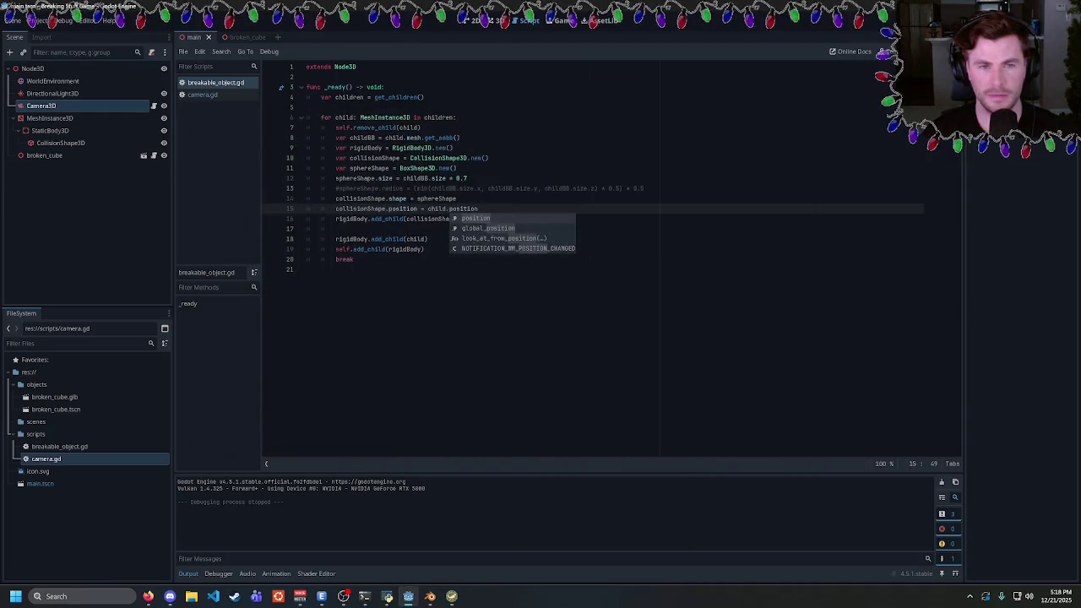
key("F5")
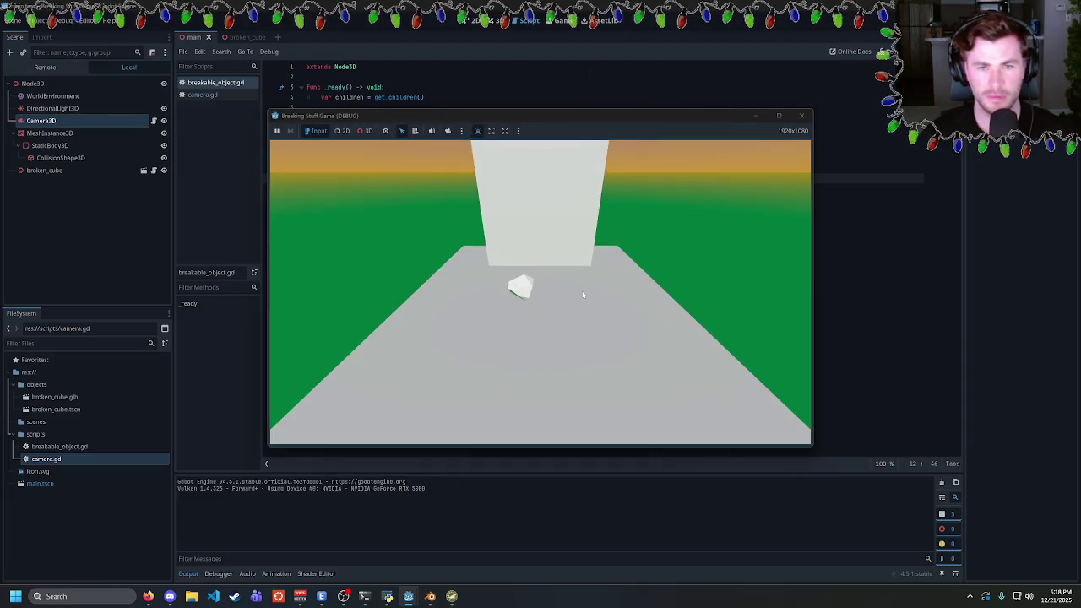
left_click(798, 119)
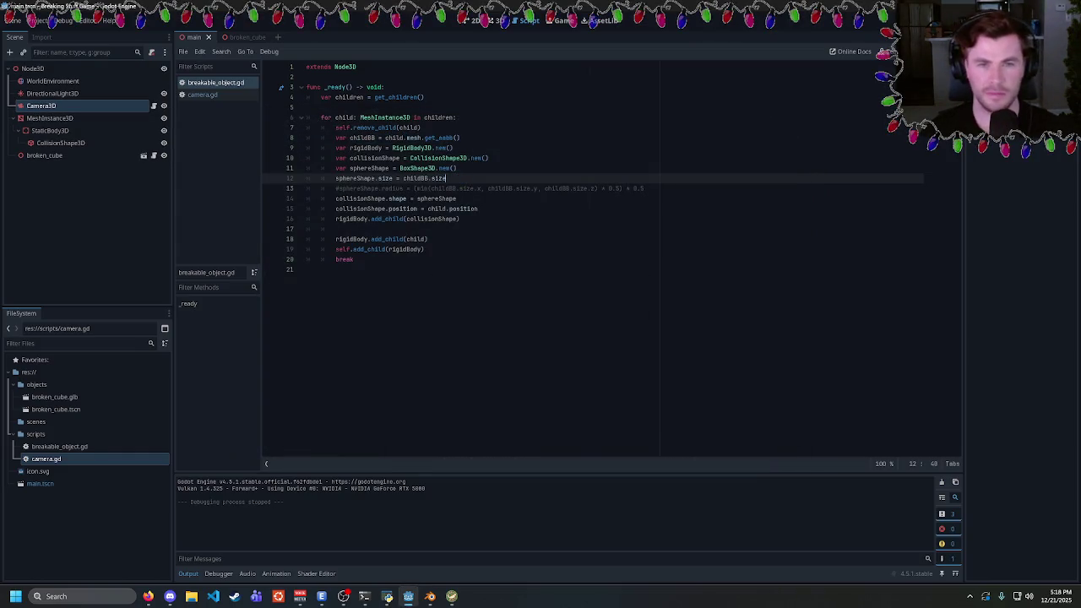
Run the game, move its window aside to watch the piece fall, then close it
key("F5")
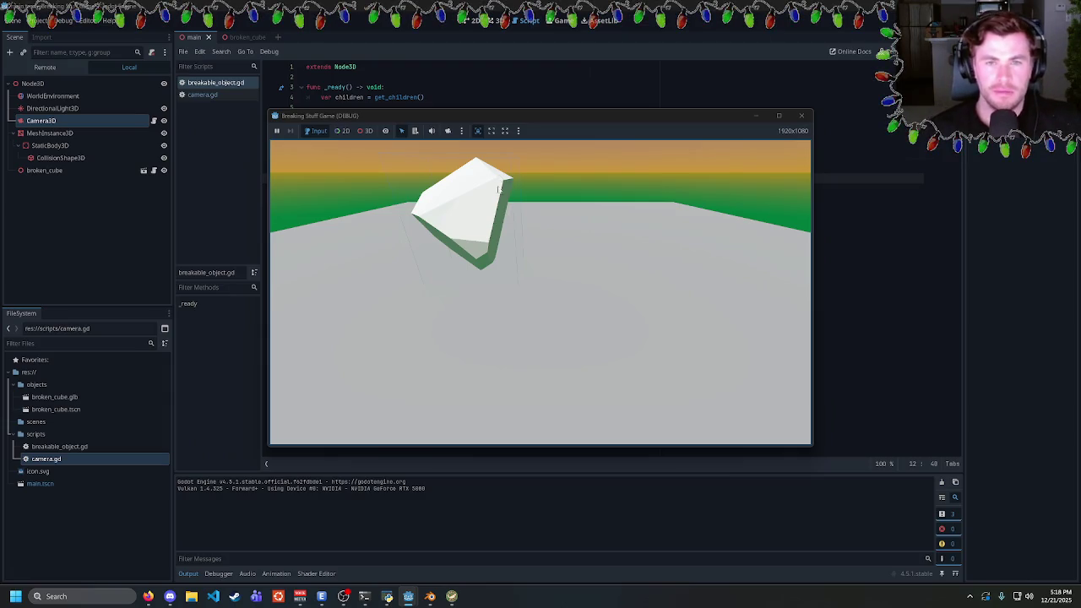
mouse_move(489, 120)
left_mouse_down()
mouse_move(665, 336)
mouse_move(548, 291)
mouse_move(551, 216)
left_mouse_up()
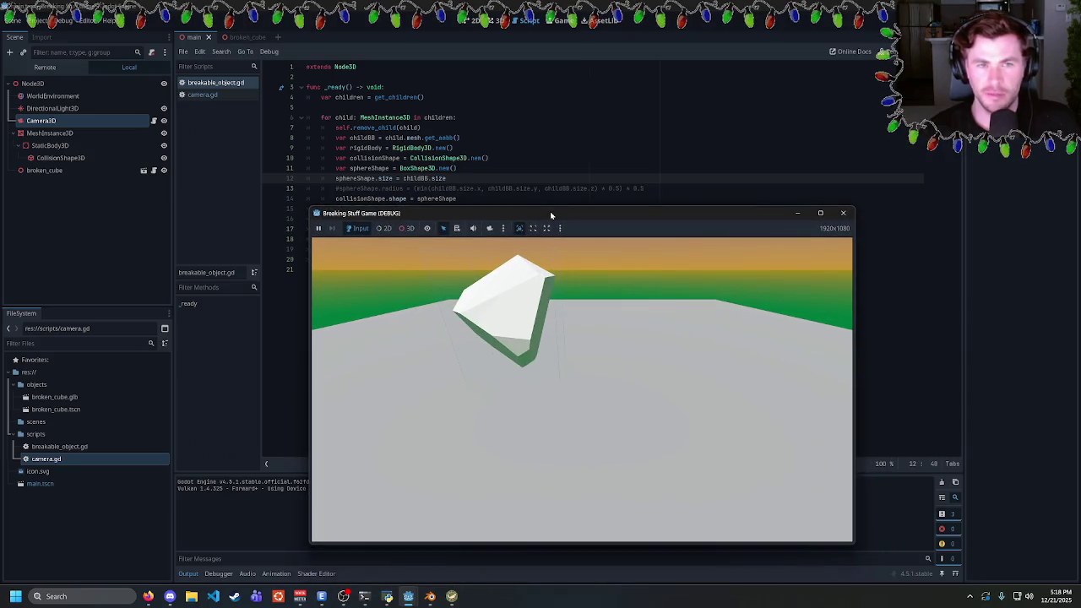
mouse_move(551, 215)
left_mouse_down()
mouse_move(668, 164)
mouse_move(627, 171)
mouse_move(516, 233)
left_mouse_up()
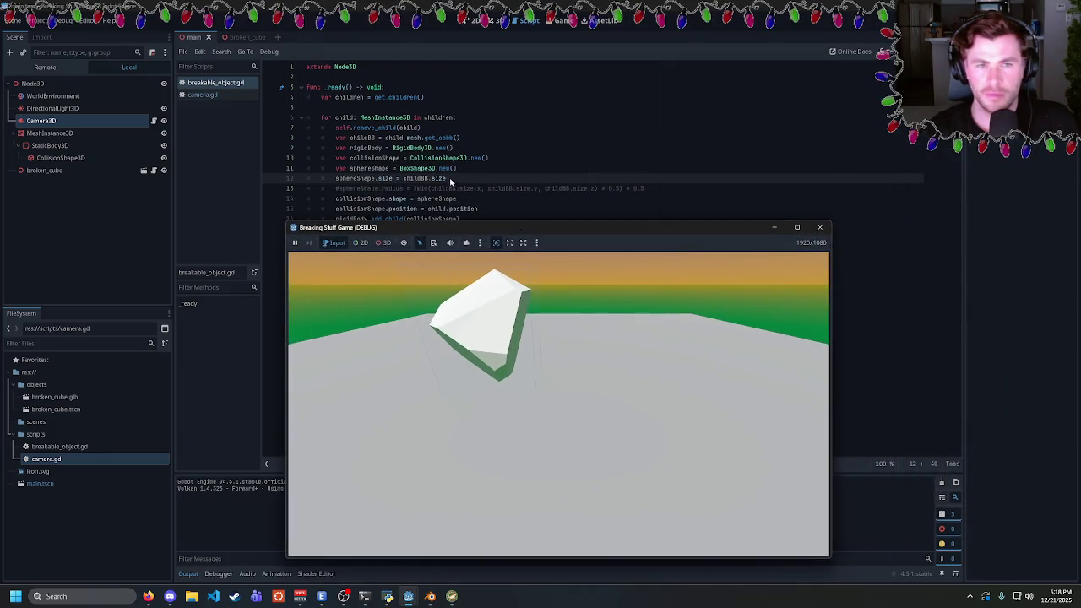
left_click(819, 228)
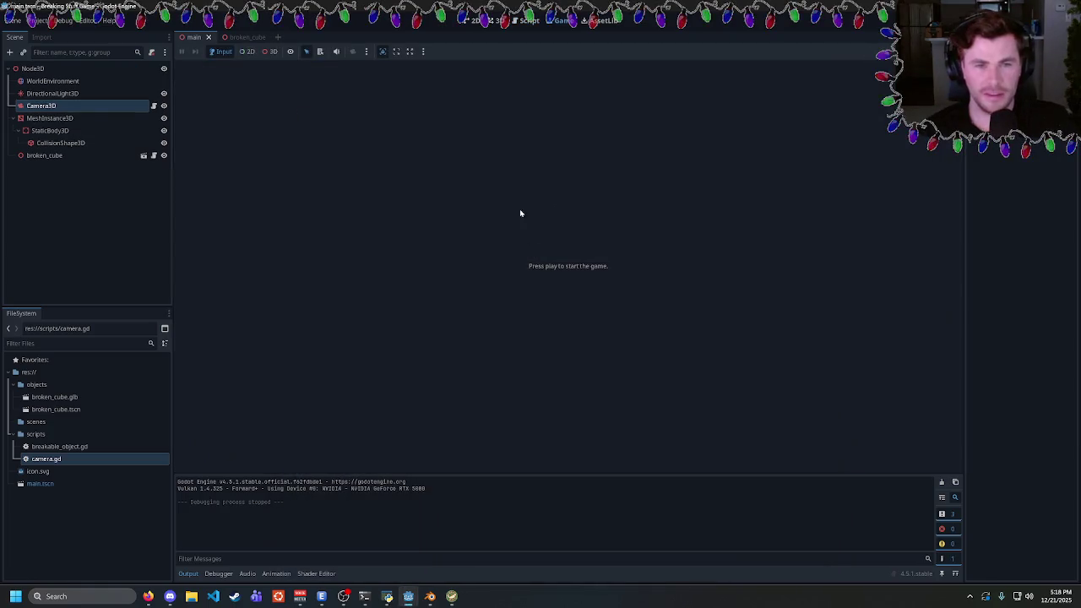
left_click(528, 21)
Set line 15 back to childBB.get_center() by pasting childBB and autocompleting, then test-run
left_click_drag(478, 209, 428, 208)
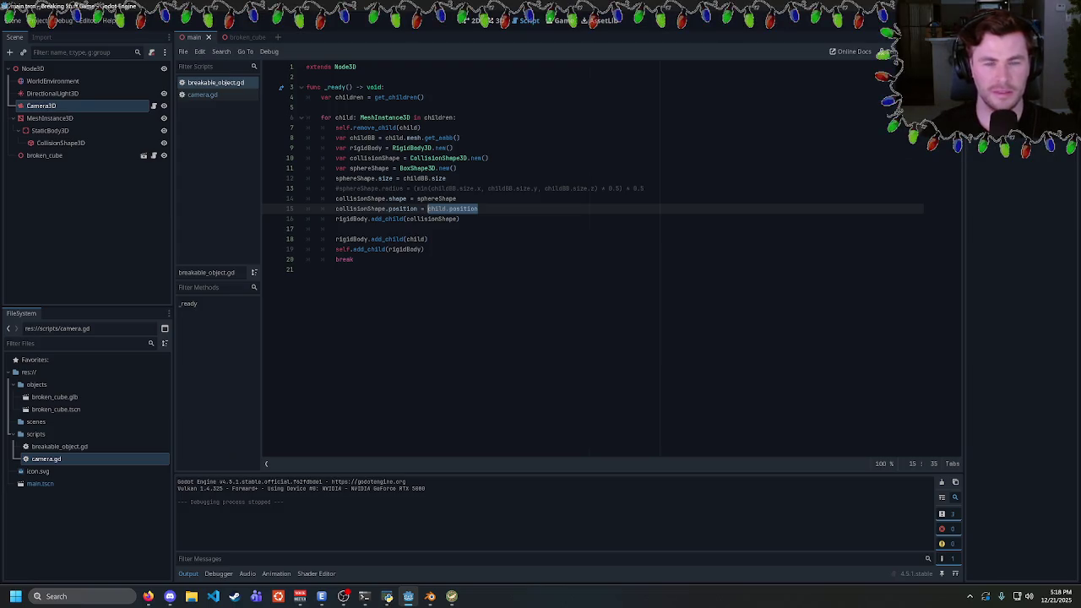
double_click(362, 138)
key("ctrl+c")
left_click_drag(478, 209, 427, 208)
key("ctrl+v")
type(".get")
key("Return")
key("F5")
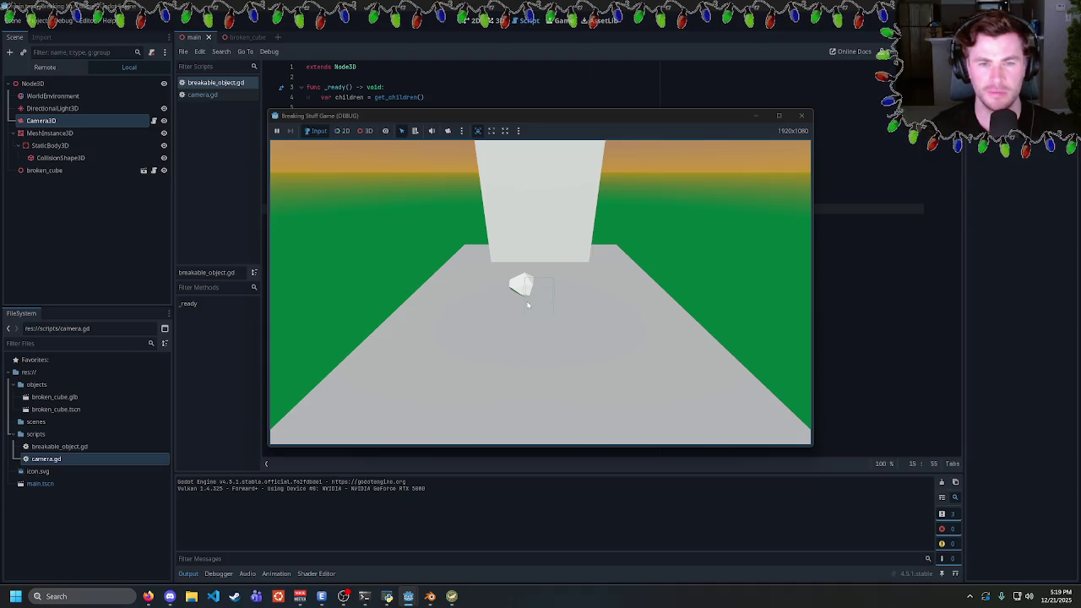
left_click(802, 117)
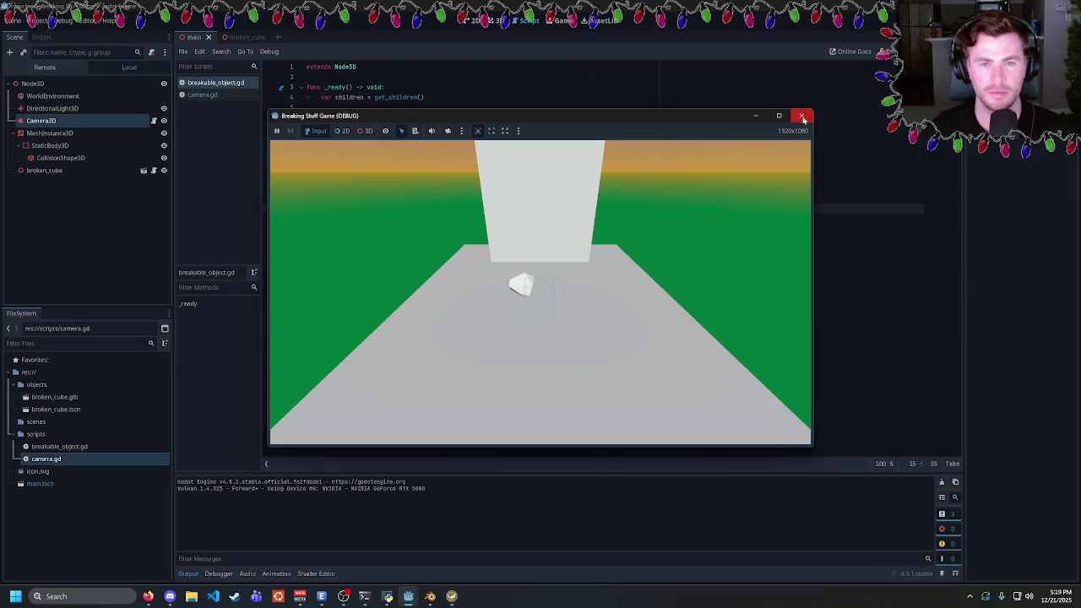
left_click(338, 228)
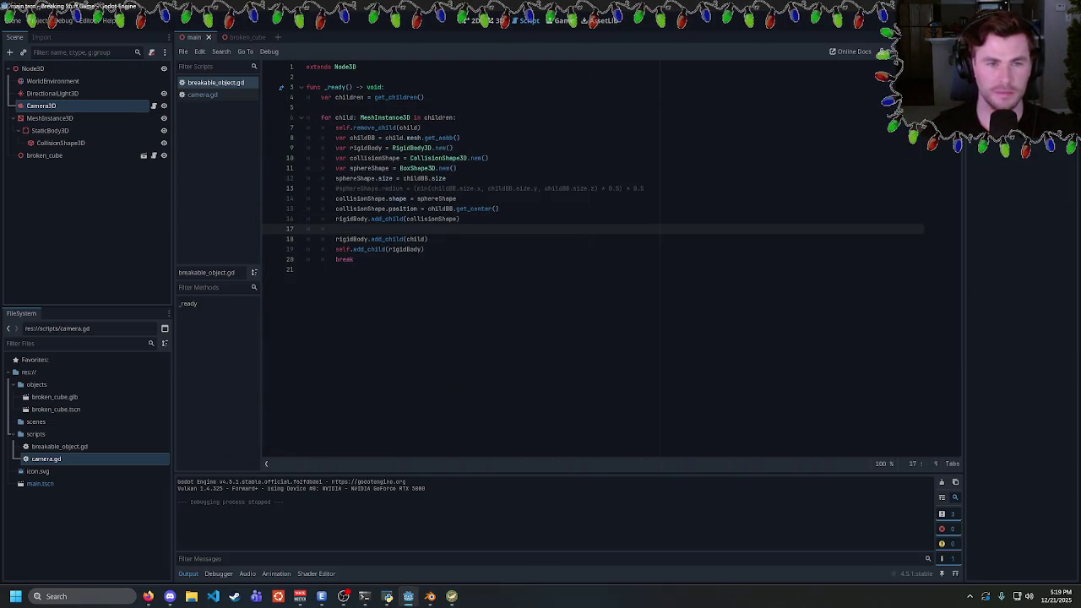
Begin a new line 17 with 'child.position ='
left_click(500, 209)
left_click(336, 229)
type("child.position =")
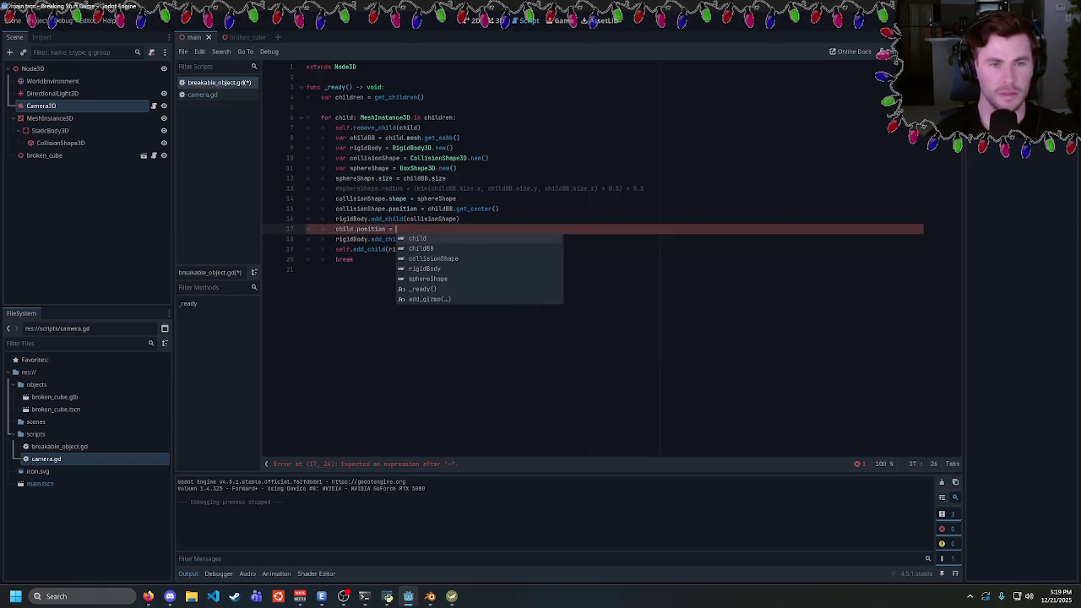
Finish line 17 as child.position = collisionShape.position, fix the typo, save, and test-run
type("collsion")
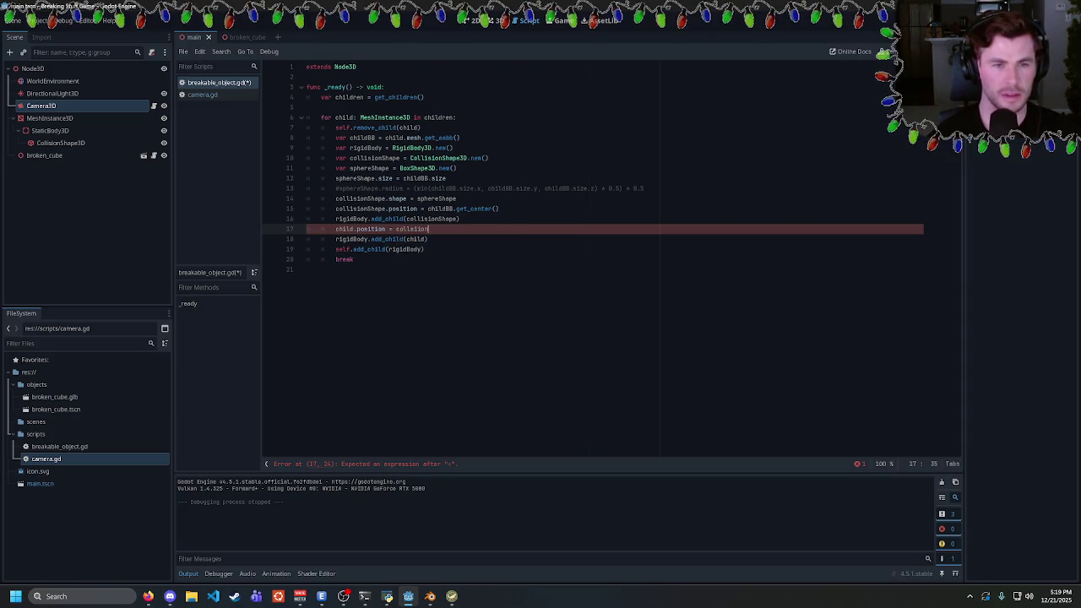
type("onShape.p")
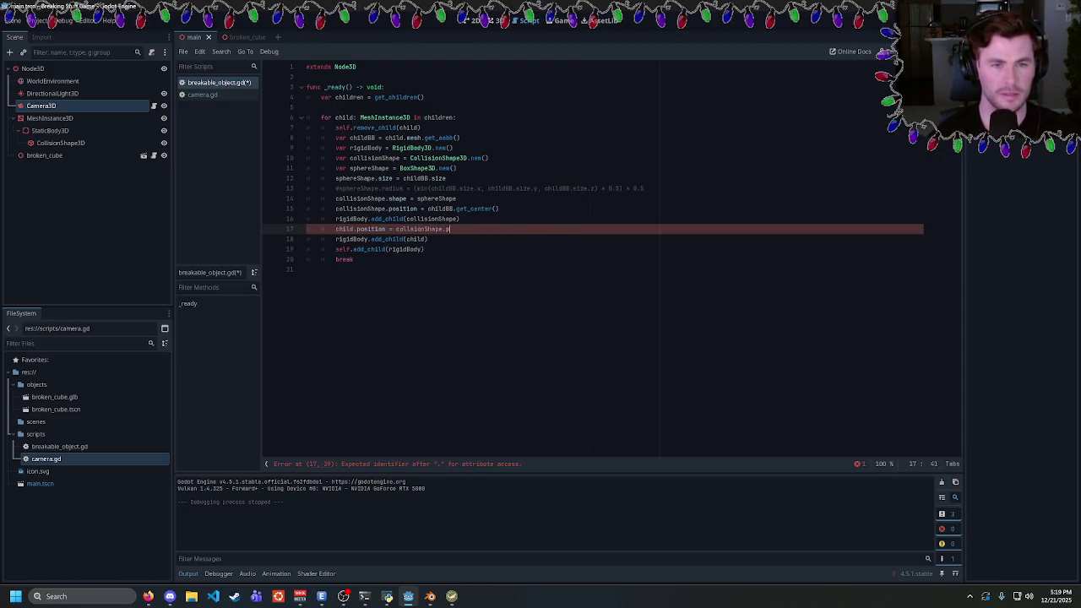
type("ositon")
key("ctrl+s")
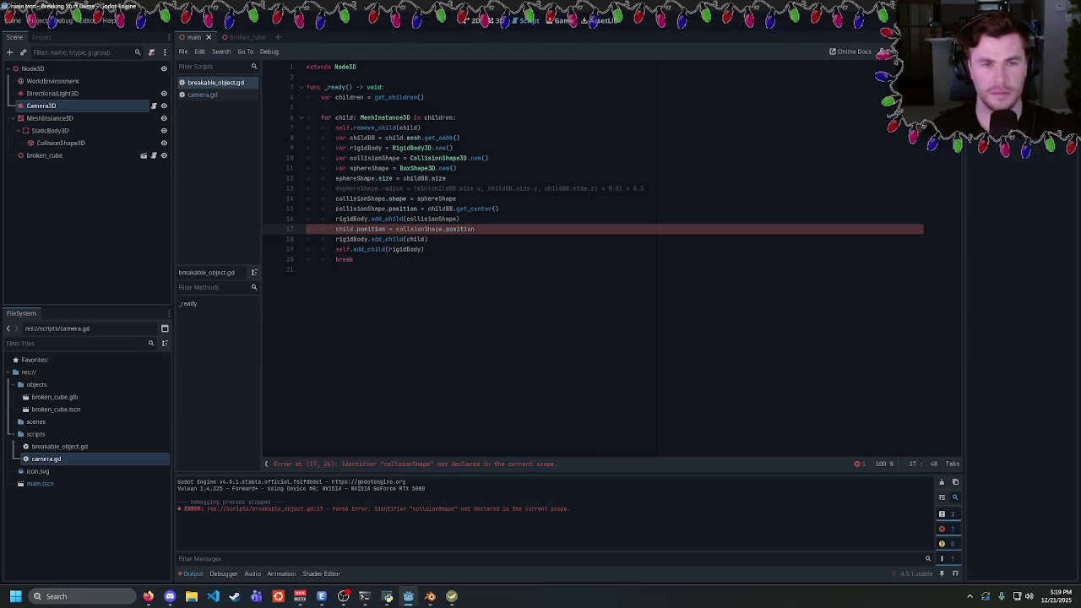
key("Left")
key("Left")
key("Left")
type("i")
key("F5")
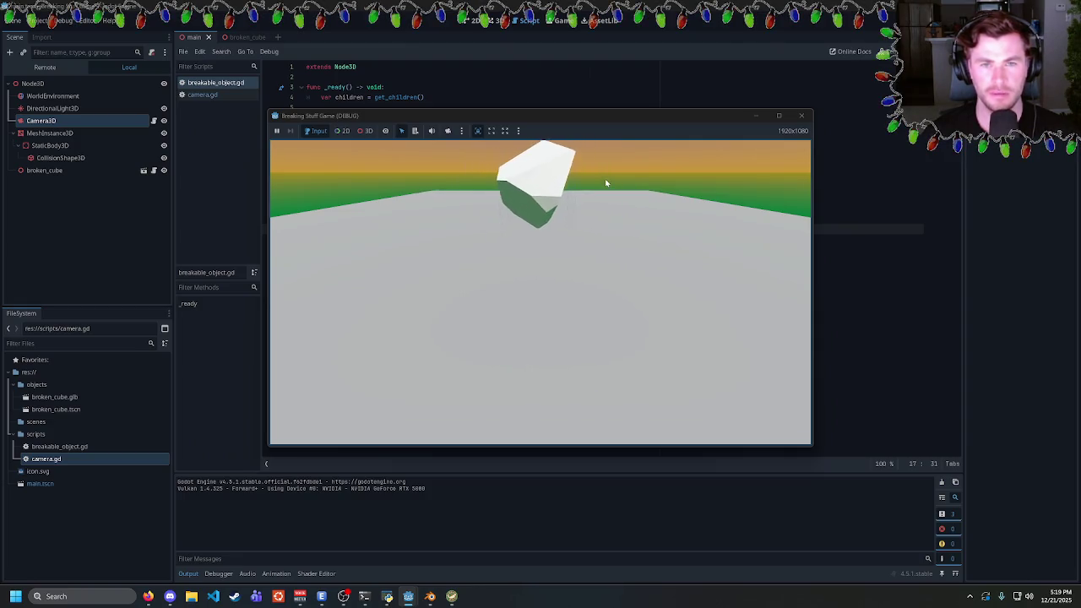
left_click(802, 116)
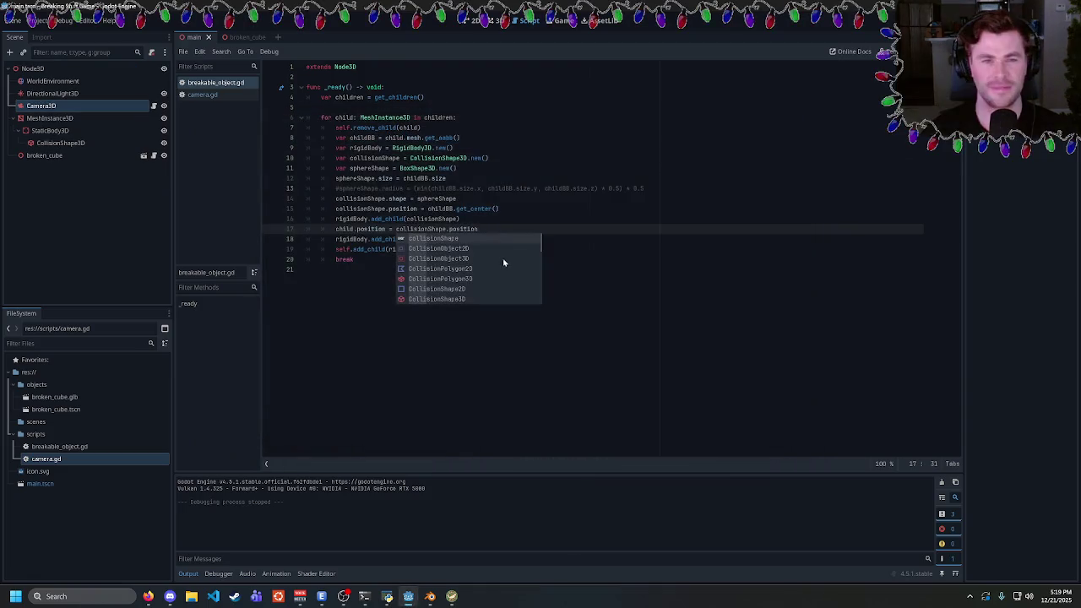
Replace collisionShape.position on line 17 with childBB.get_center() copied from line 15, then test-run
left_click_drag(477, 229, 396, 229)
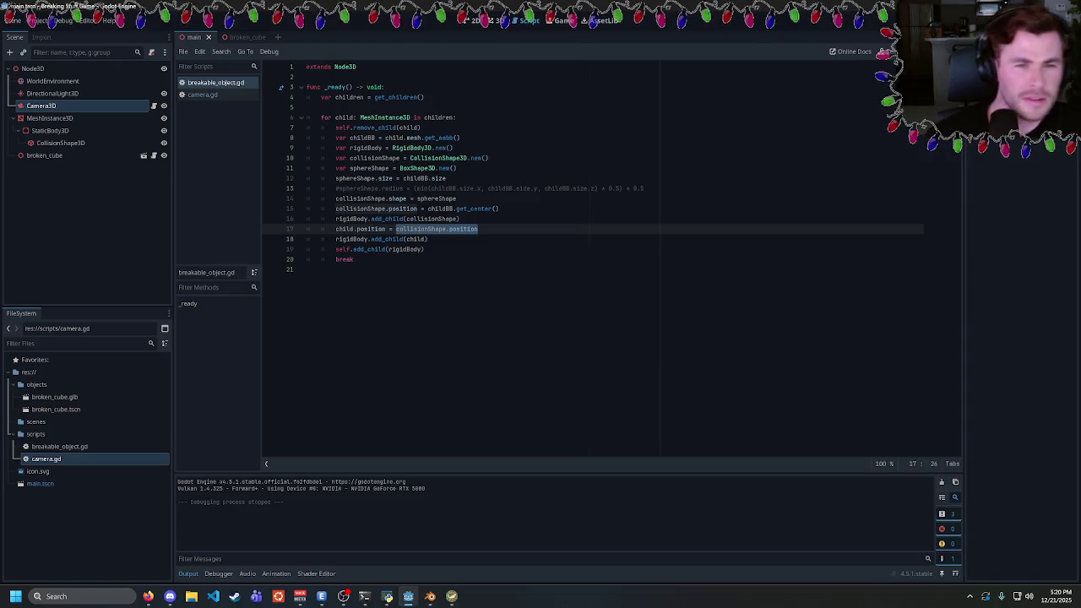
left_click_drag(427, 208, 499, 208)
key("ctrl+c")
left_click_drag(396, 229, 478, 229)
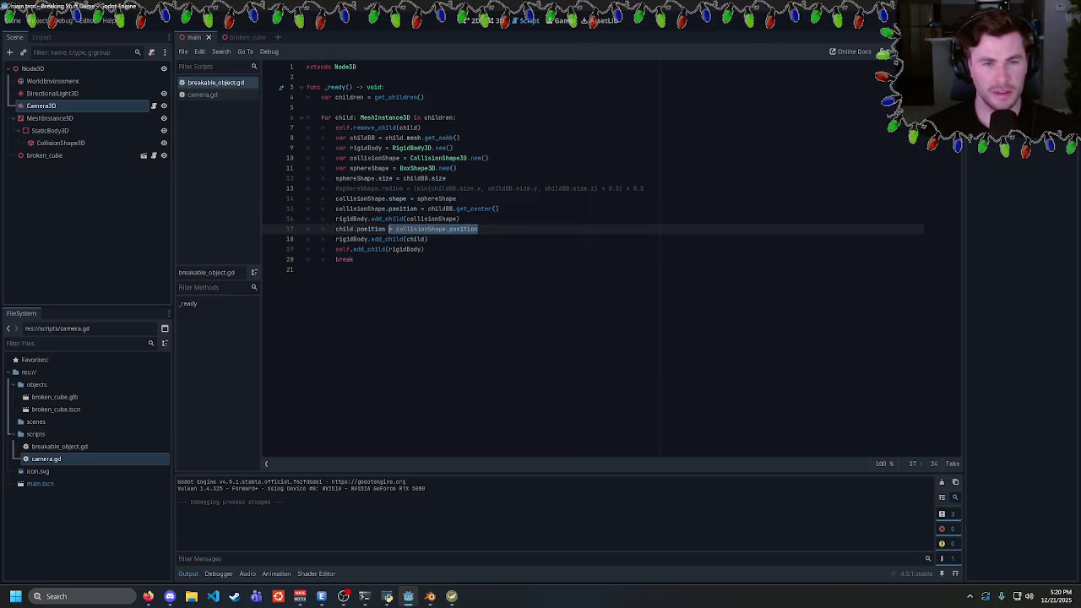
key("ctrl+v")
key("F5")
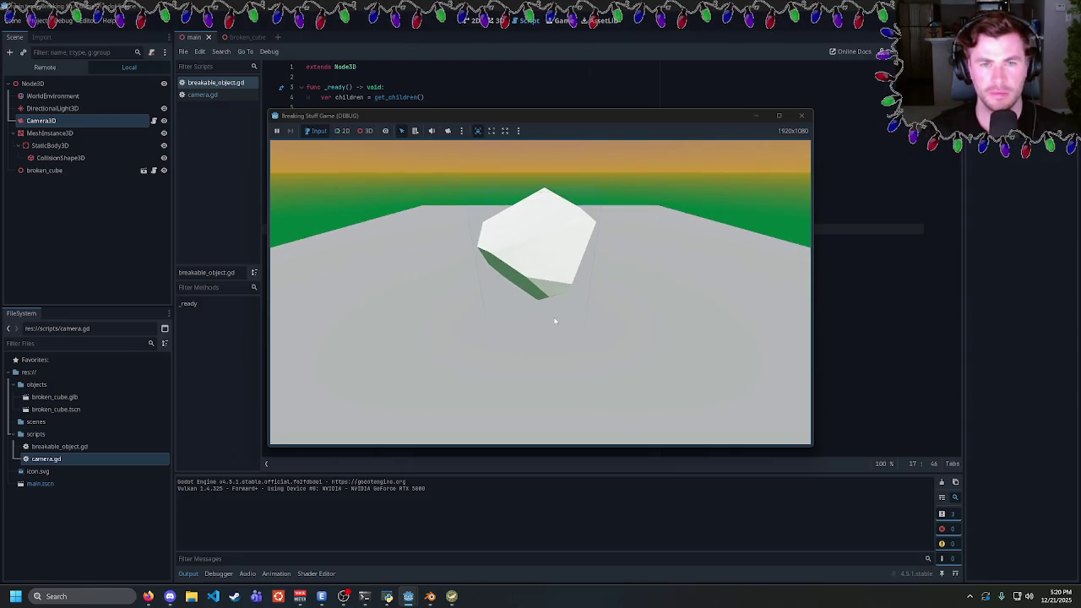
left_click(799, 116)
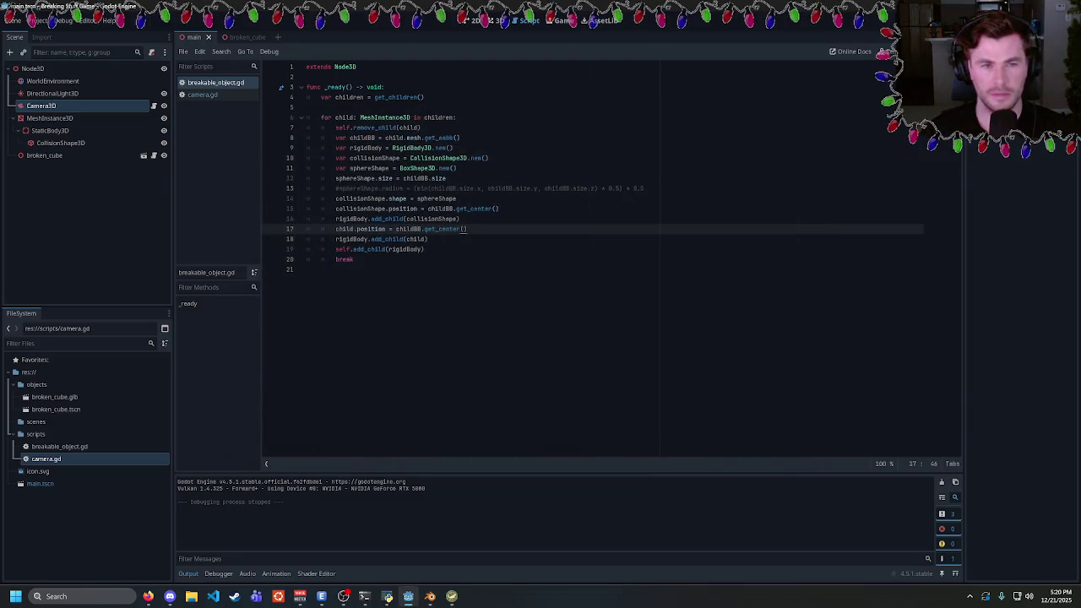
Multiply line 12's box size by 0.7 and run the game
left_click(446, 178)
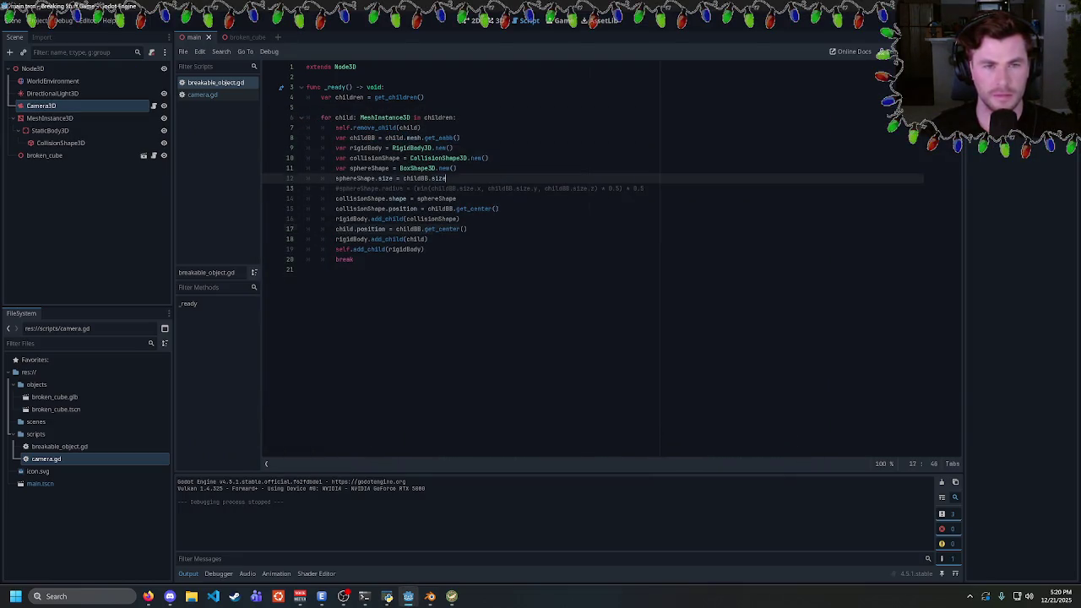
type(" * 0.7")
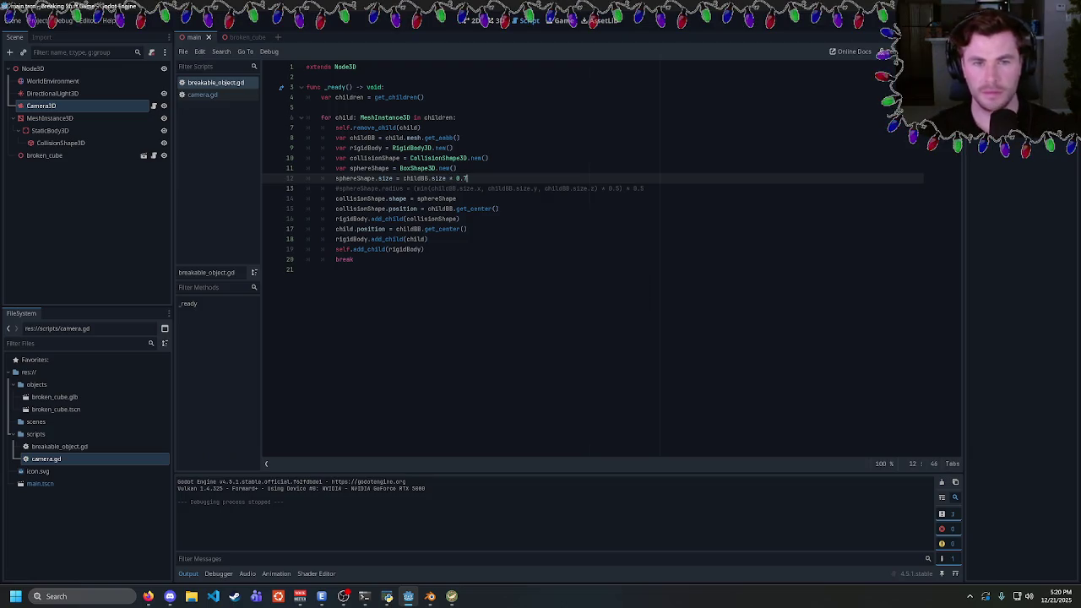
key("F5")
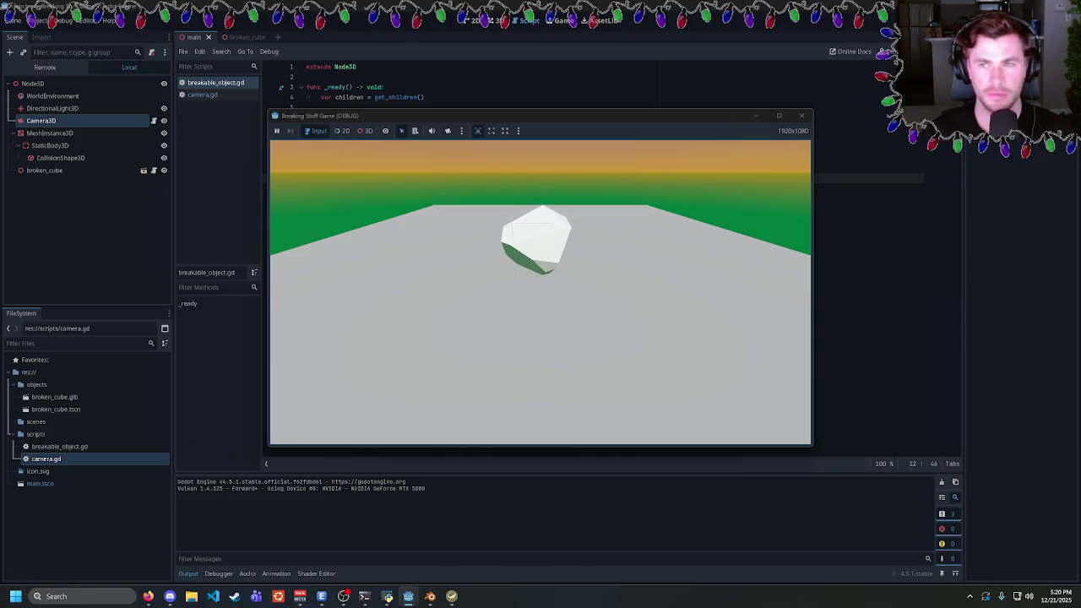
Stop and rerun the game, then delete the break statement ending the loop
key("F8")
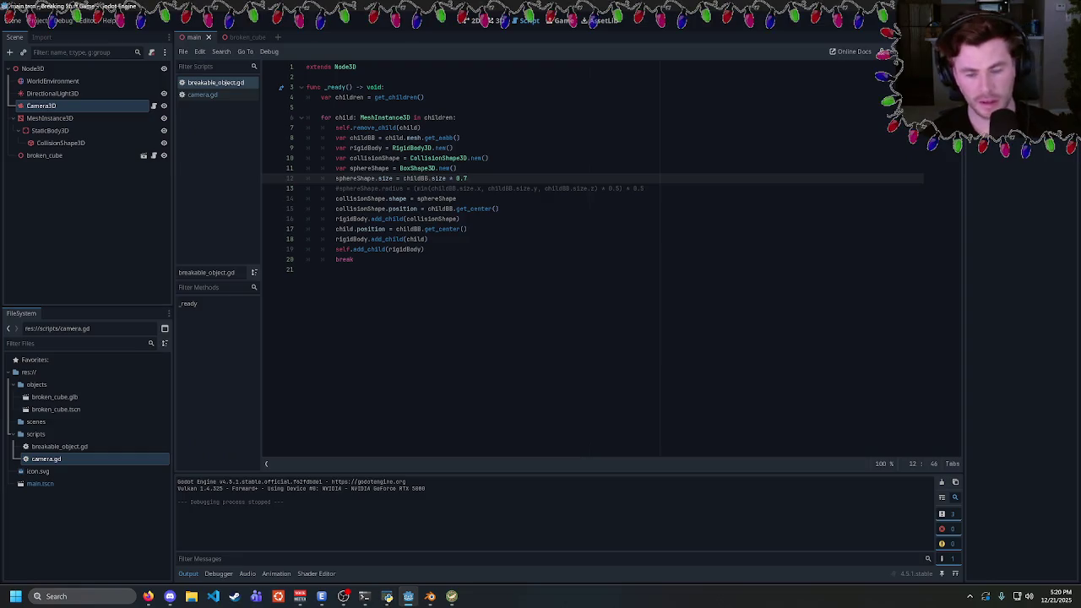
key("F5")
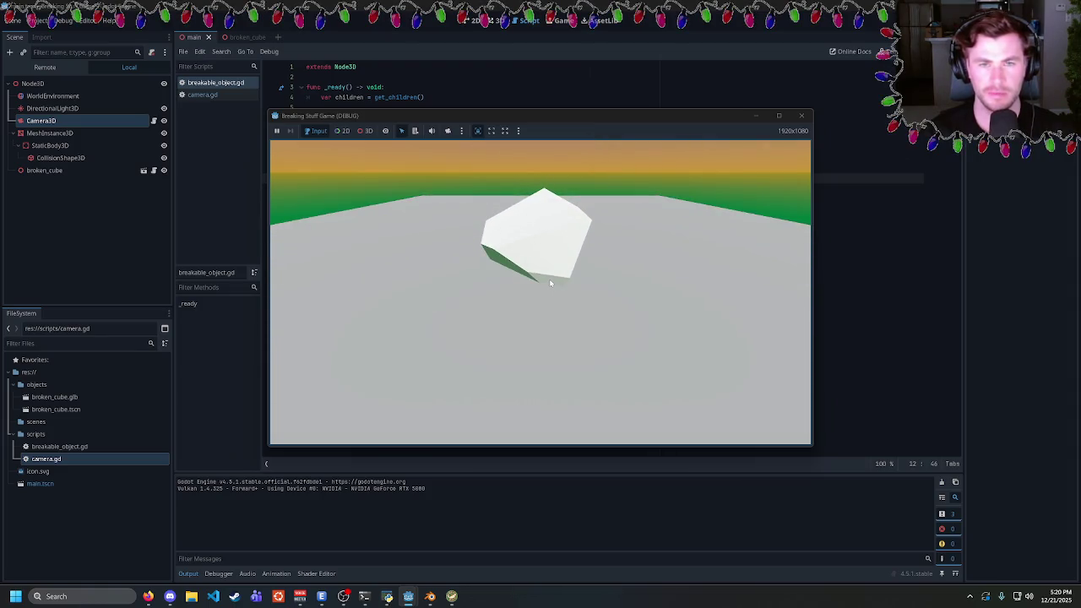
left_click(802, 116)
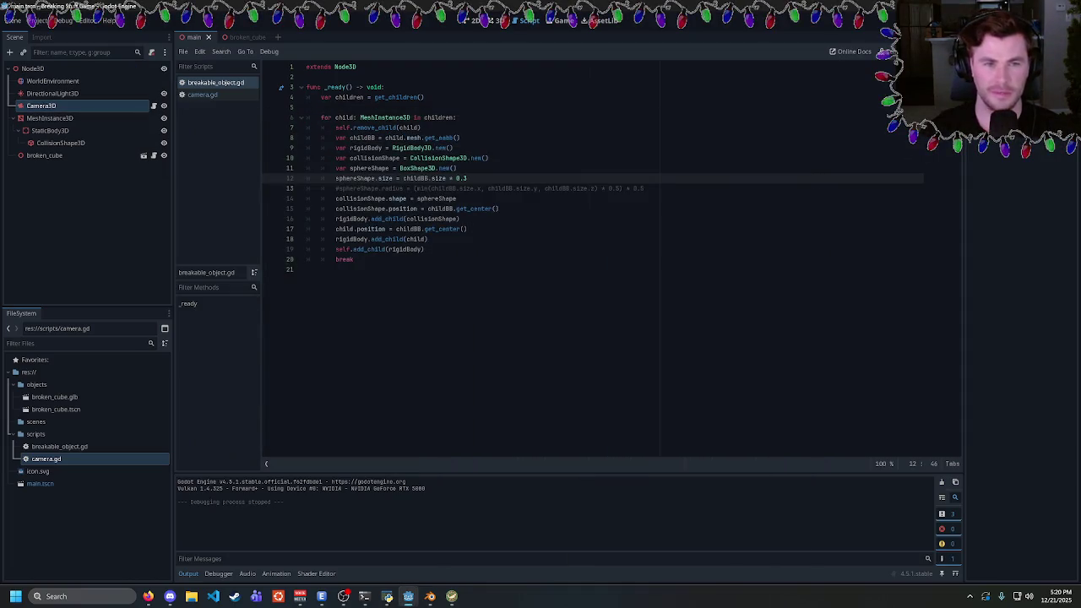
left_click_drag(353, 259, 305, 259)
key("BackSpace")
key("BackSpace")
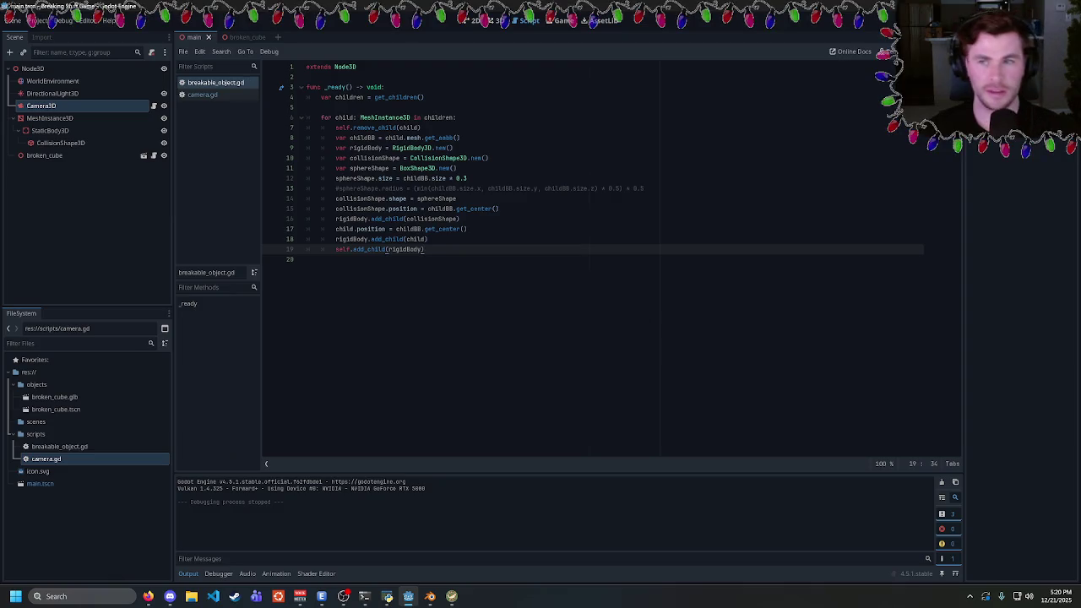
key("F5")
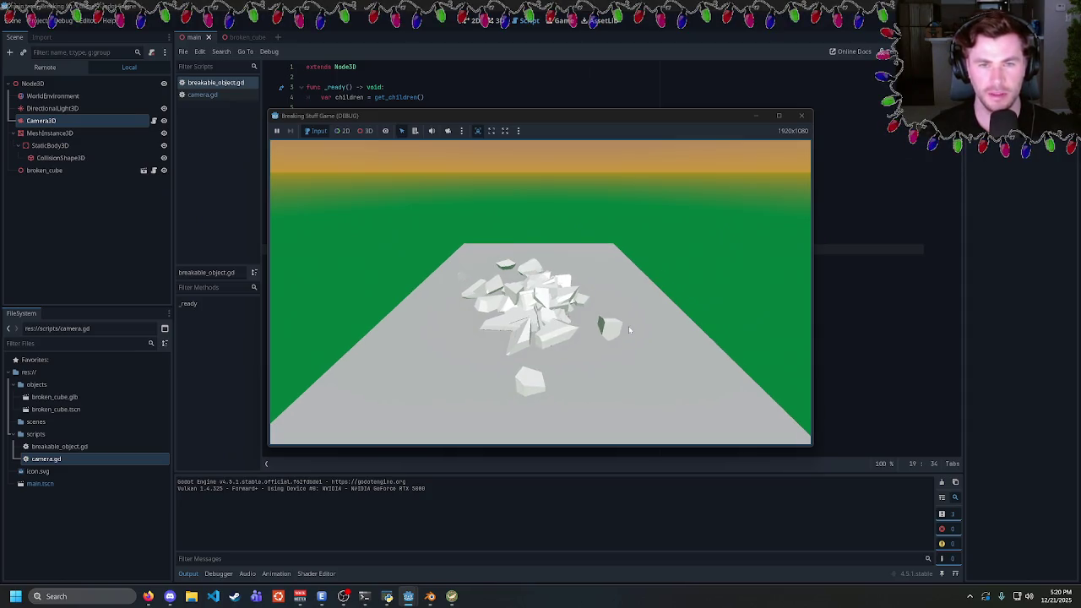
left_click(801, 114)
key("F5")
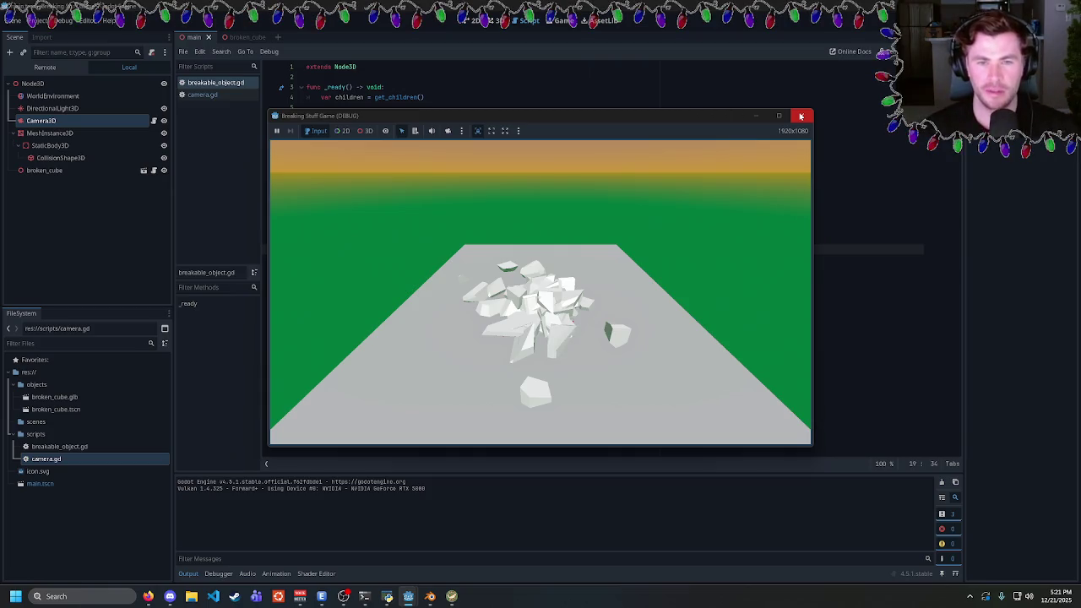
left_click(801, 115)
left_click(429, 239)
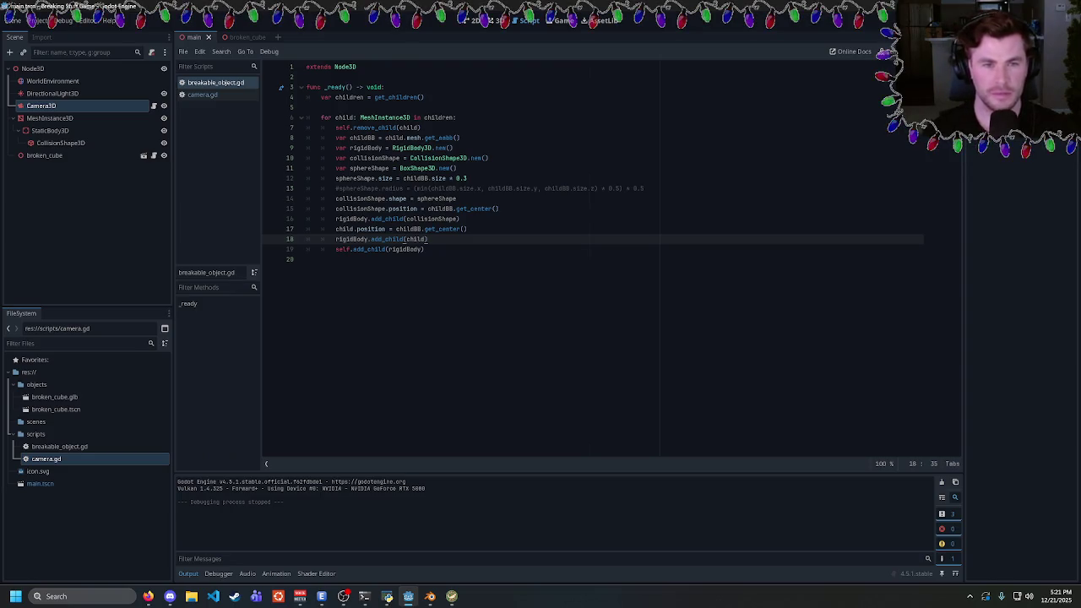
Write 'rigidBody.position = child.position' on a new line after line 18 and cut it
key("Return")
type("rigidBody")
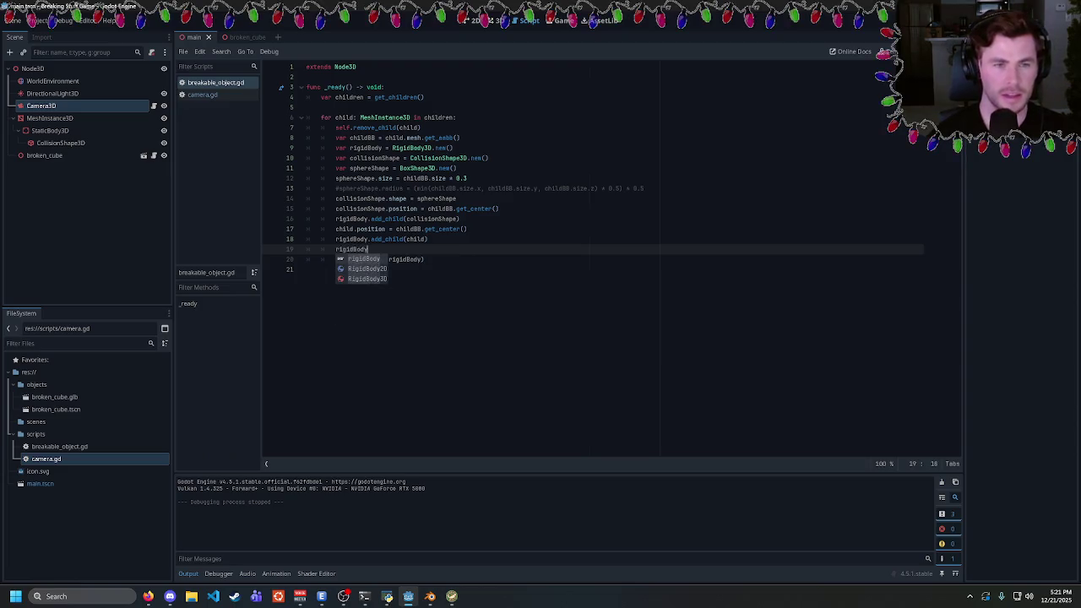
type(".position = chil")
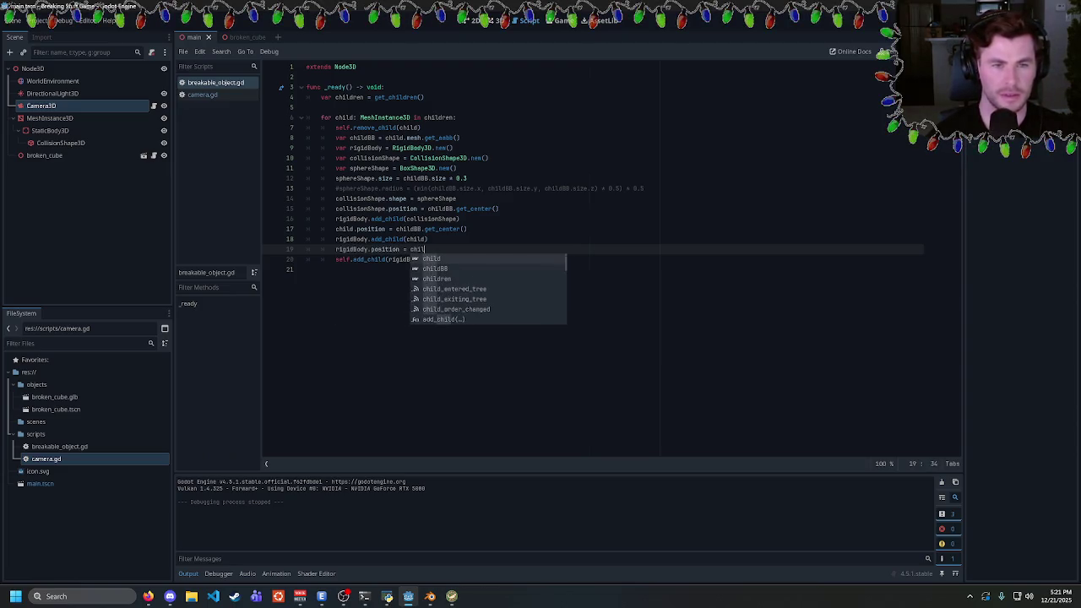
type("d.position")
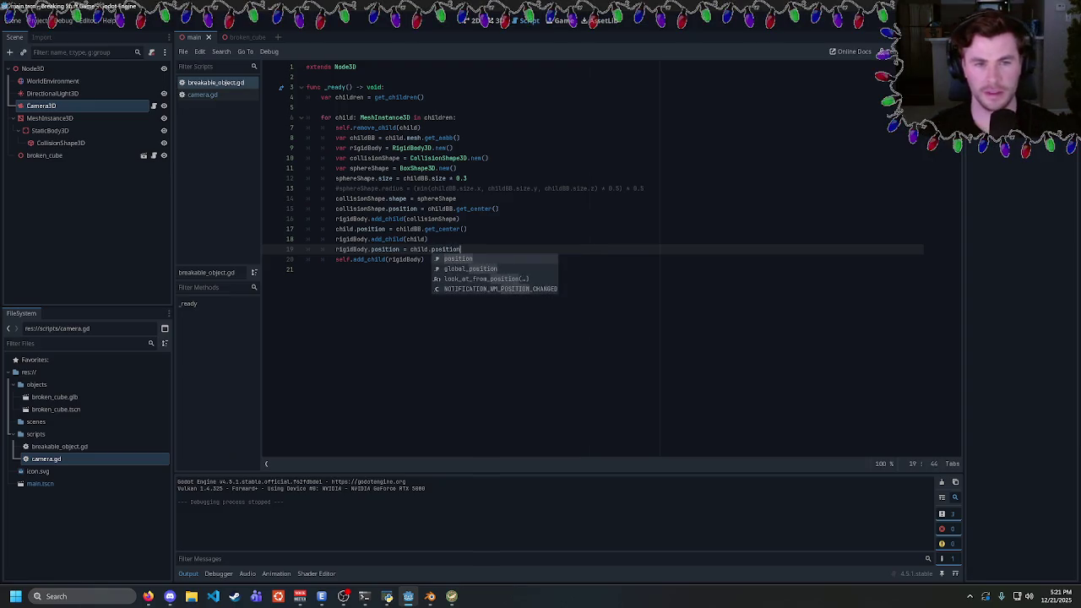
left_click(440, 229)
left_click(440, 249)
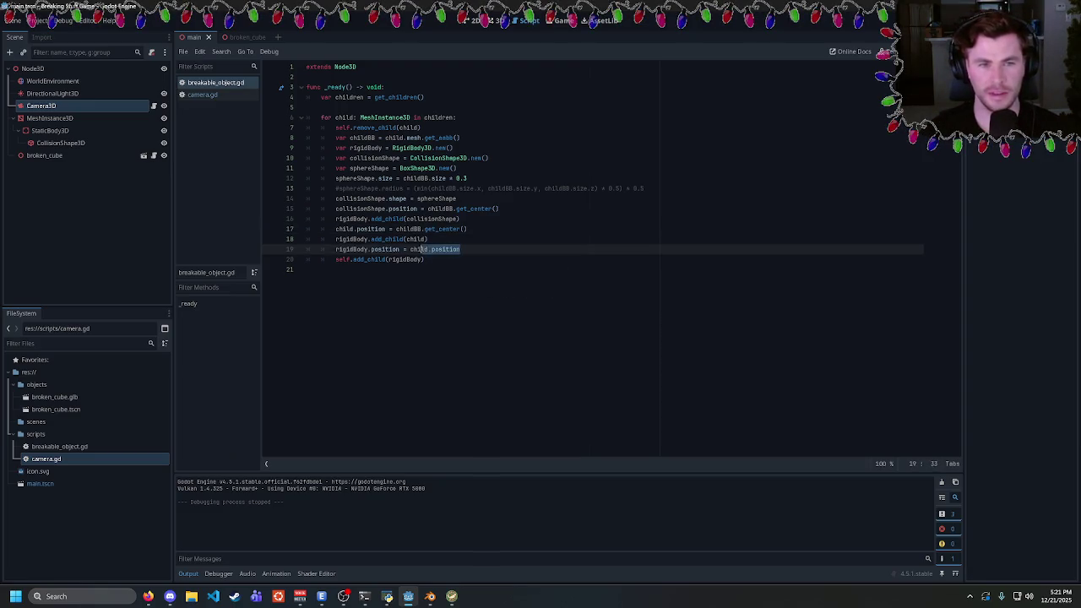
key("End")
key("shift+Home")
key("ctrl+c")
key("BackSpace")
Paste the rigid body position line below line 16 and test-run the game twice
left_click(460, 218)
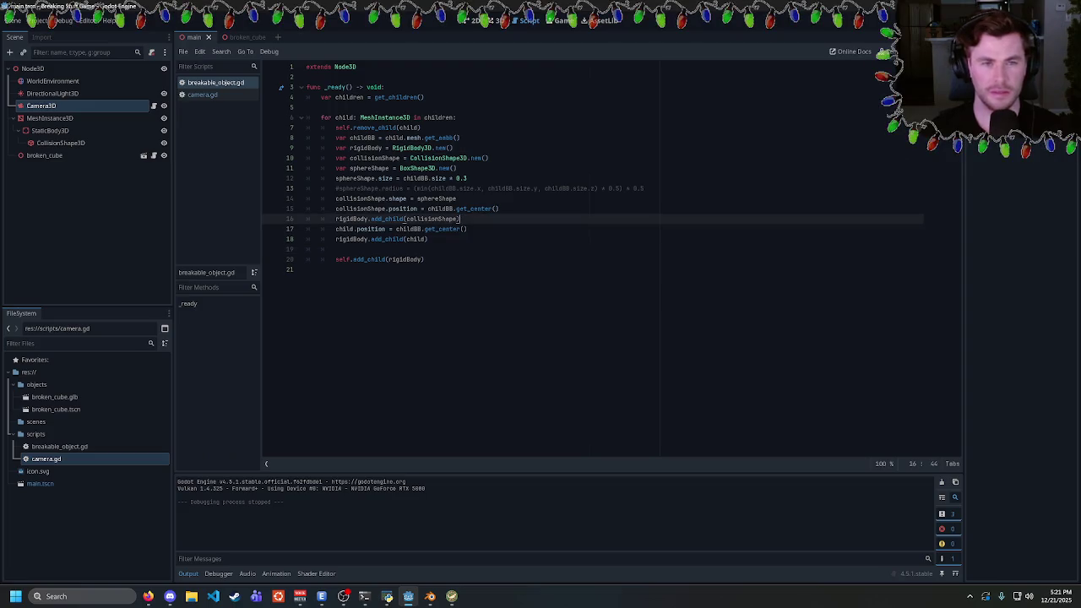
key("Return")
key("ctrl+v")
key("F5")
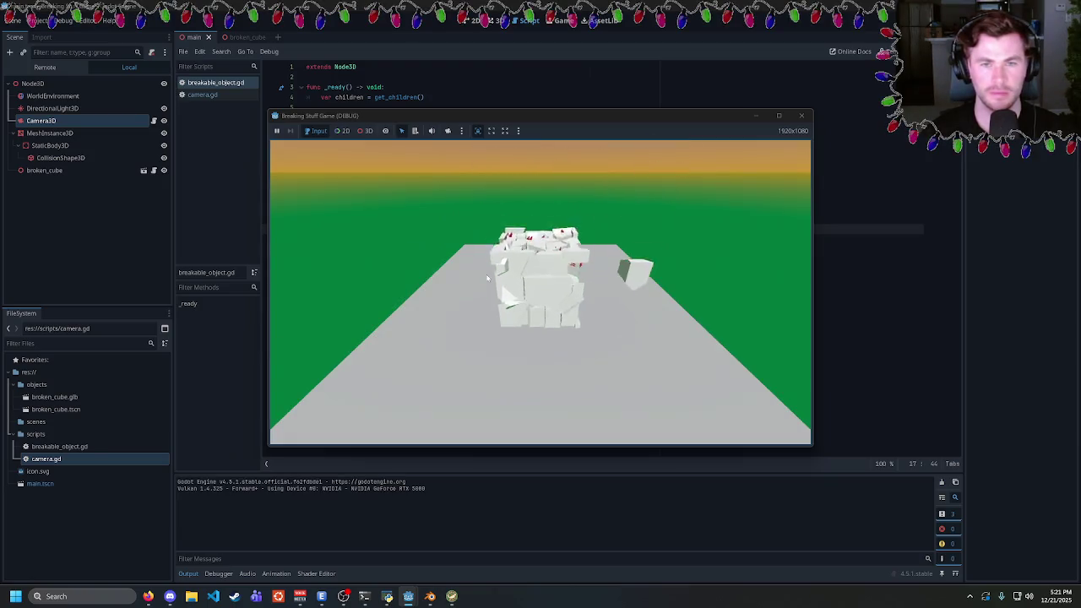
left_click(799, 116)
key("F5")
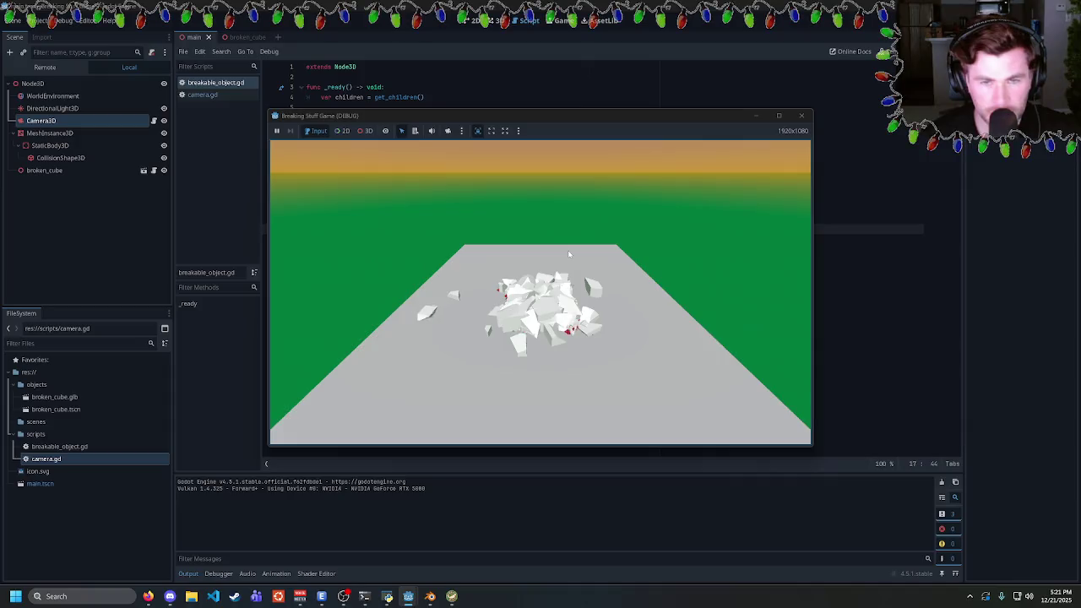
left_click(799, 116)
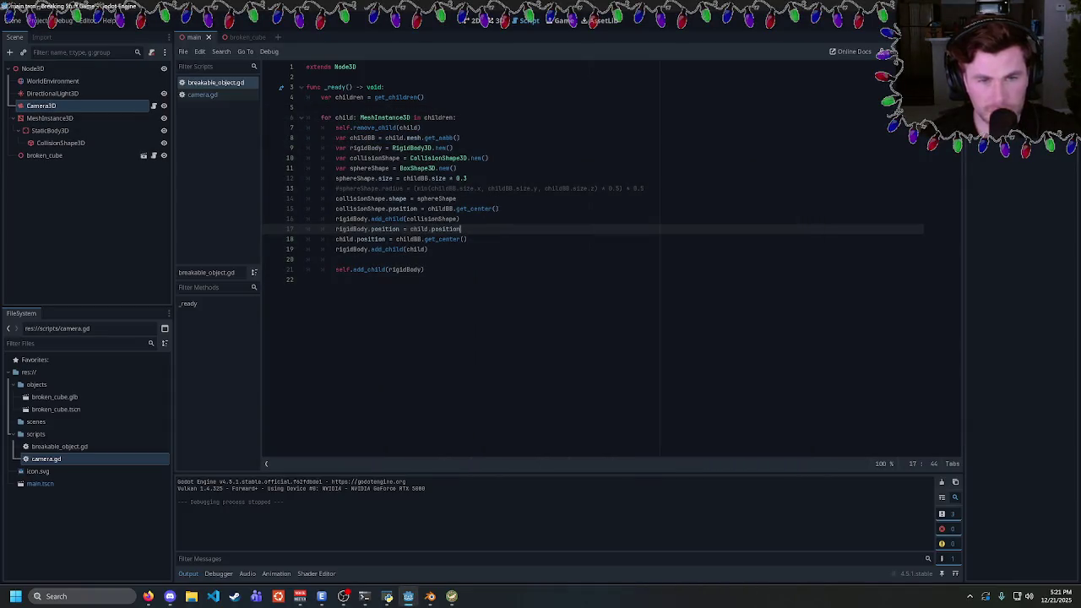
Try childBB.get_center() for the rigid body position, run it, then revert to child.position
key("ctrl+shift+Left")
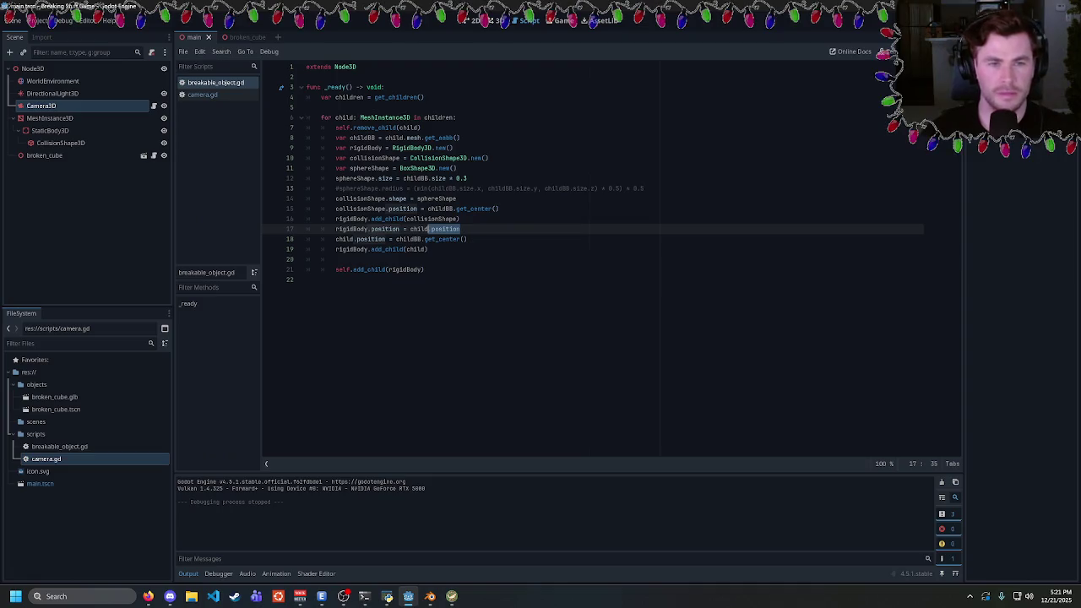
type("BB.get_center()")
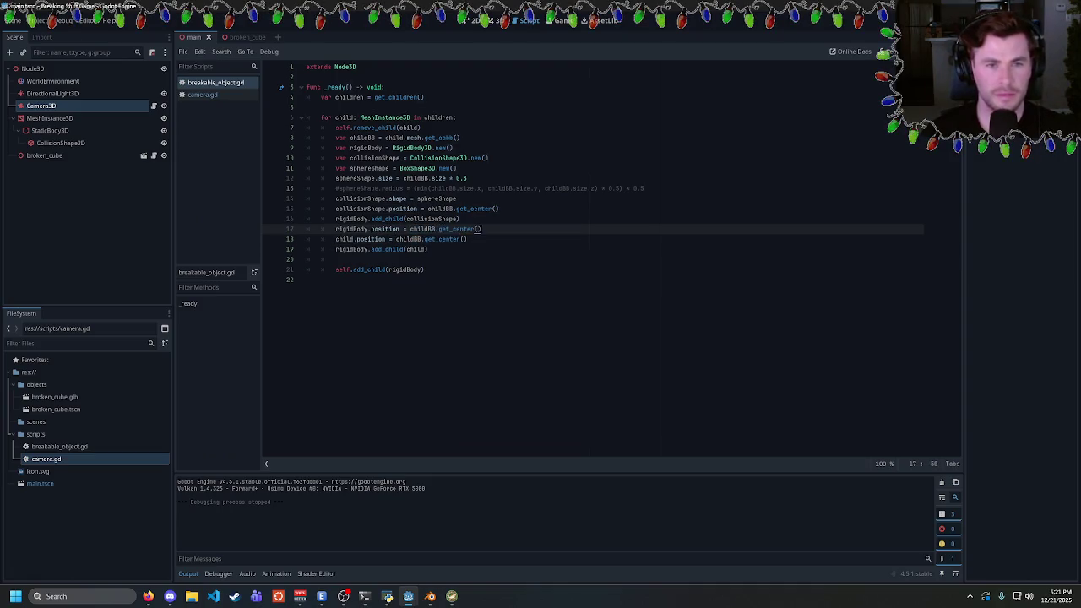
key("F5")
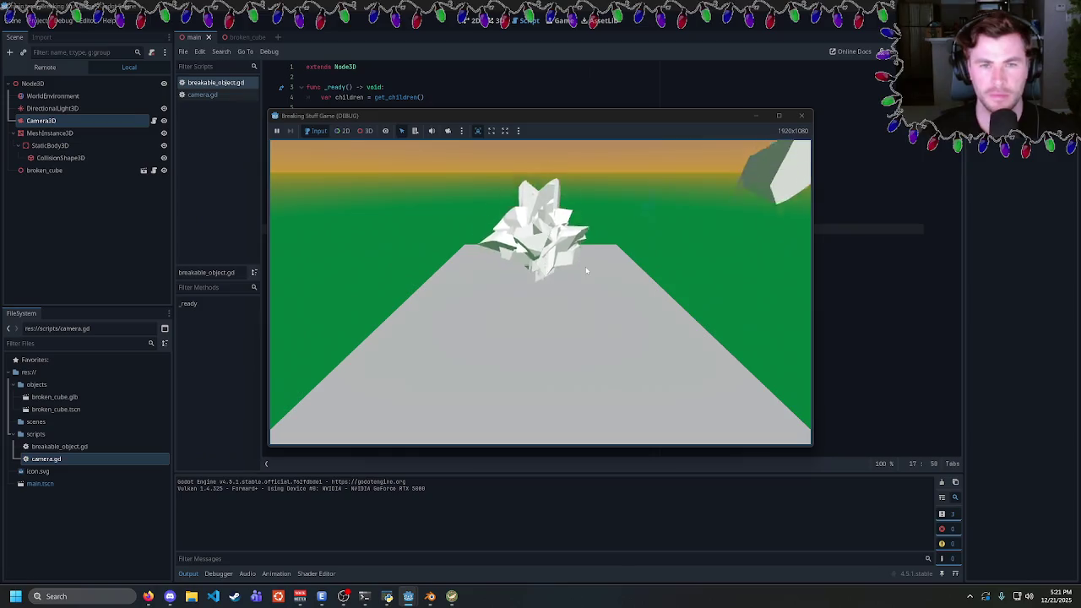
left_click(801, 114)
key("ctrl+z")
key("ctrl+z")
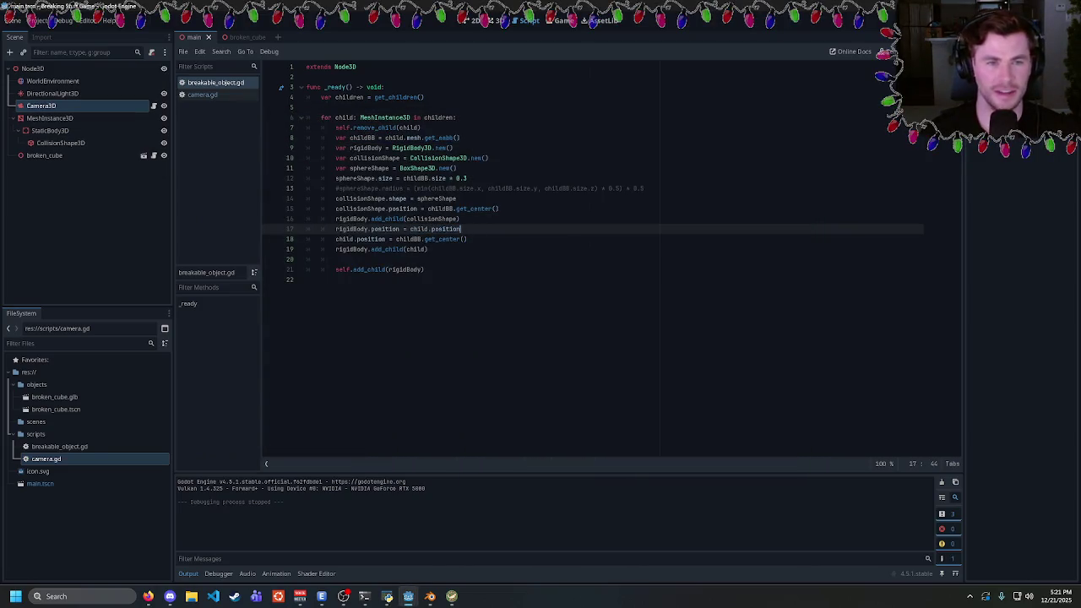
left_click(429, 249)
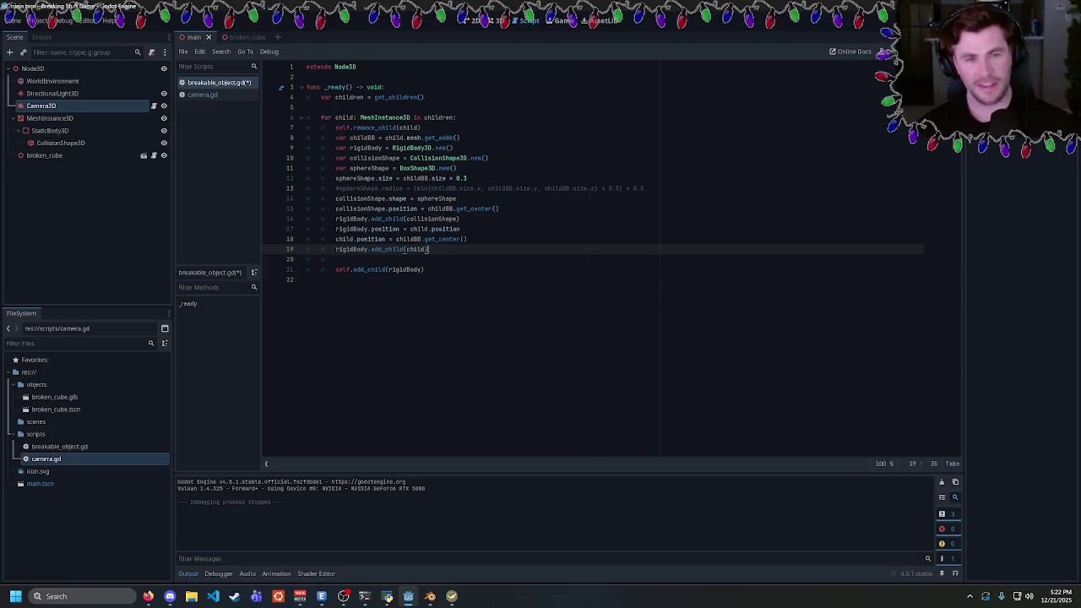
left_click(425, 269)
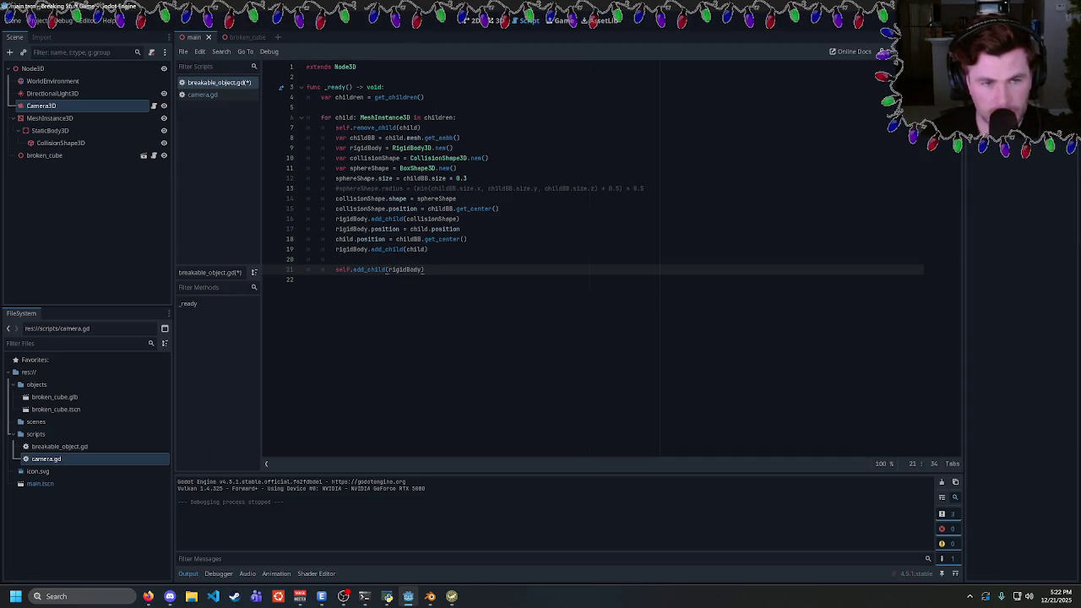
double_click(369, 270)
double_click(404, 270)
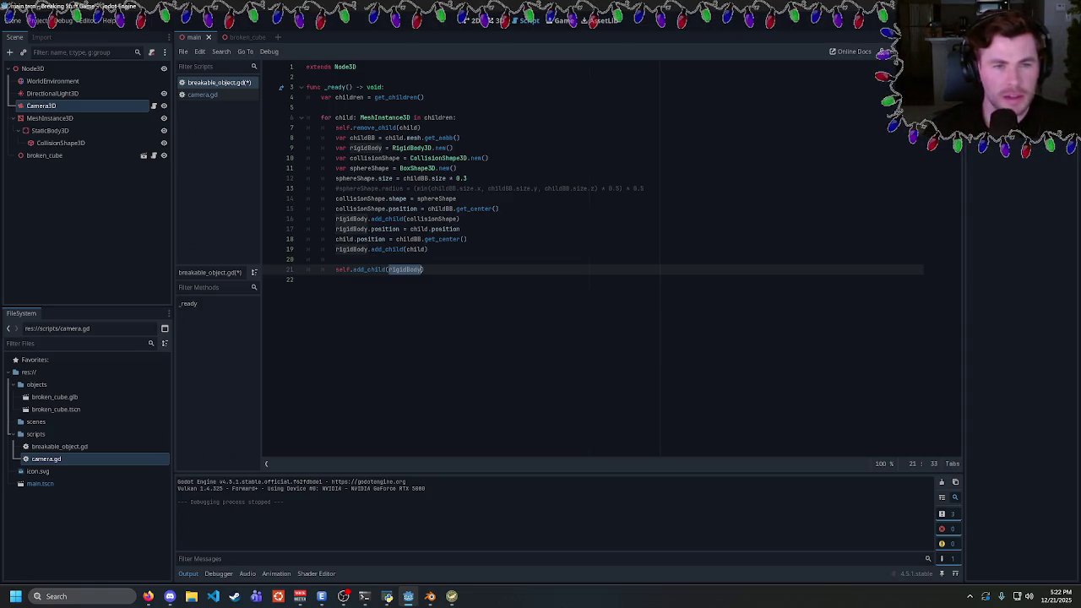
double_click(385, 228)
double_click(446, 229)
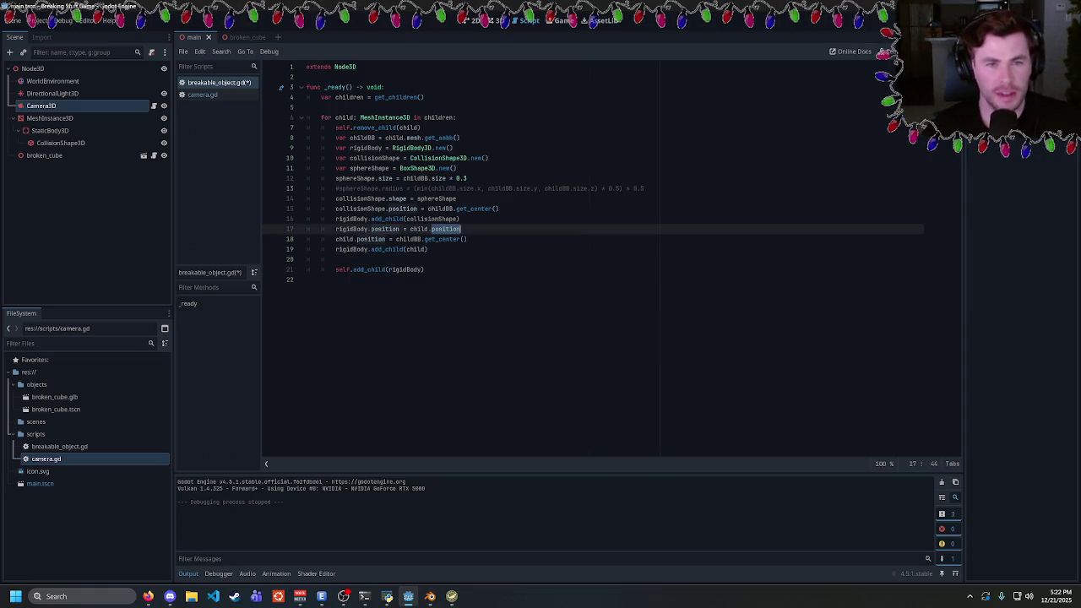
double_click(351, 229)
mouse_move(380, 229)
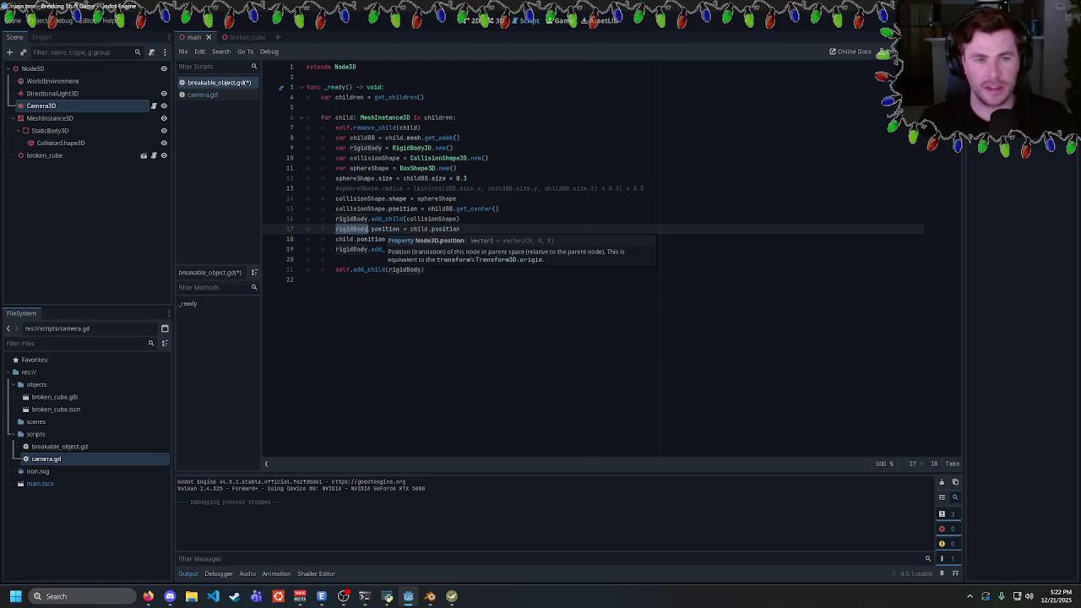
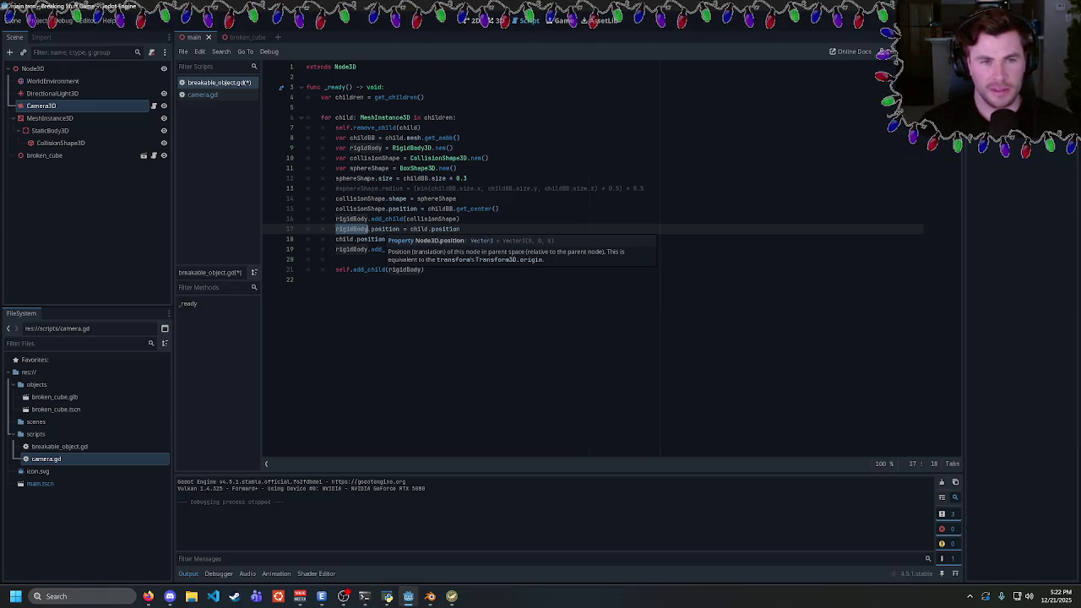
Replace child.position on line 17 with childBB.get_center()
double_click(385, 228)
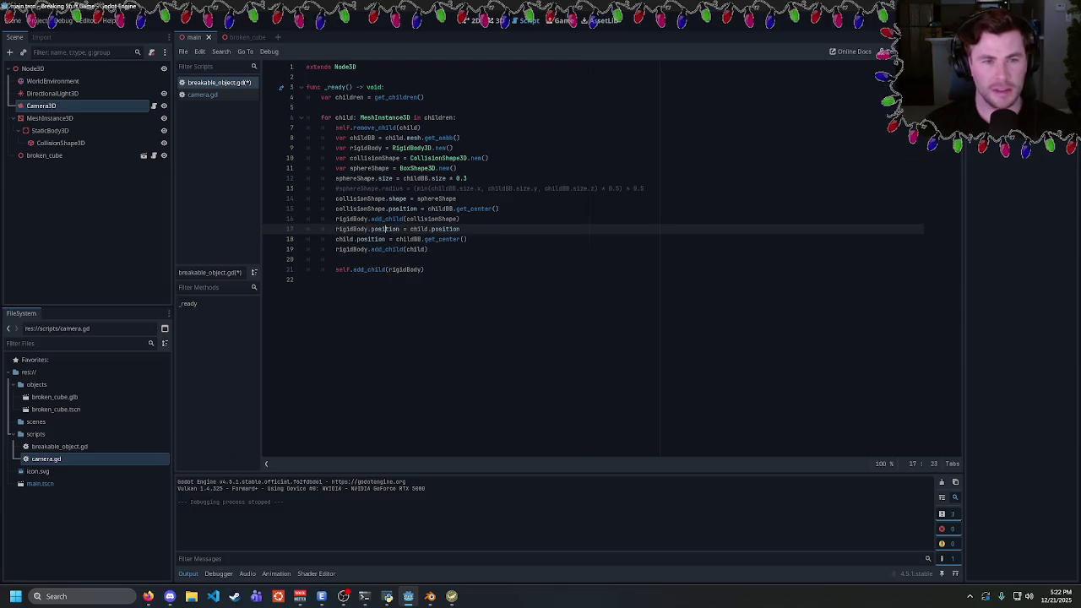
double_click(371, 239)
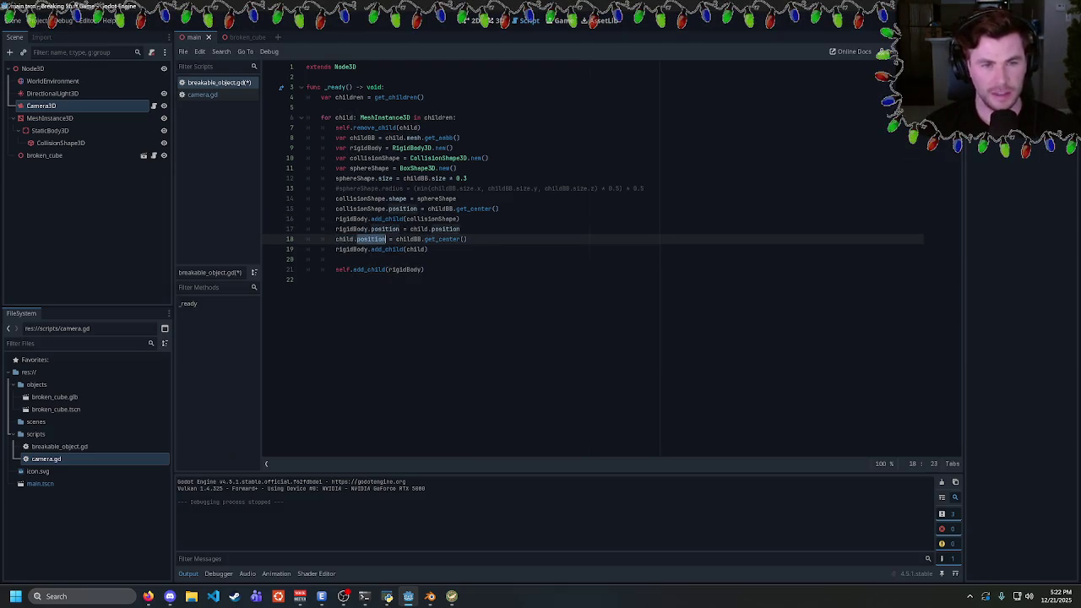
left_click_drag(466, 239, 395, 239)
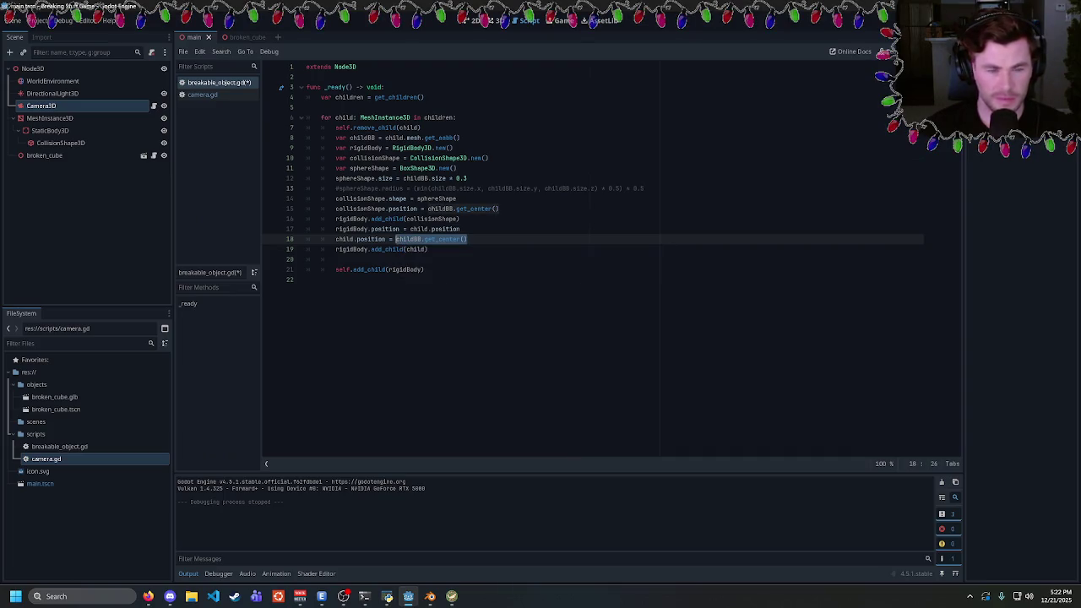
left_click_drag(466, 238, 306, 239)
key("ctrl+c")
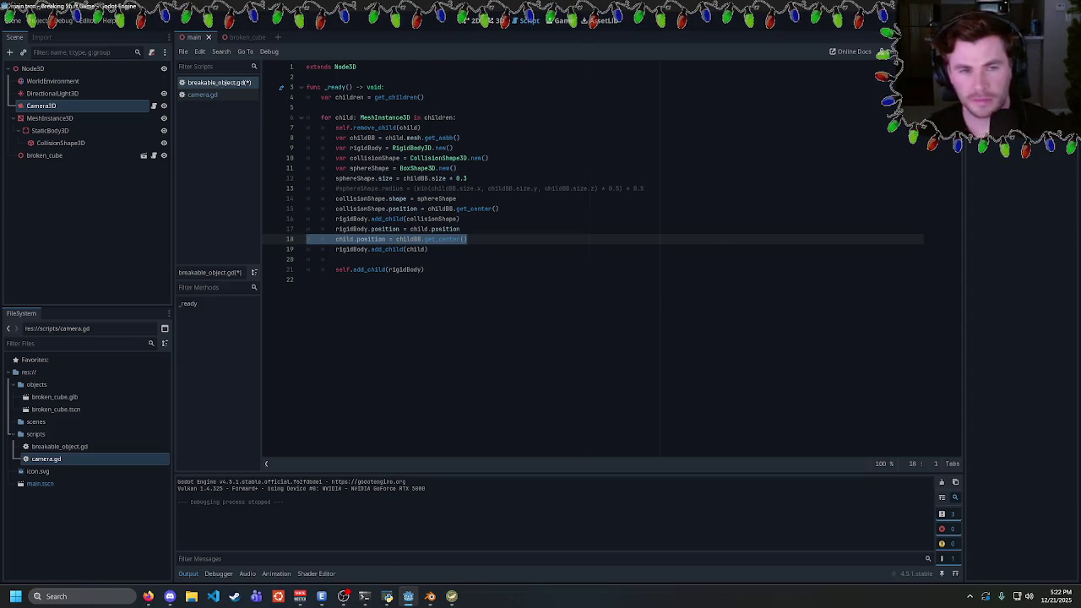
key("BackSpace")
key("BackSpace")
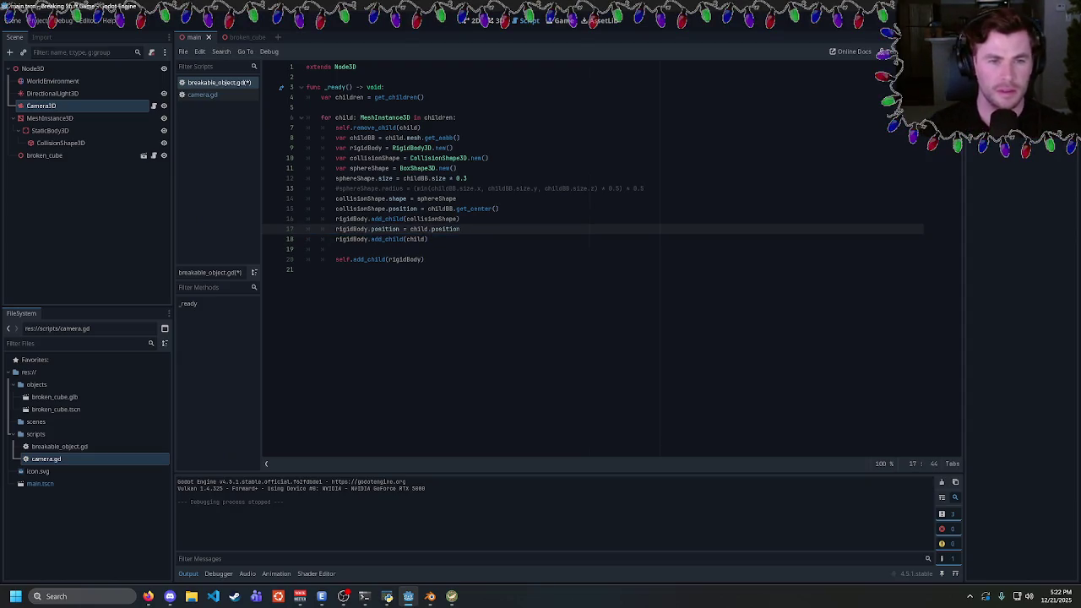
double_click(385, 229)
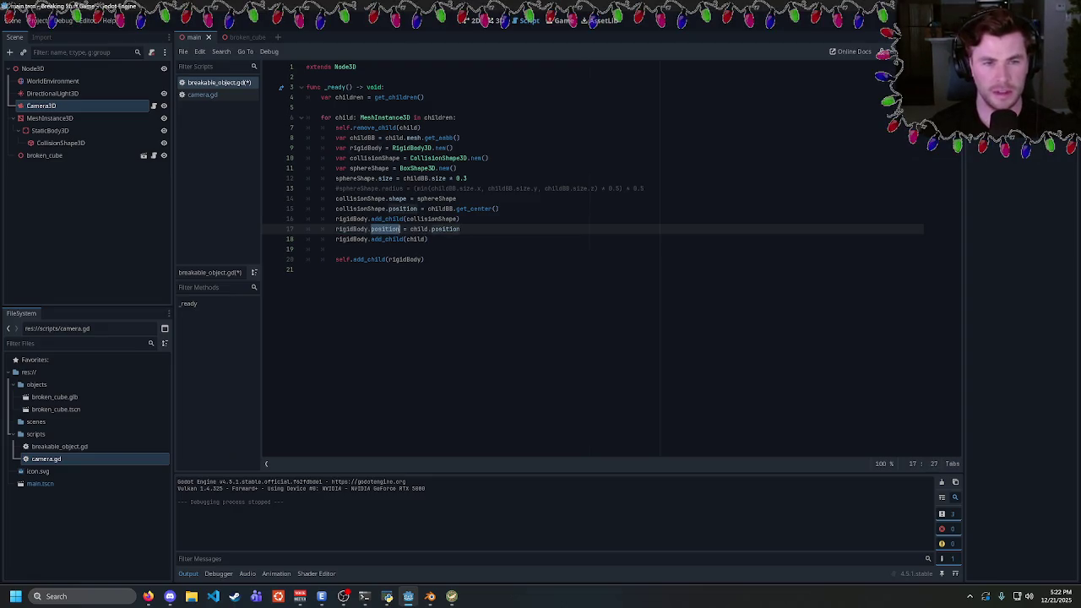
key("ctrl+z")
key("ctrl+shift+Left")
key("ctrl+shift+Left")
key("ctrl+shift+Left")
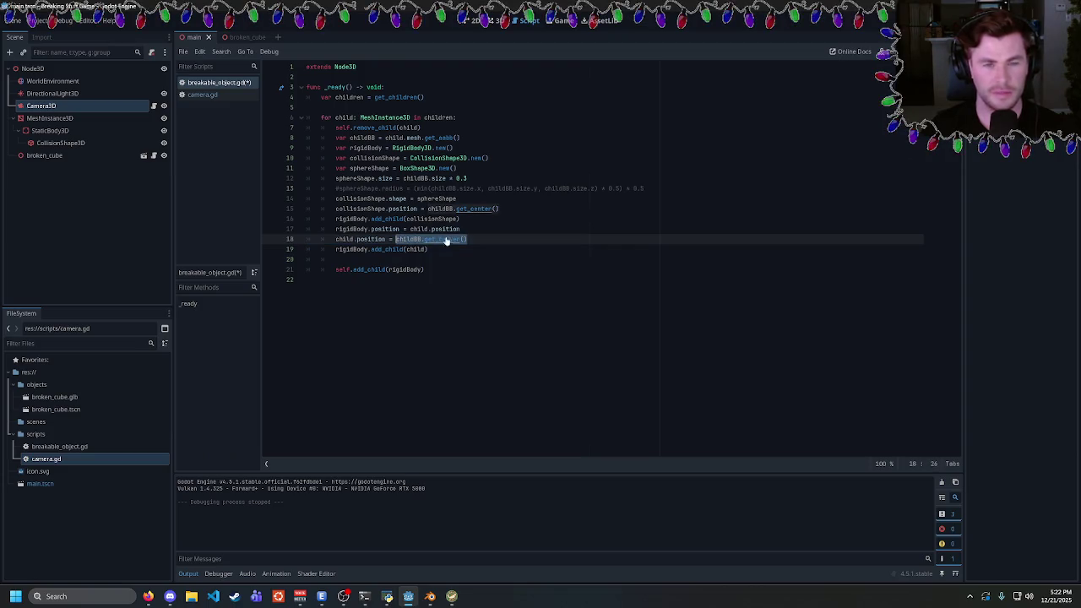
key("Up")
key("End")
key("ctrl+shift+Left")
key("ctrl+shift+Left")
key("ctrl+shift+Left")
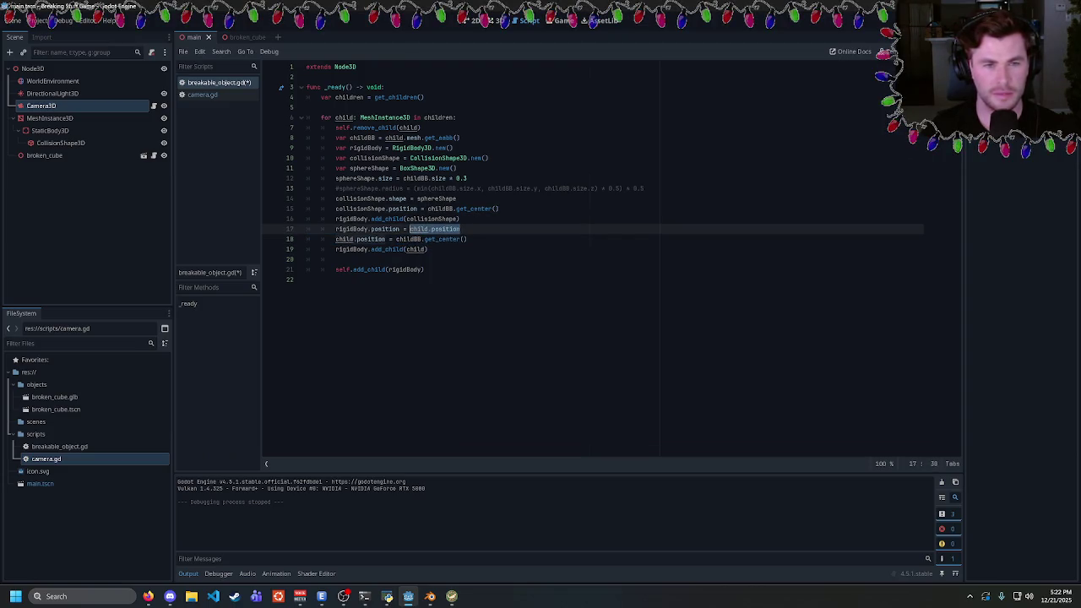
key("ctrl+v")
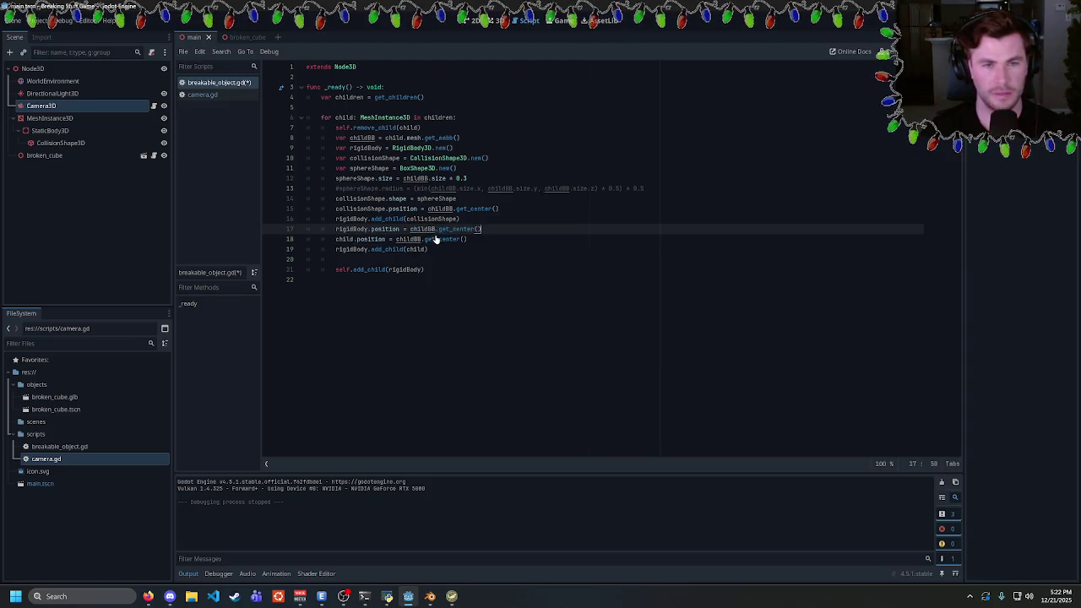
Delete the separate child-position line, save breakable_object.gd, and run the game to test shattering
left_click(289, 239)
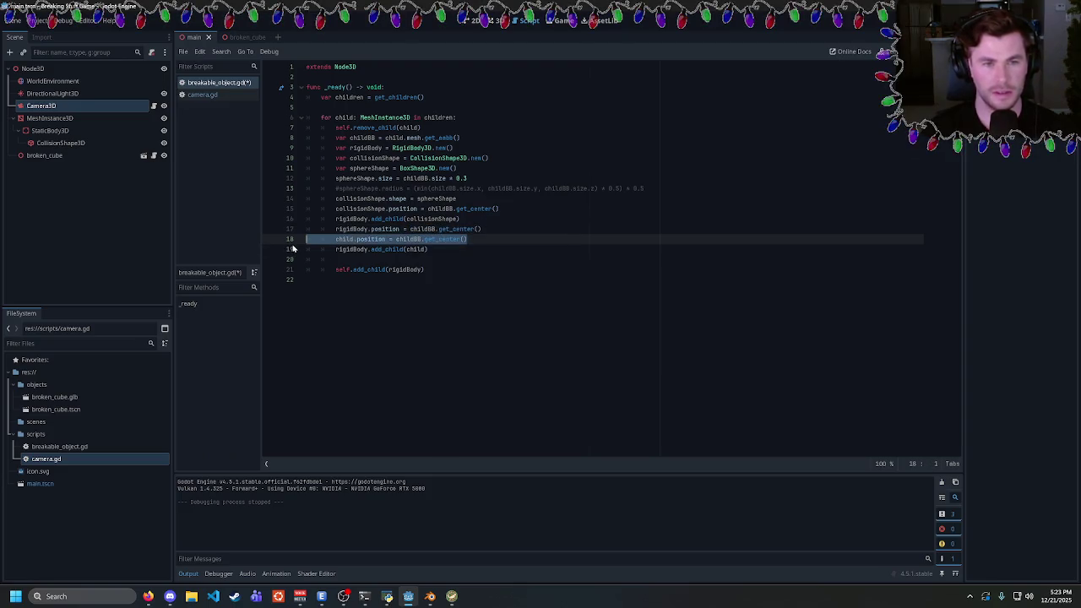
key("BackSpace")
key("ctrl+s")
double_click(415, 239)
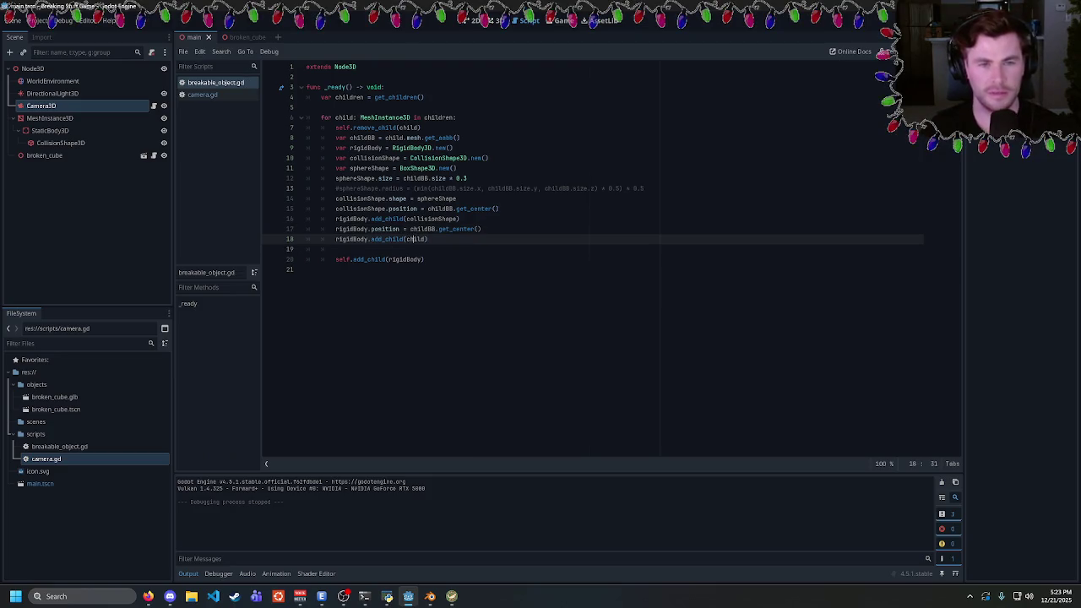
key("Up")
key("End")
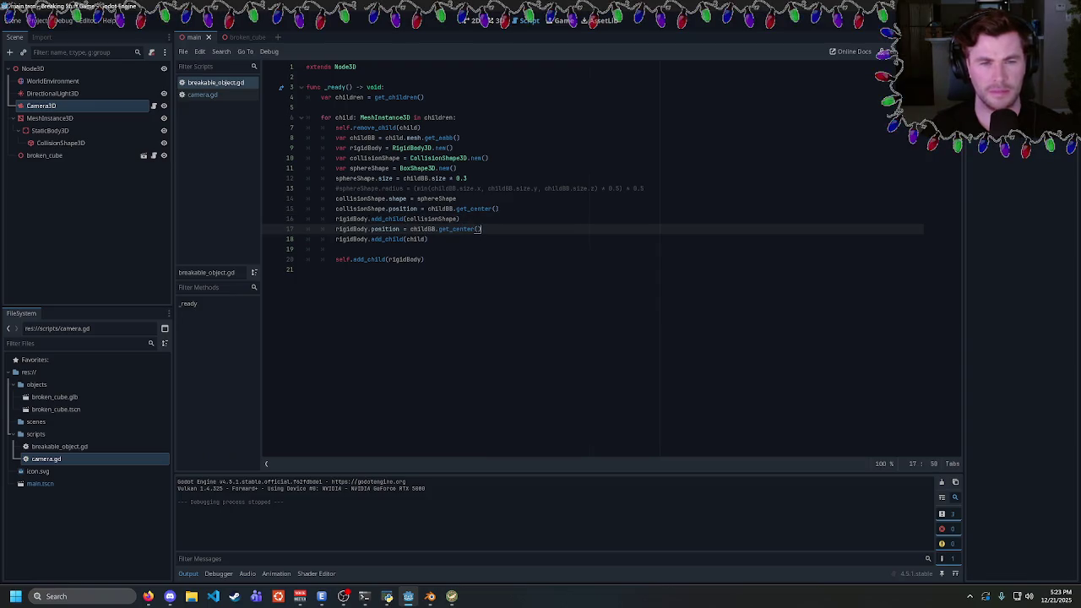
key("Up")
key("Up")
key("Up")
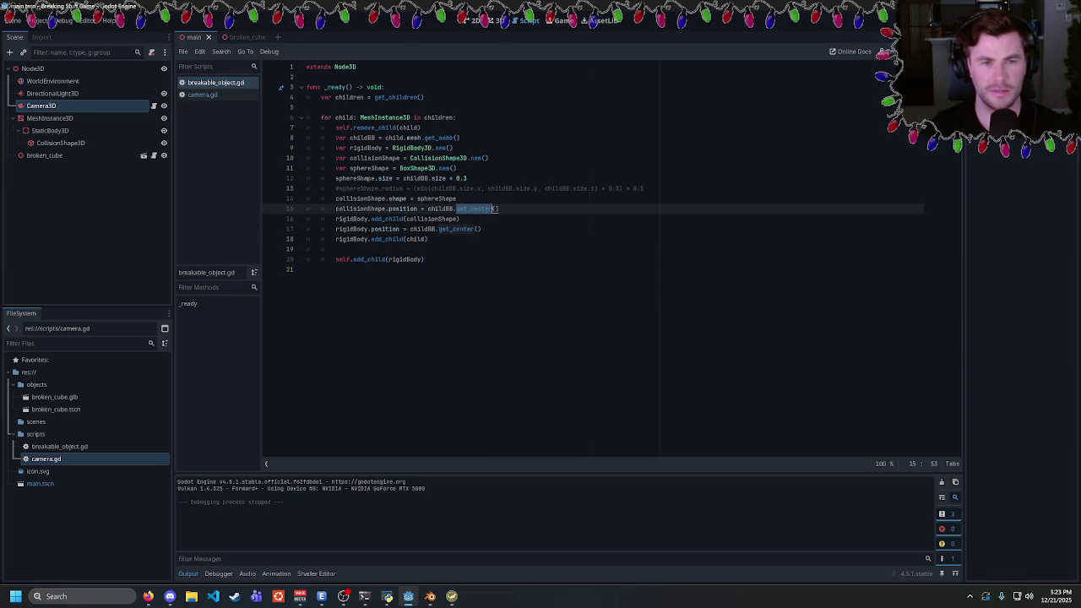
key("Down")
key("F5")
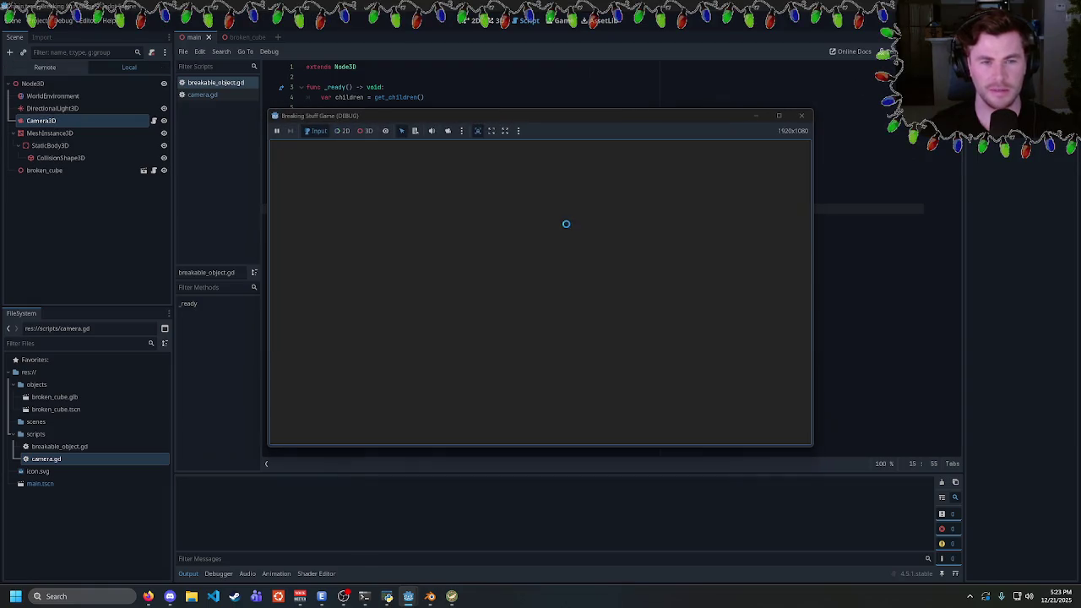
Add a break at the end of the fragment loop and rerun the game to test it
left_click(802, 115)
left_click(321, 270)
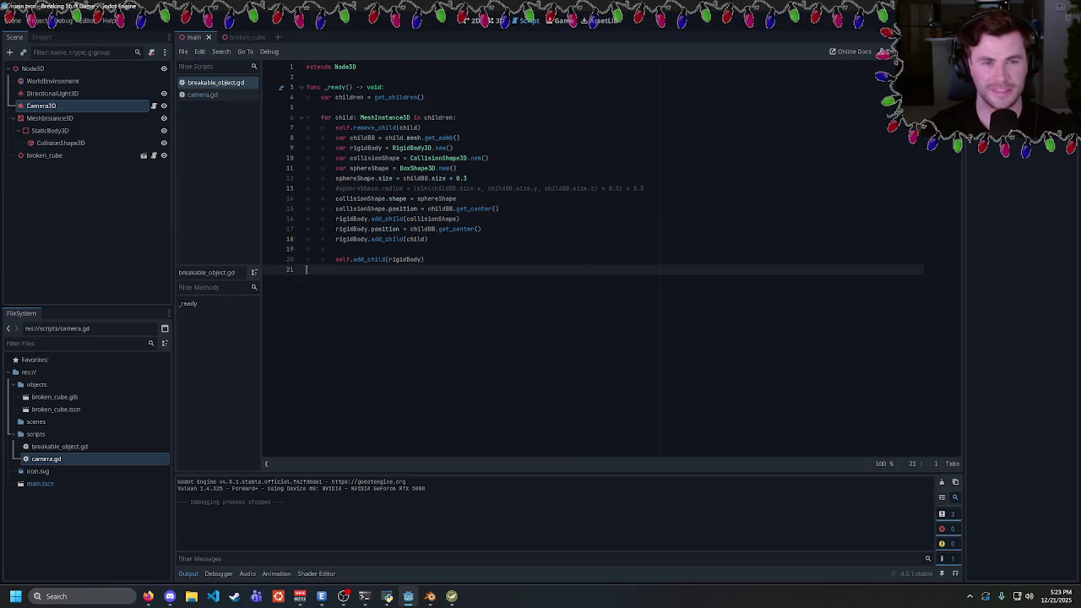
type("break")
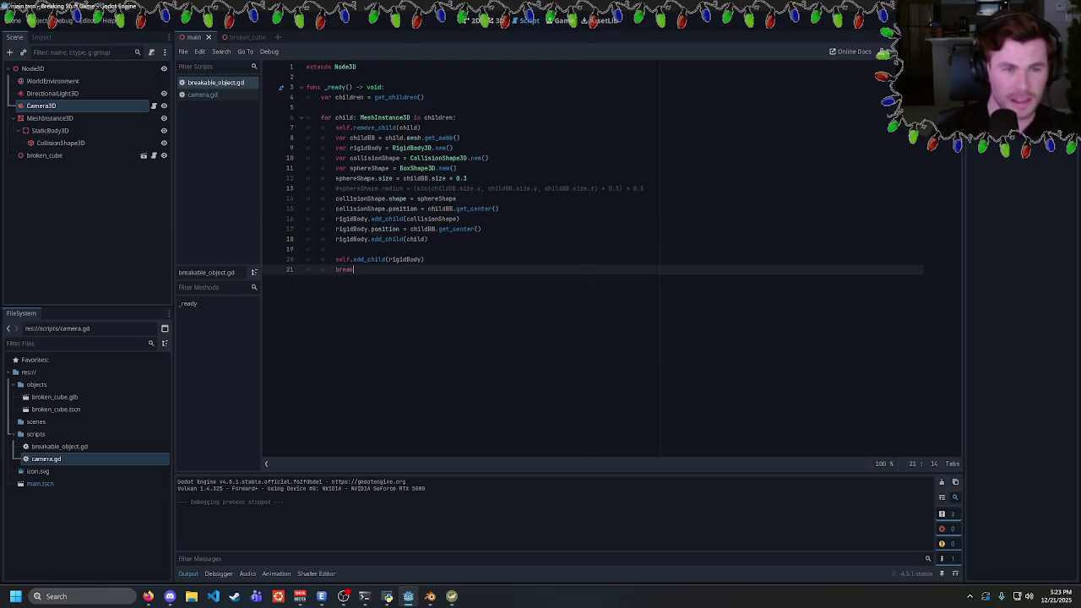
key("F5")
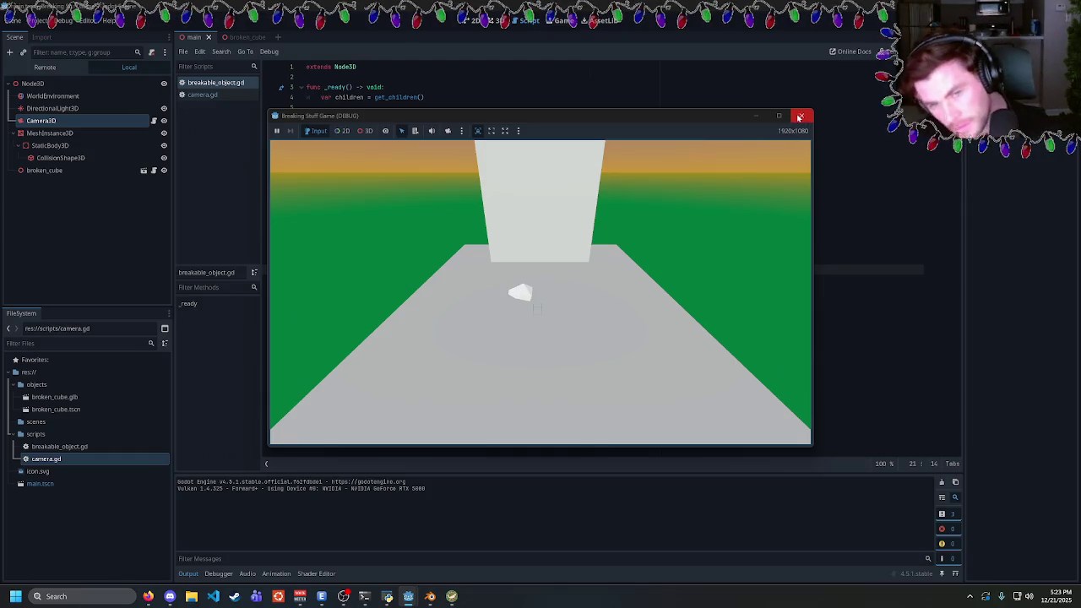
left_click(800, 117)
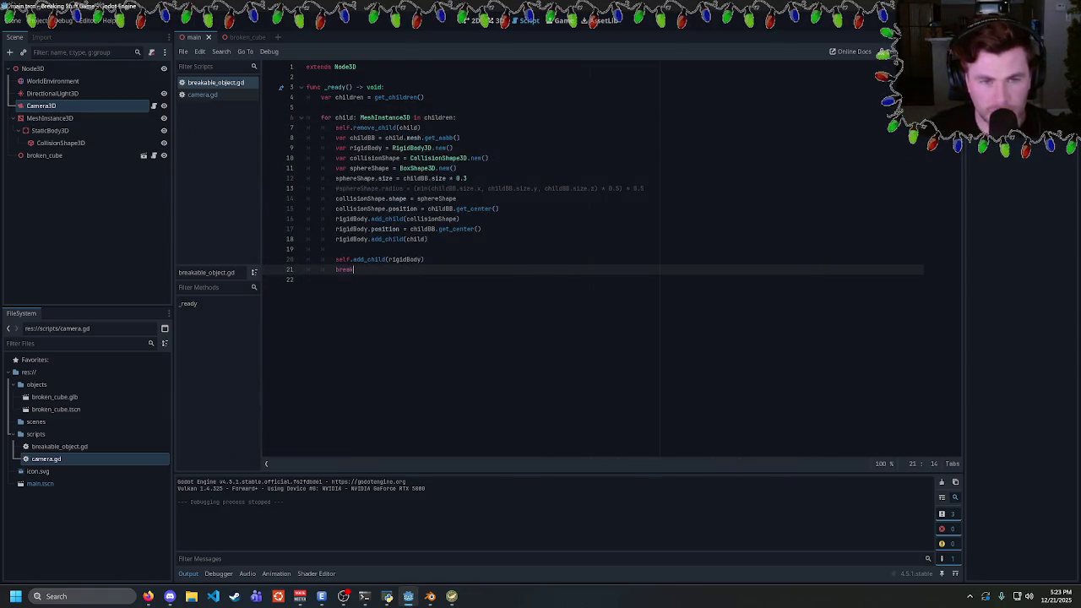
Review lines 15, 7 and 18 and select the add_child call on line 18
left_click(500, 209)
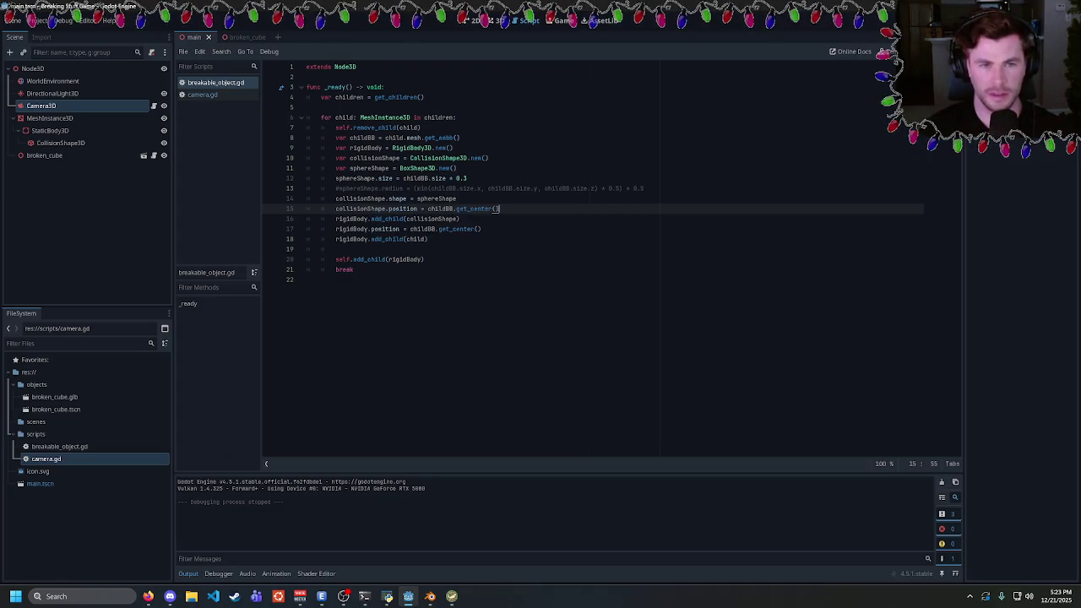
left_click(421, 128)
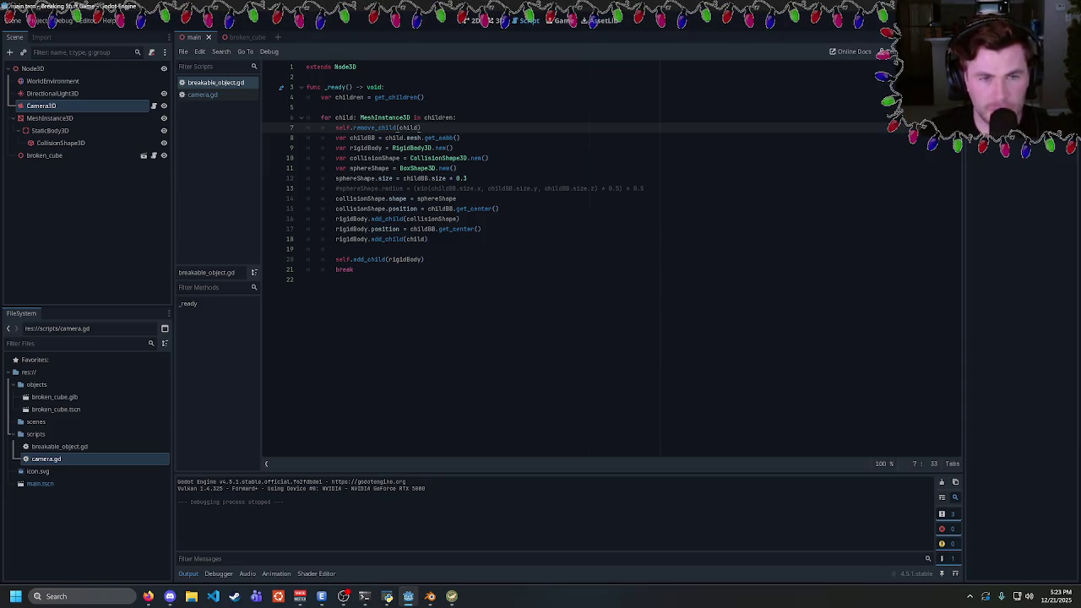
left_click(429, 239)
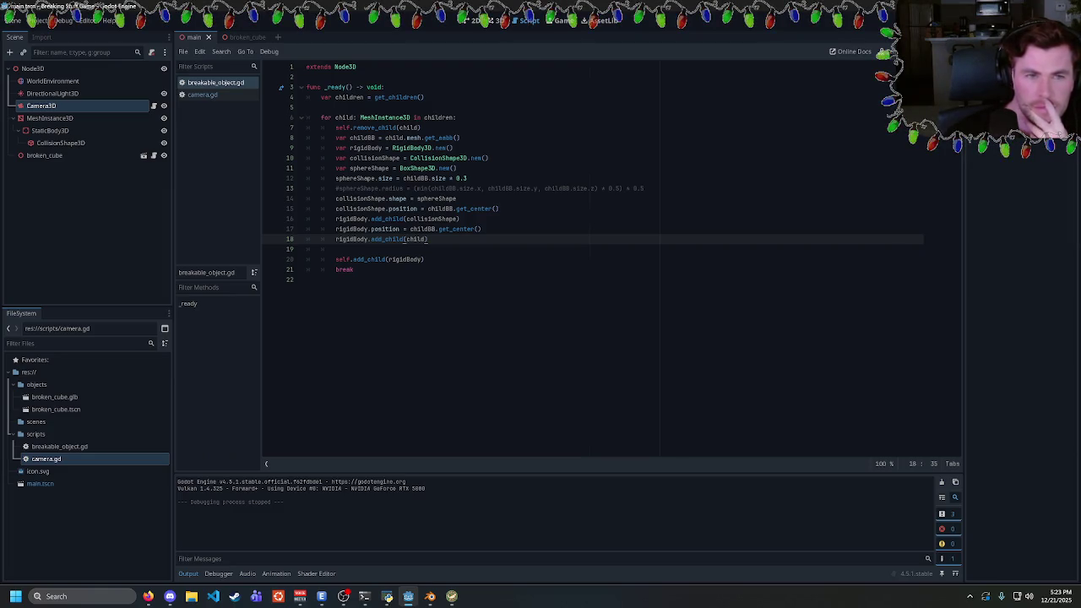
key("ctrl+shift+Left")
key("ctrl+shift+Left")
key("ctrl+shift+Left")
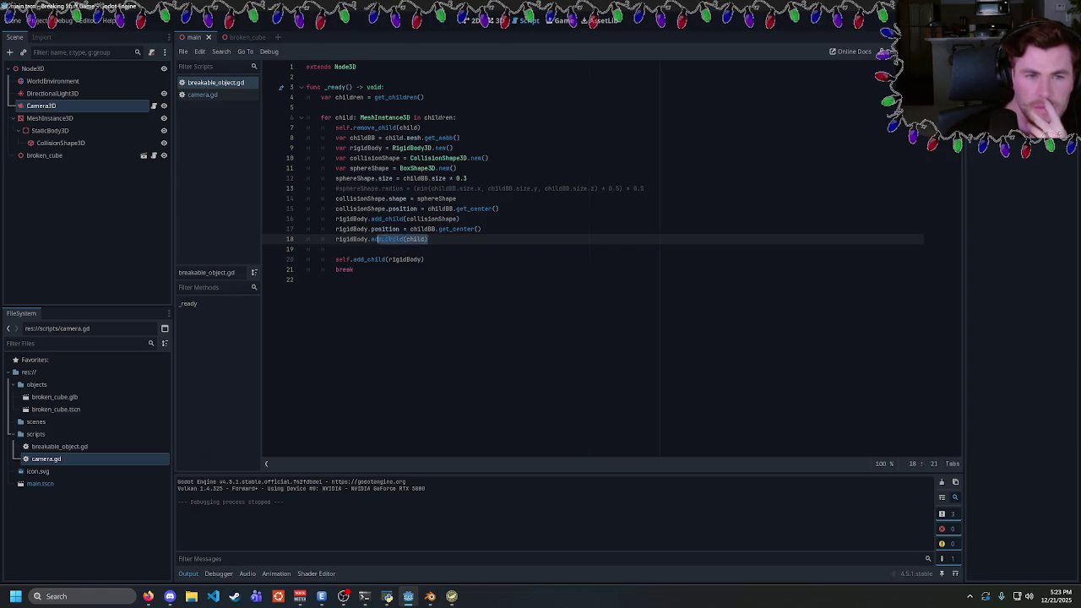
Replace childBB.get_center() on line 17 with child and run the game
key("Left")
key("Down")
key("Up")
key("Up")
key("ctrl+Right")
key("ctrl+Right")
key("ctrl+shift+Right")
key("End")
key("ctrl+shift+Left")
key("ctrl+shift+Left")
key("ctrl+shift+Left")
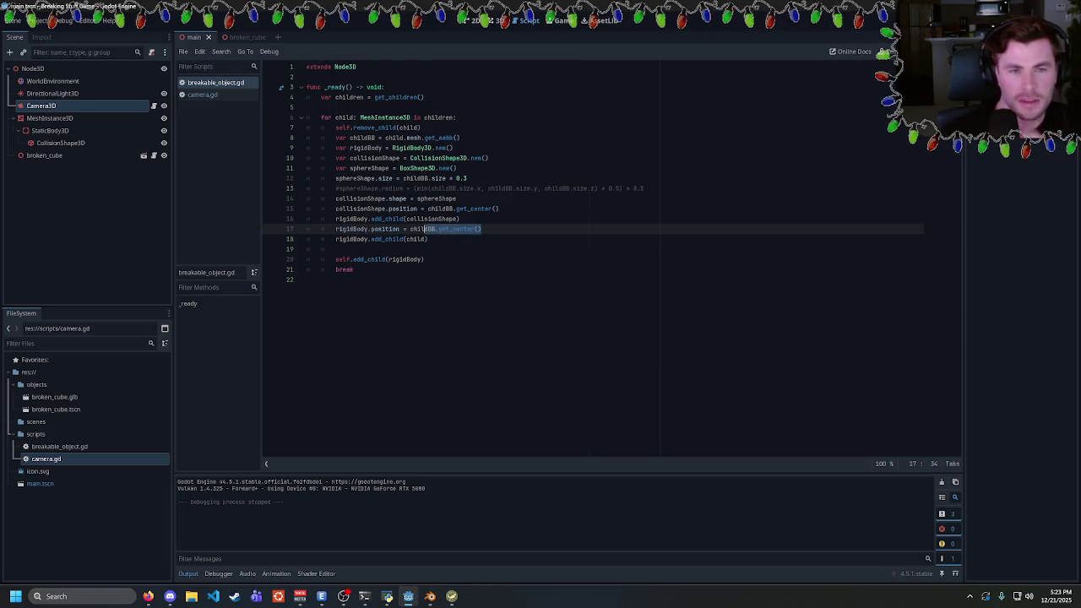
type("child")
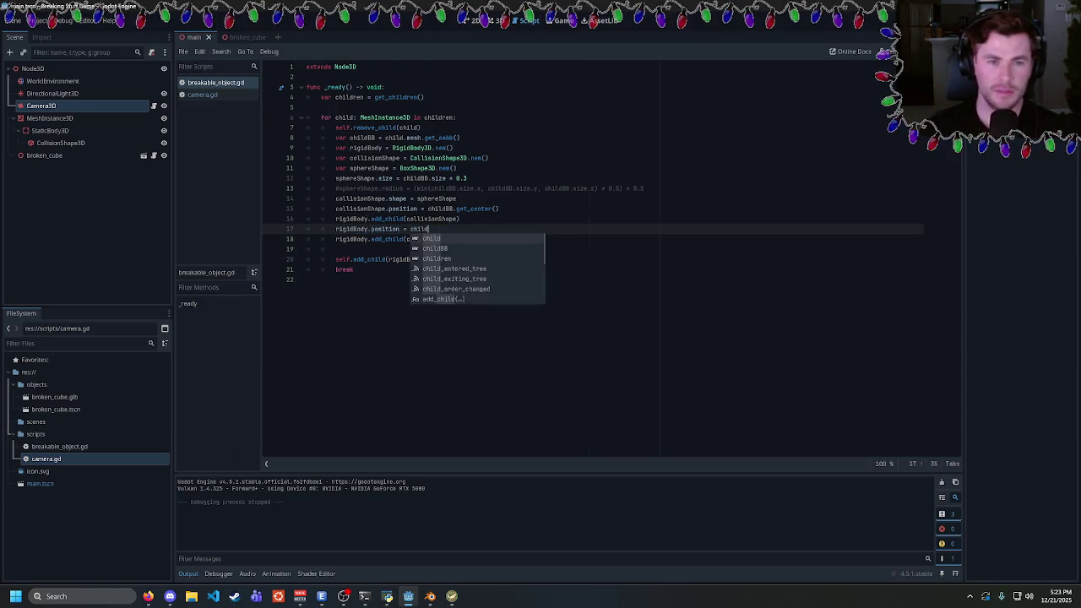
key("F5")
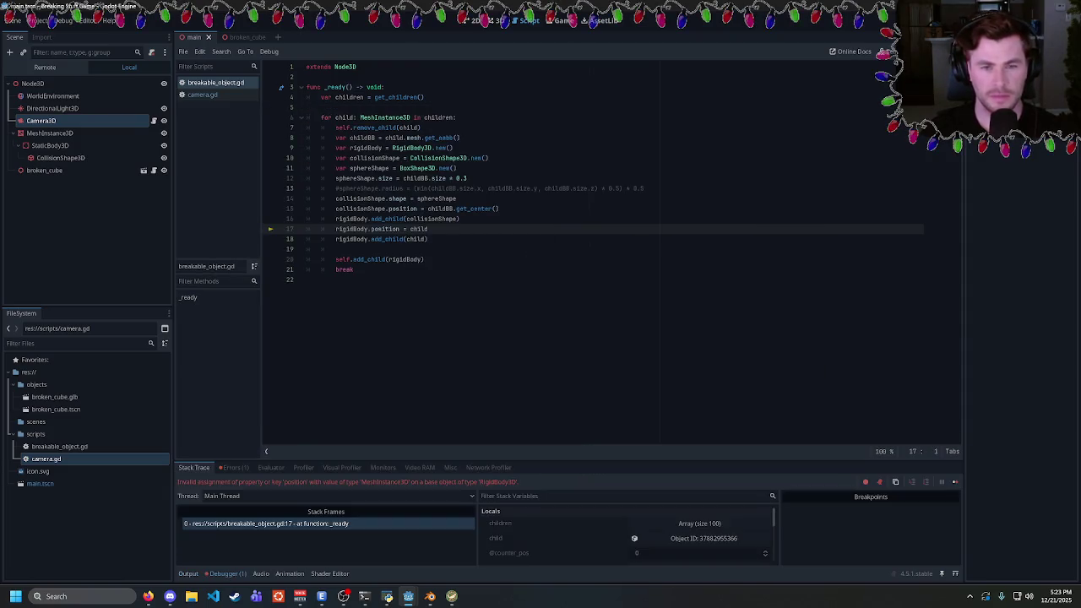
Change line 17's value to child.position and test the game again
left_click(428, 229)
type(".position")
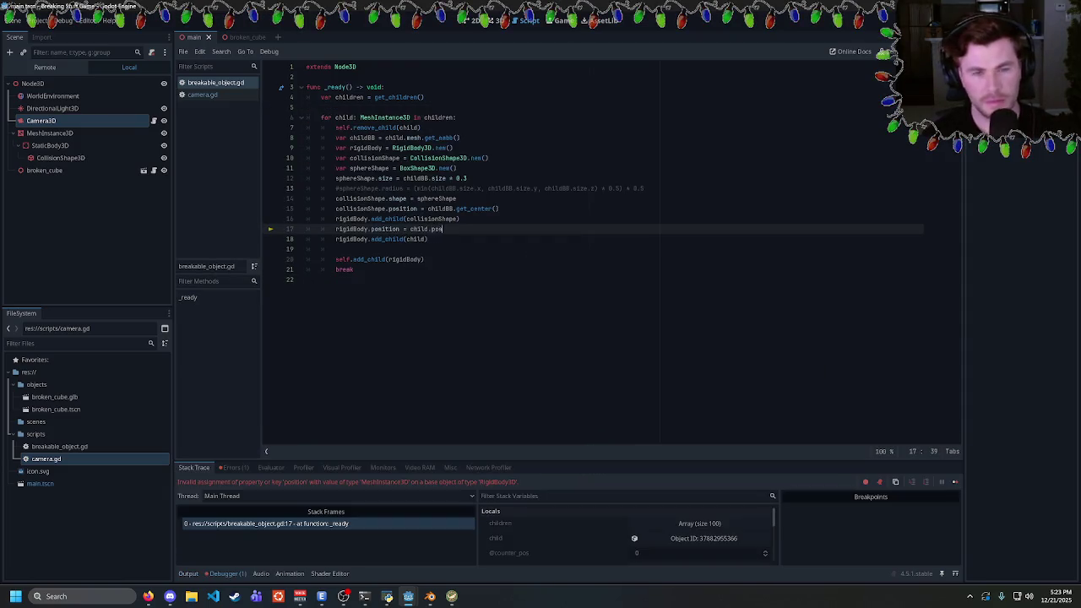
key("F5")
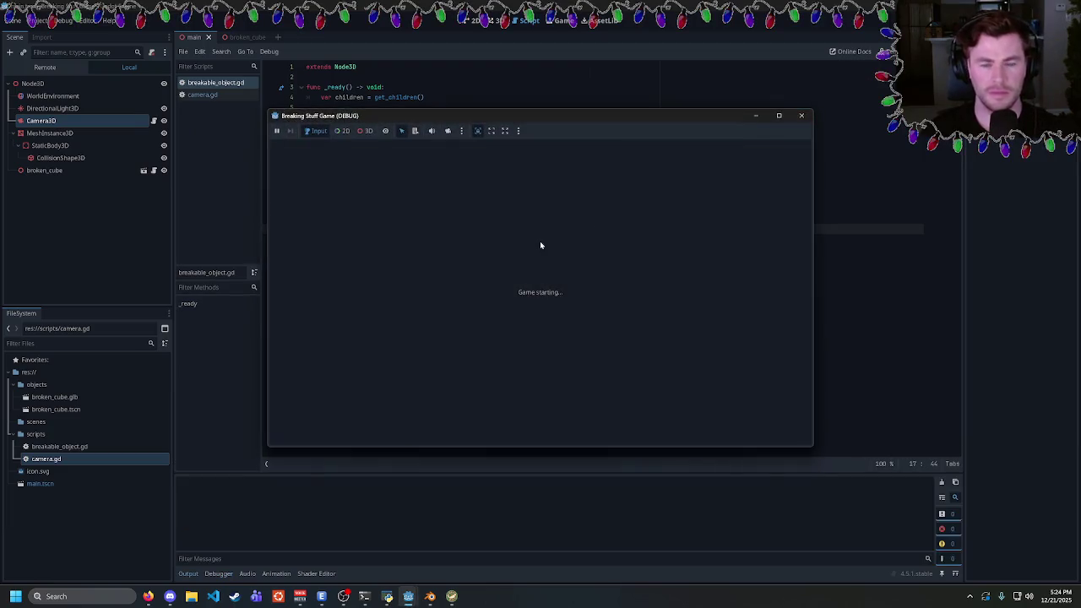
left_click(801, 116)
Switch line 17 to child.global_position, save the script, and run the game
key("shift+Home")
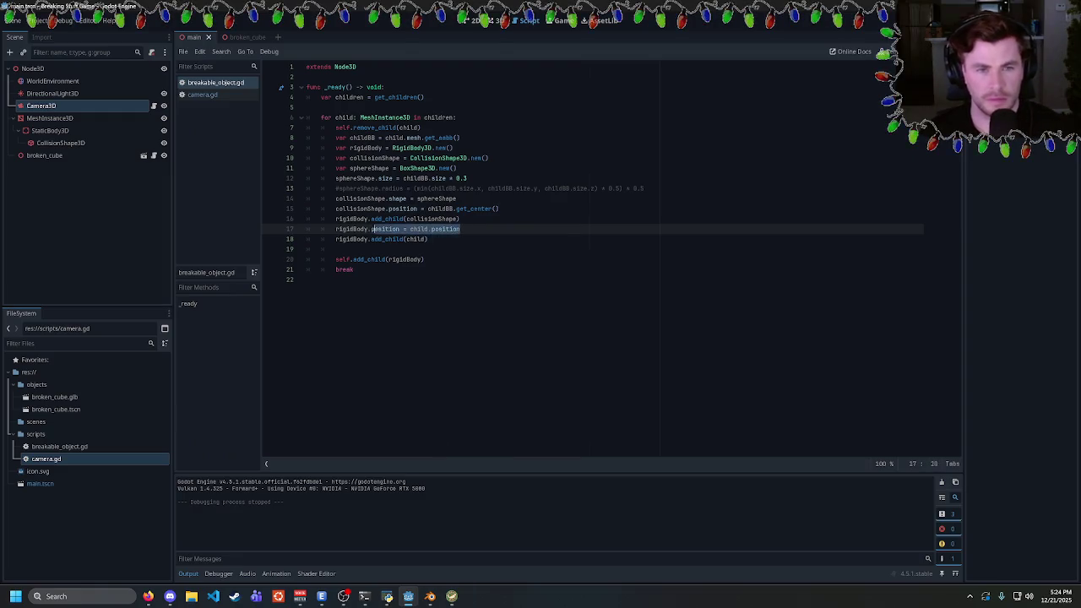
key("End")
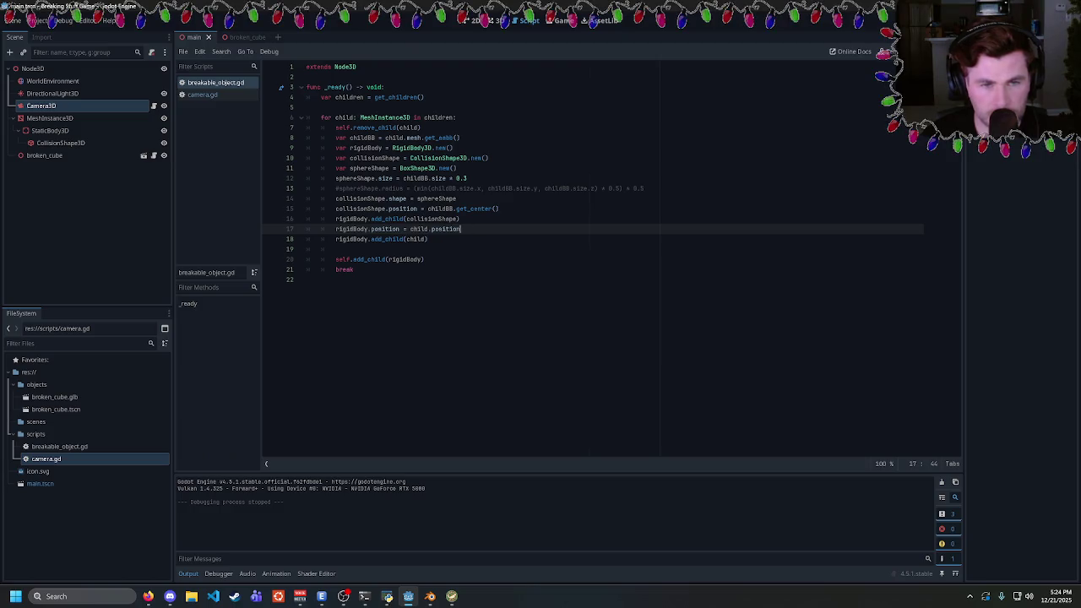
key("shift+Left")
key("shift+Left")
key("shift+Left")
key("End")
key("shift+Left")
key("shift+Left")
key("shift+Left")
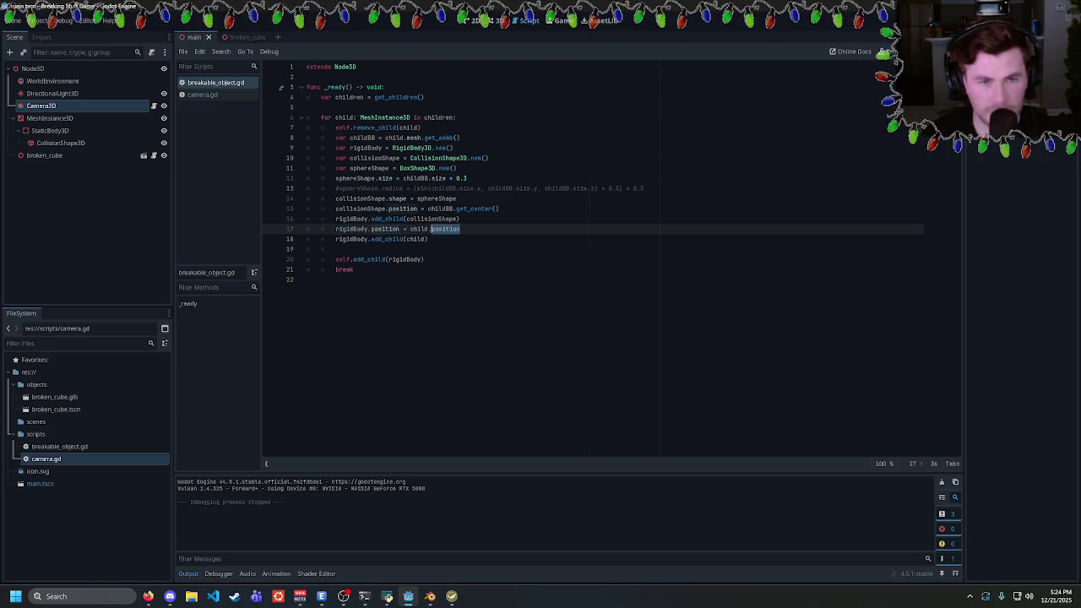
type("globa")
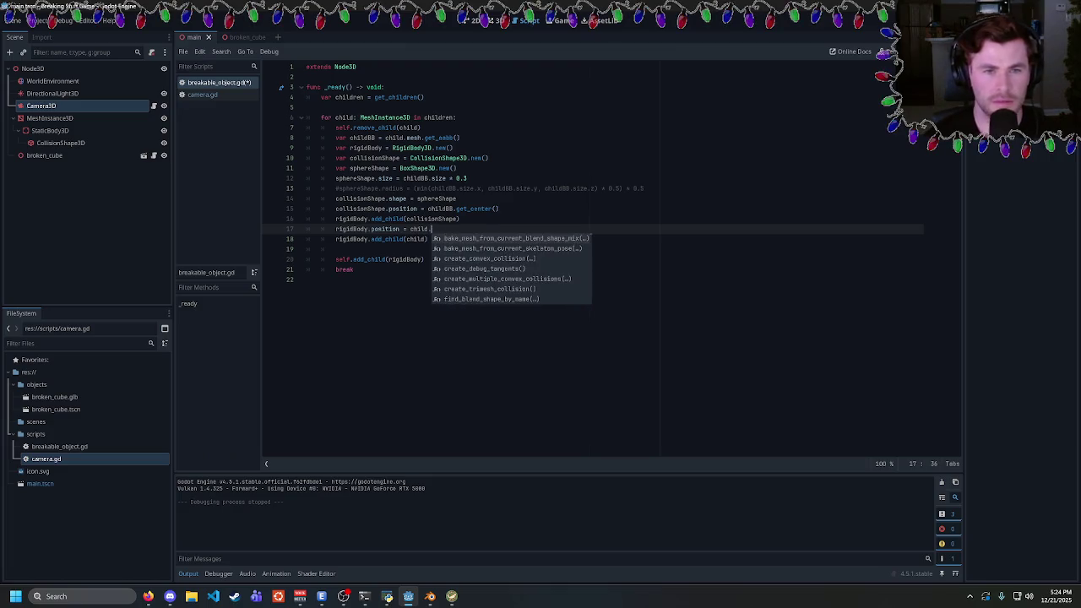
type("l_")
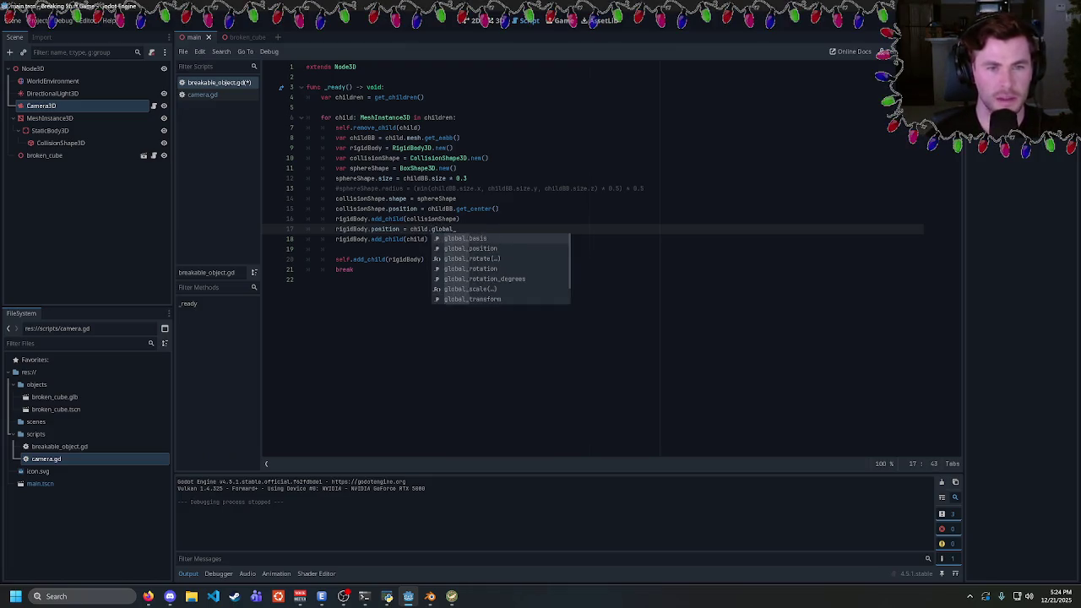
type("position")
key("ctrl+s")
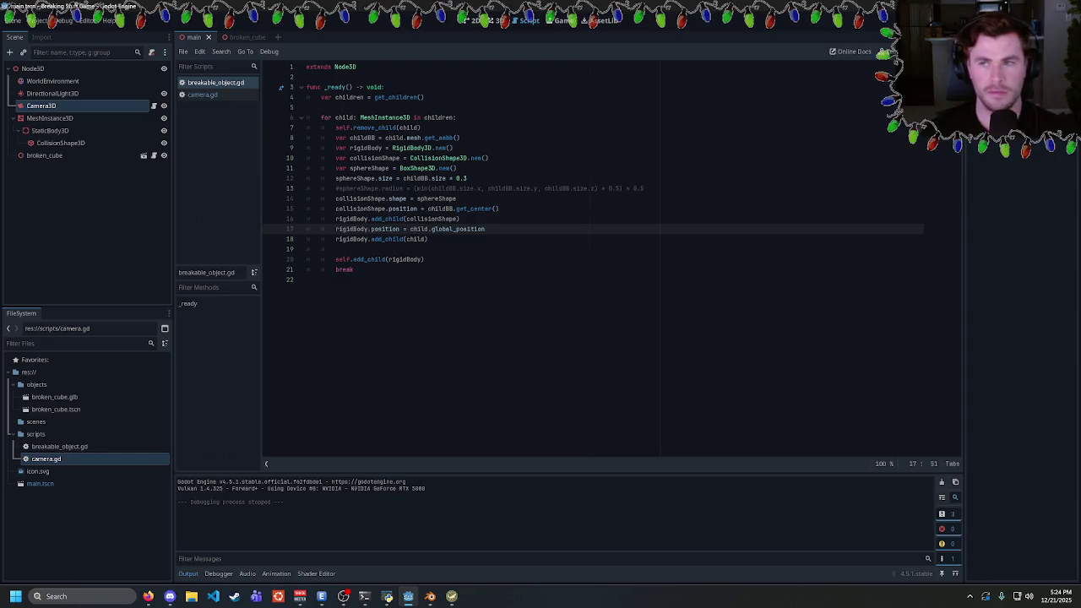
key("F5")
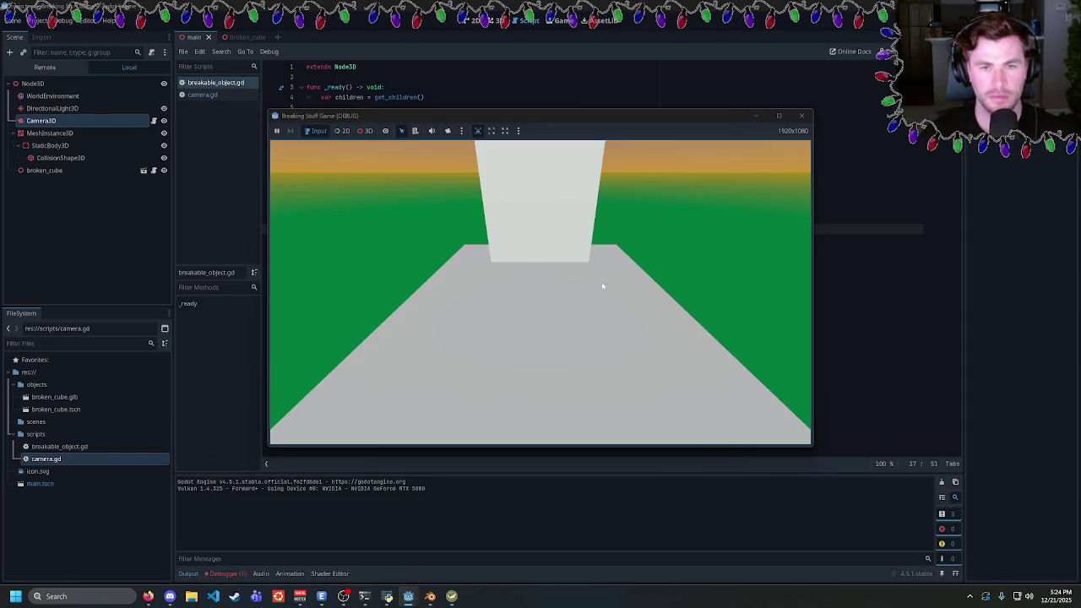
Start typing a global property on line 15 and test the game again
left_click(801, 115)
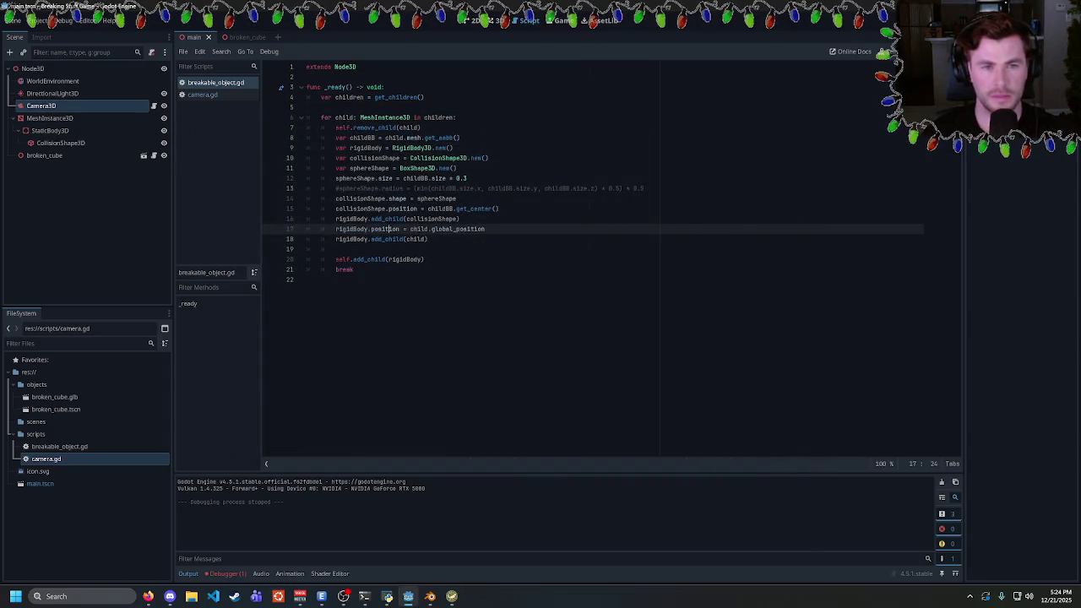
left_click_drag(485, 229, 409, 229)
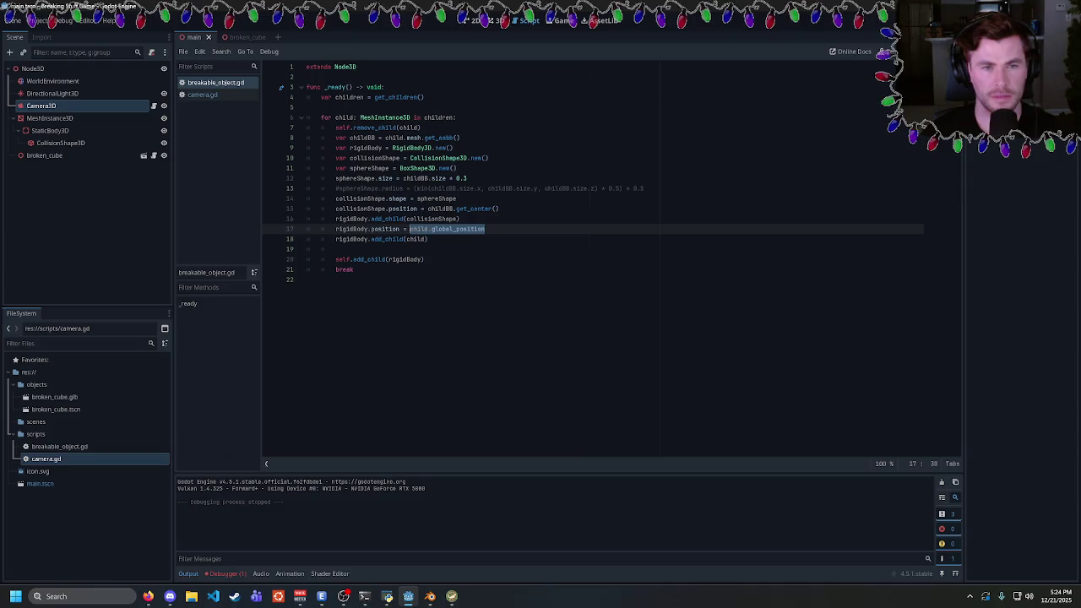
left_click(389, 208)
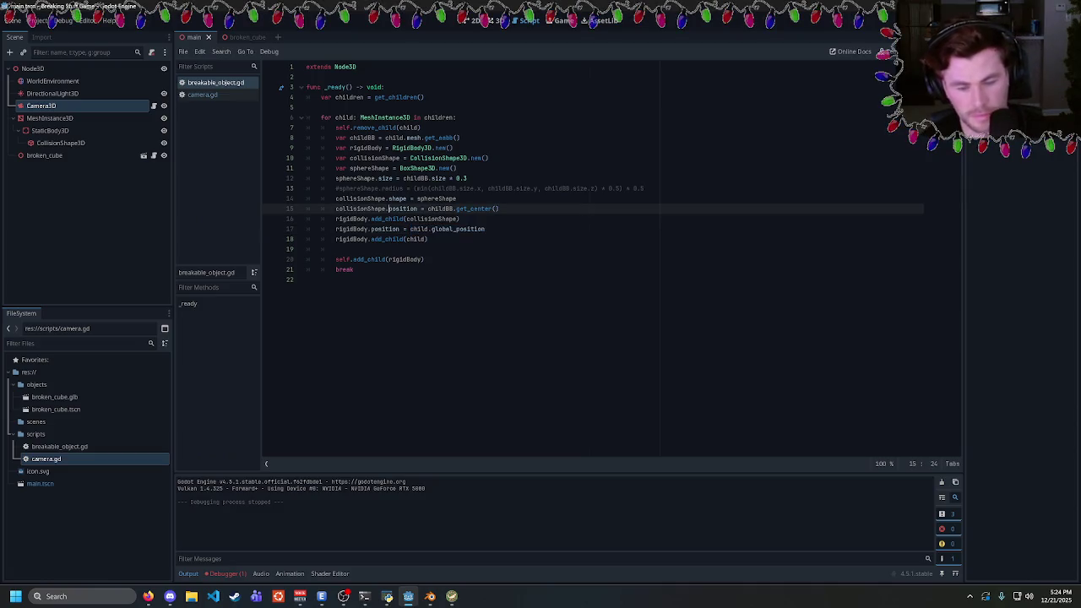
type("global_")
key("F5")
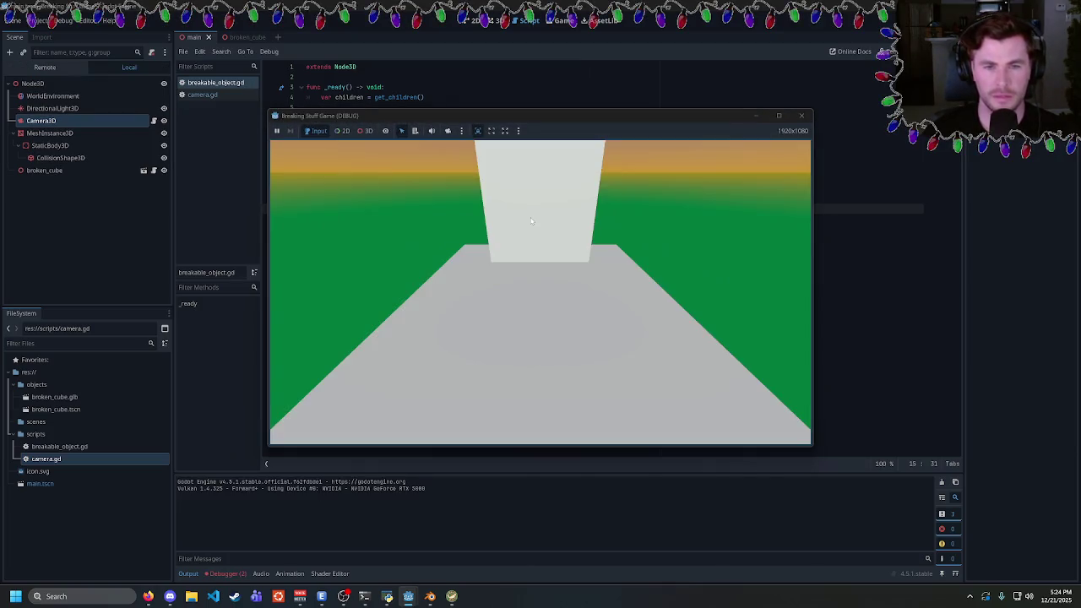
left_click(801, 116)
Correct line 17 so the rigid body uses child.position instead of the global property
type("global_pos")
key("ctrl+BackSpace")
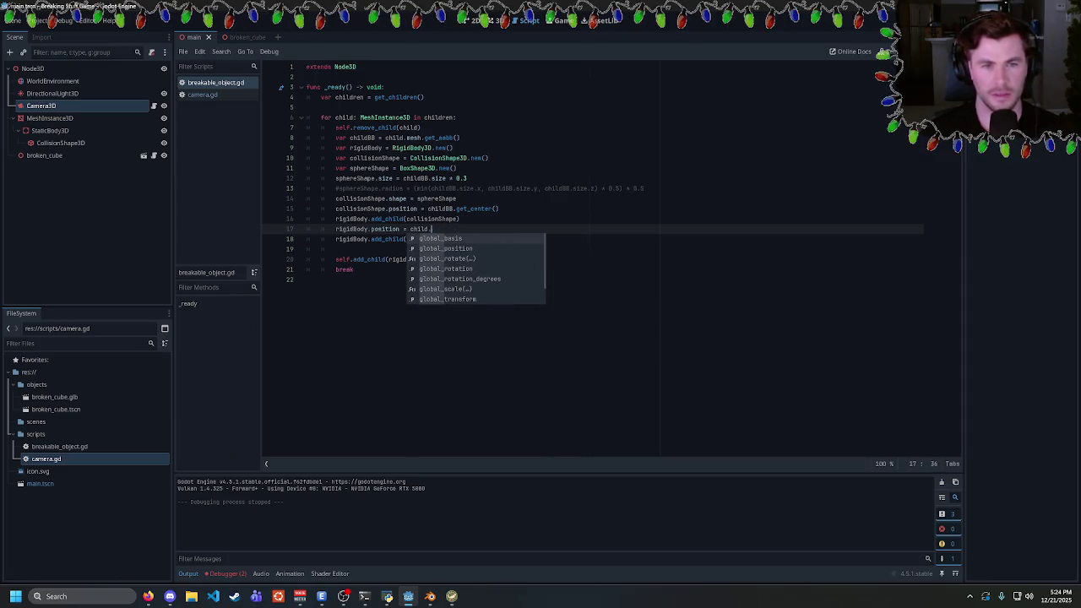
type("lo")
key("BackSpace")
key("BackSpace")
type("global_pos")
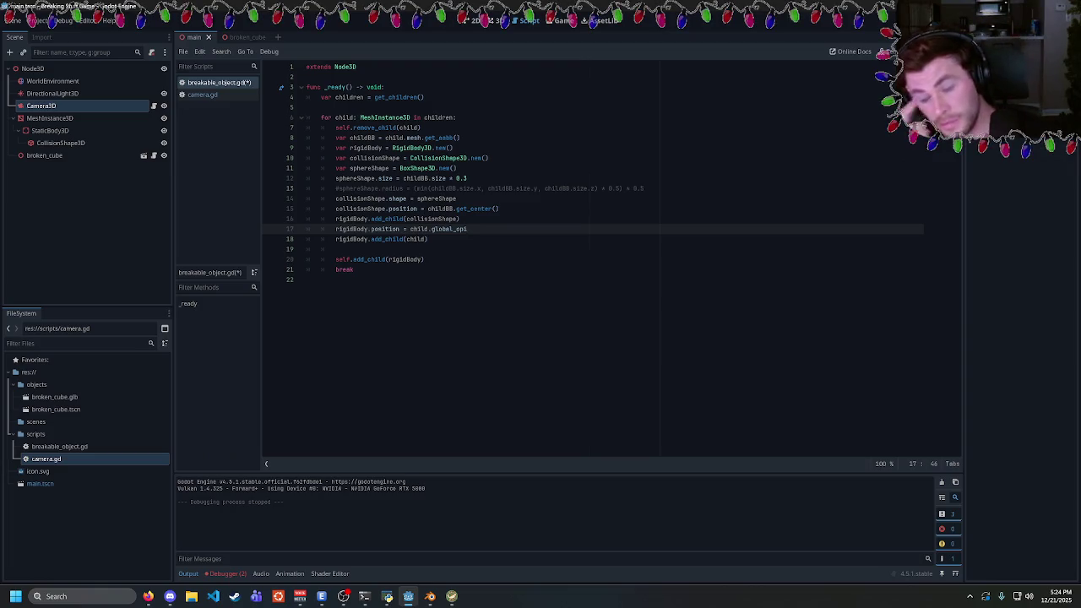
key("alt+Tab")
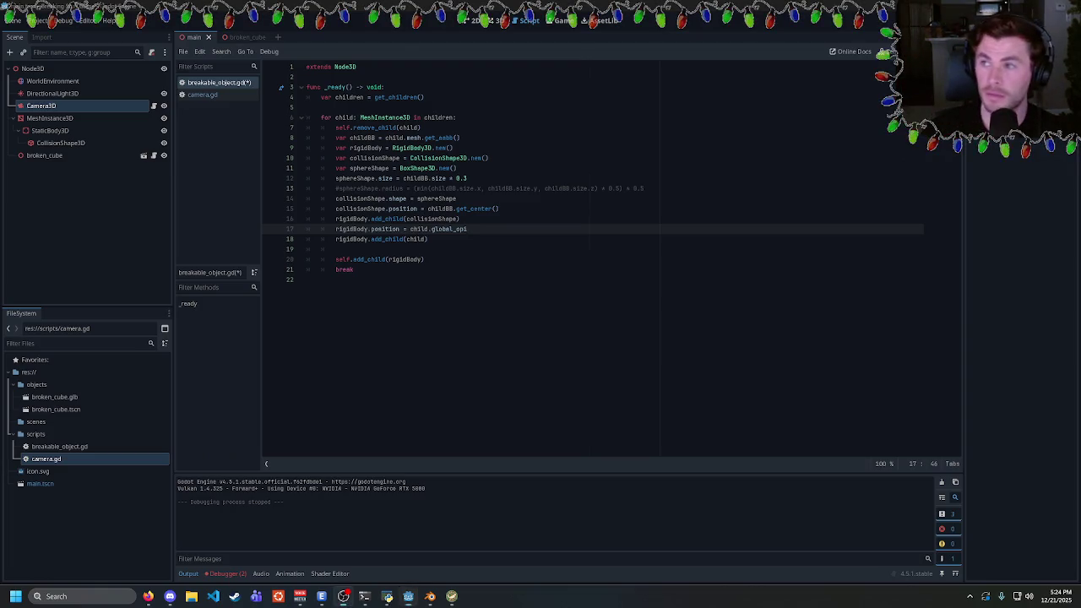
key("alt+Tab")
key("ctrl+shift+Left")
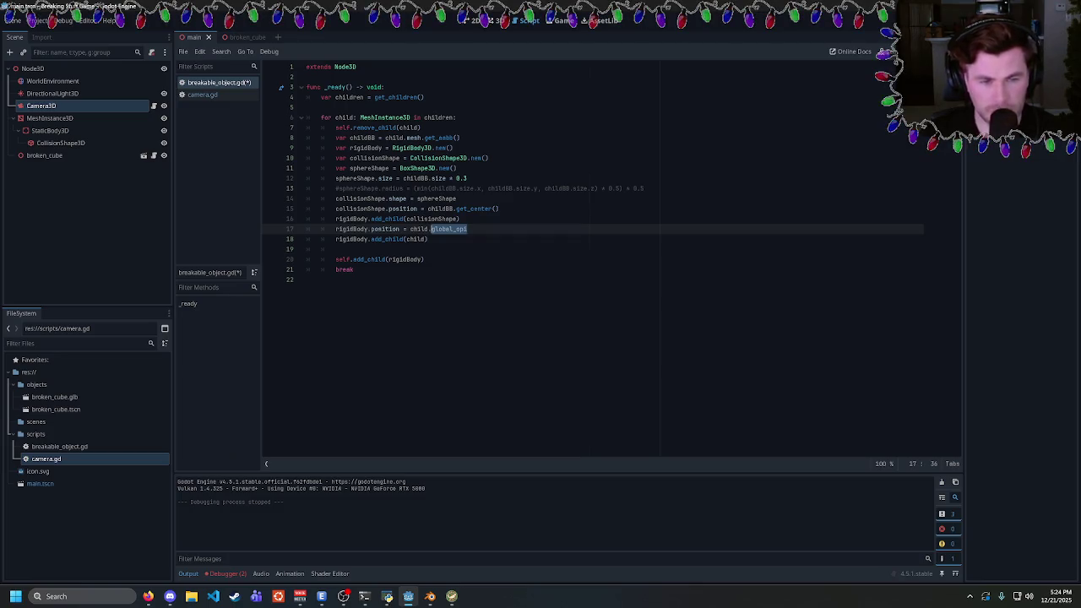
type("position")
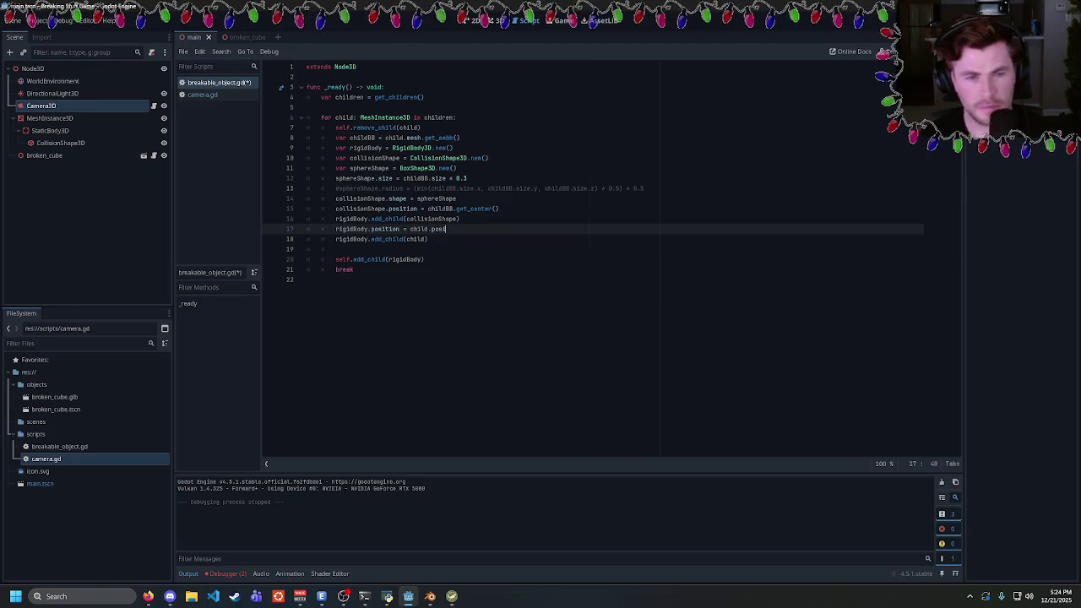
key("Escape")
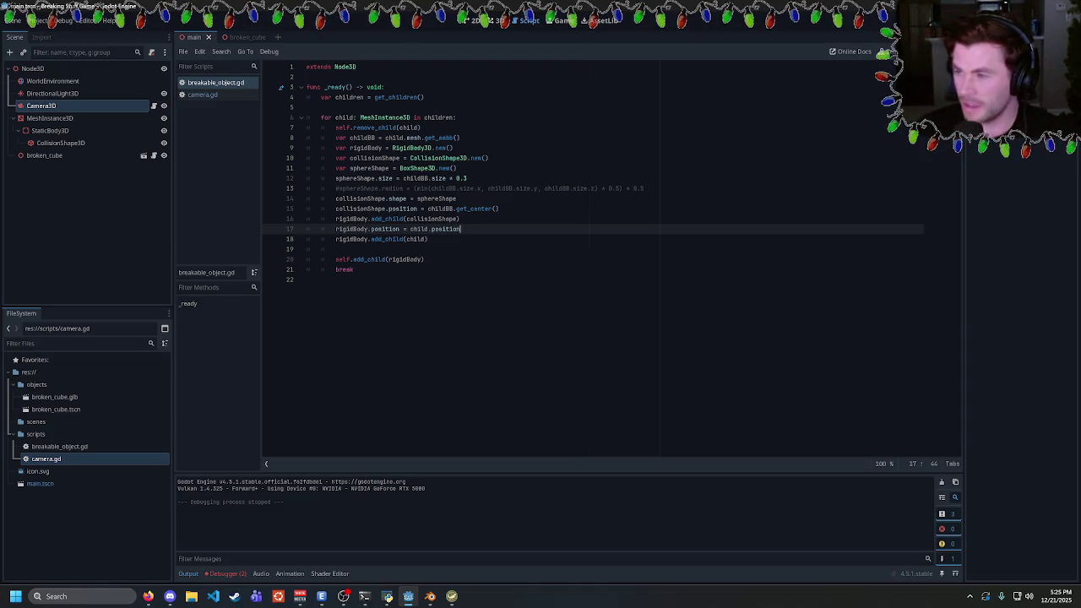
left_click(343, 596)
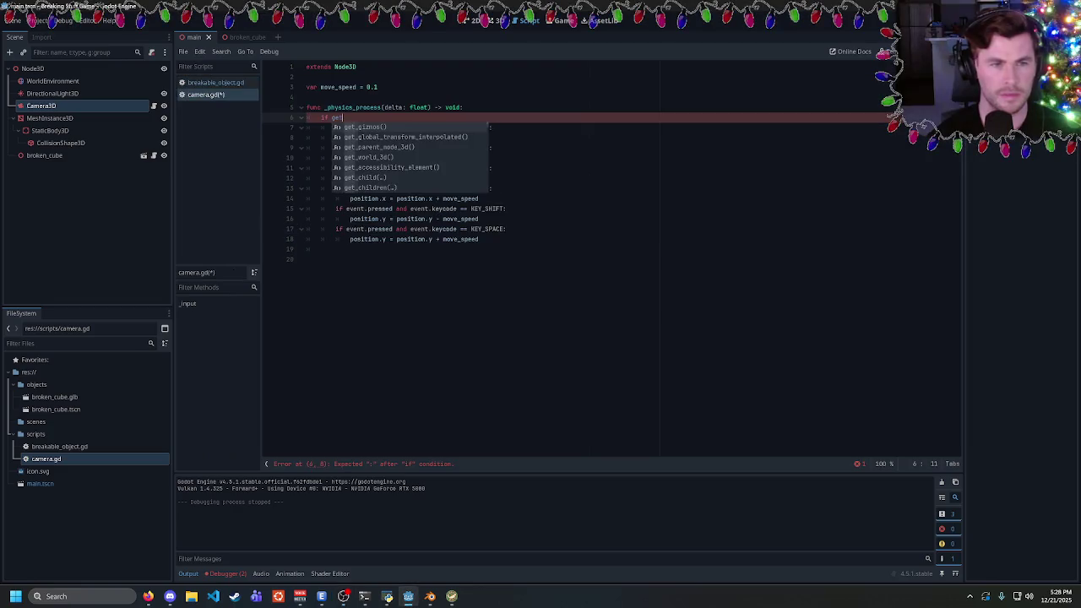
Begin rewriting camera.gd's condition with Input, consulting the Using InputEvent docs in Firefox
key("BackSpace")
key("BackSpace")
key("BackSpace")
type("Input")
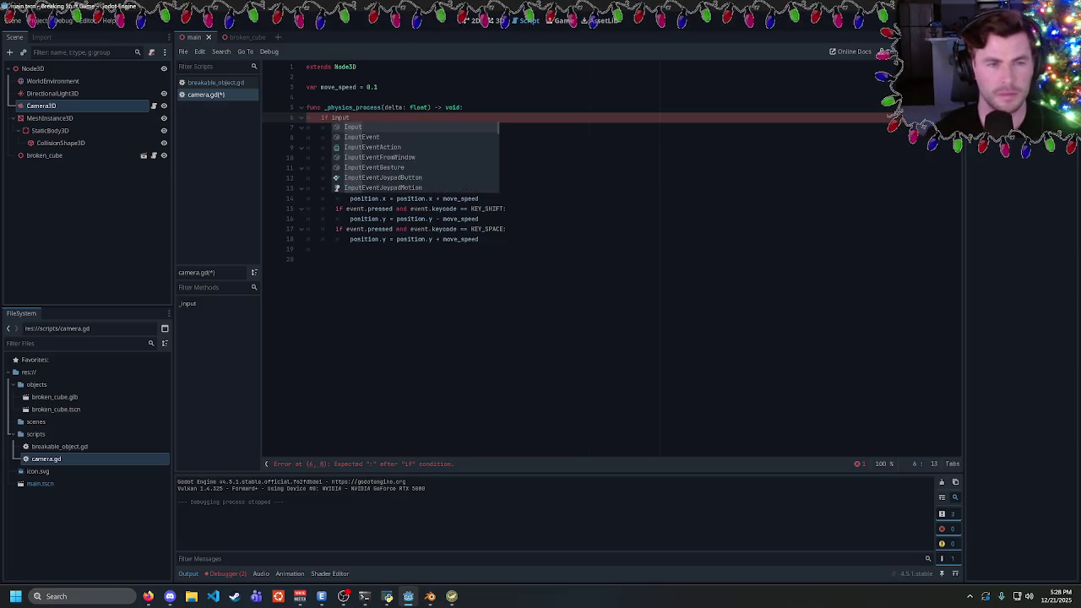
left_click(148, 596)
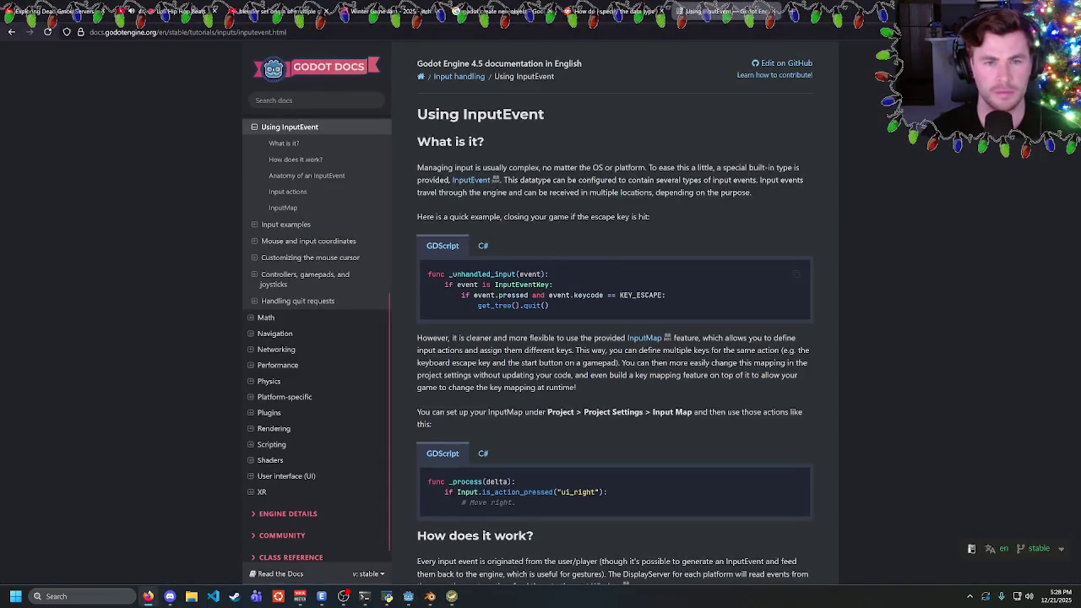
scroll(608, 278, "down", 3)
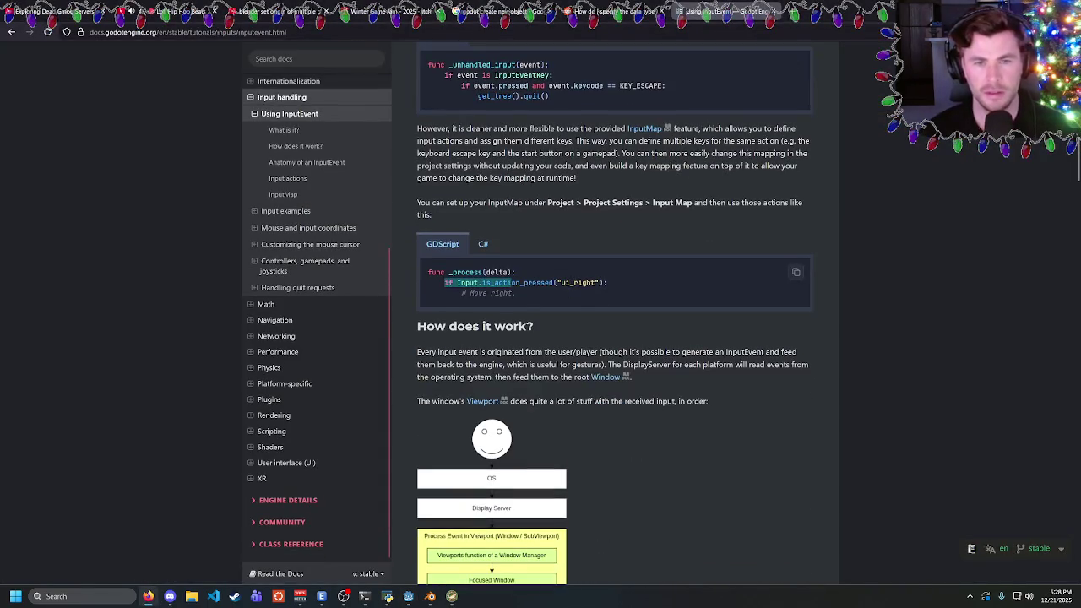
key("alt+Tab")
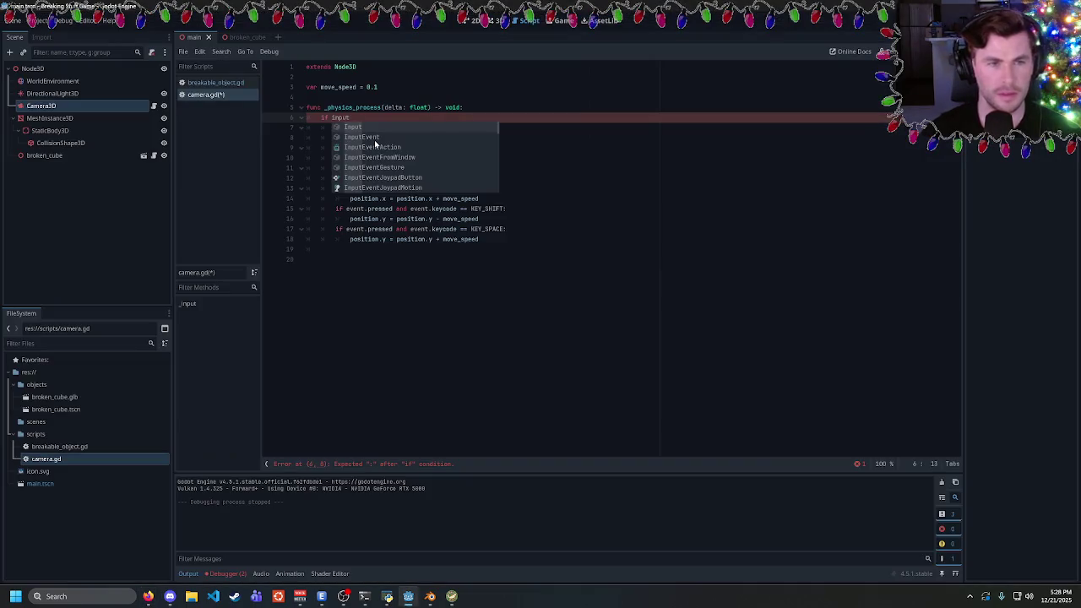
Make line 6 read if Input.is_key_pressed(KEY_W):
type(".")
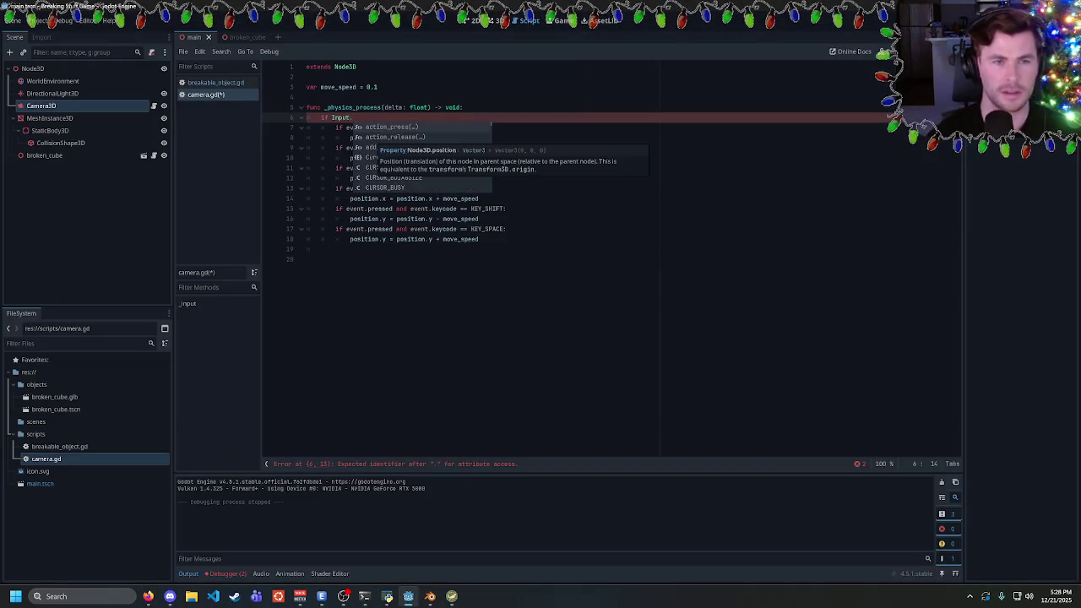
type("is_key")
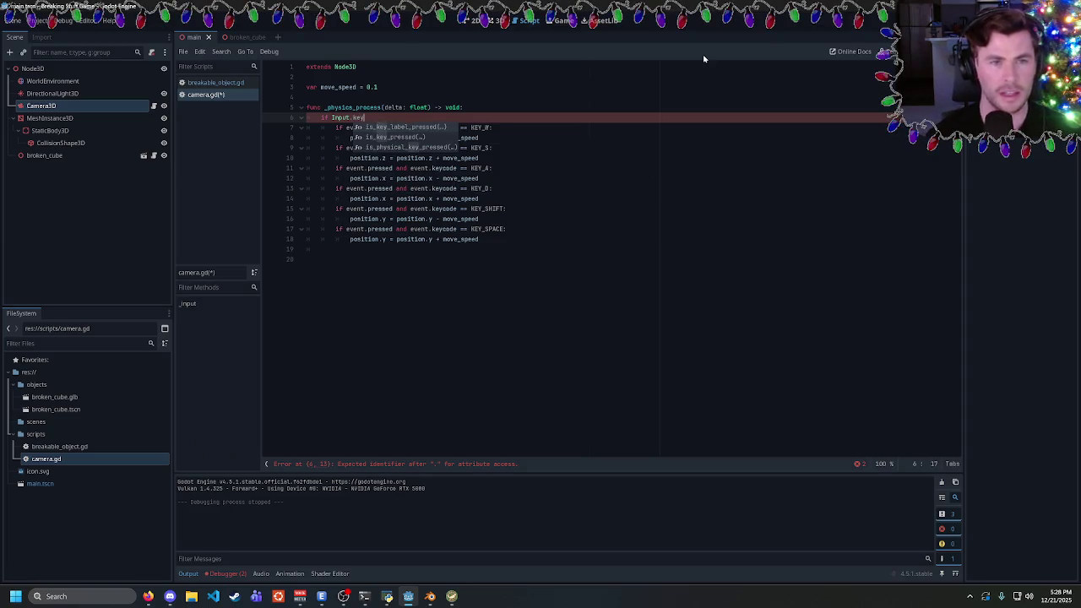
key("Down")
key("Return")
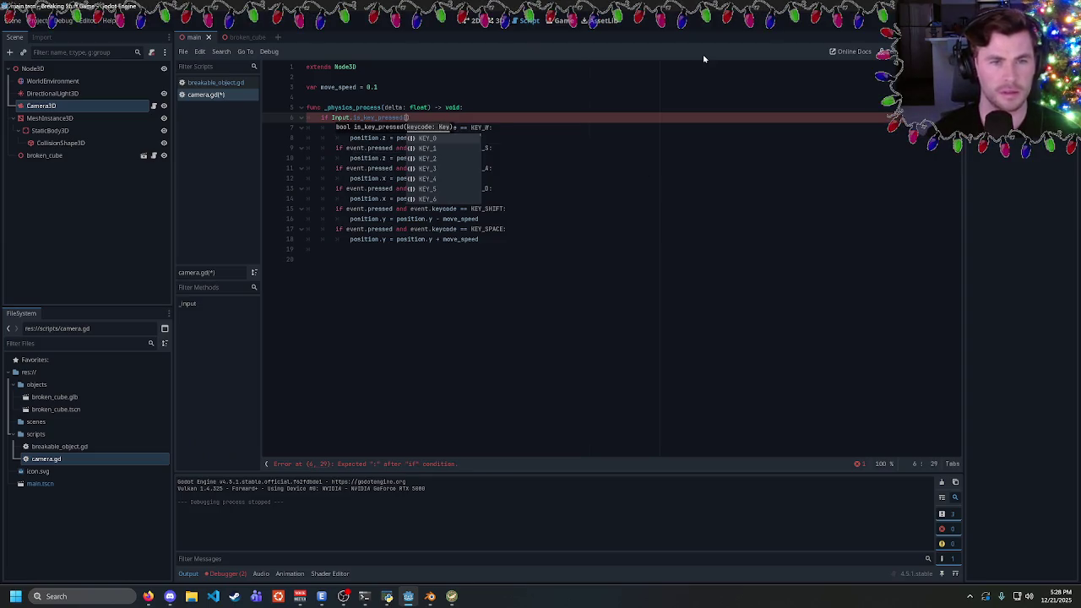
double_click(480, 127)
key("ctrl+c")
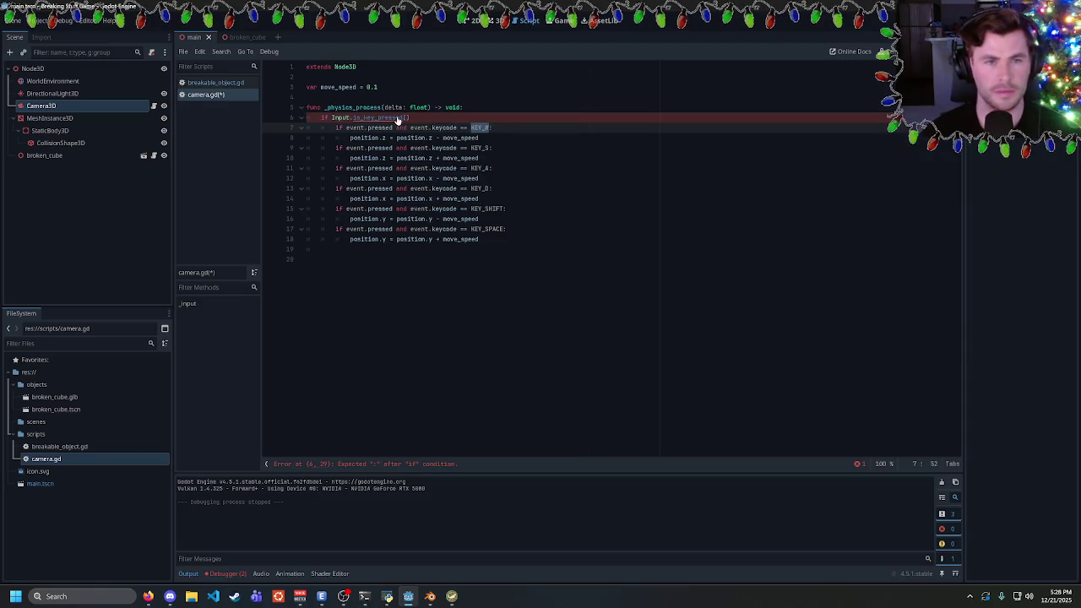
key("Up")
key("ctrl+v")
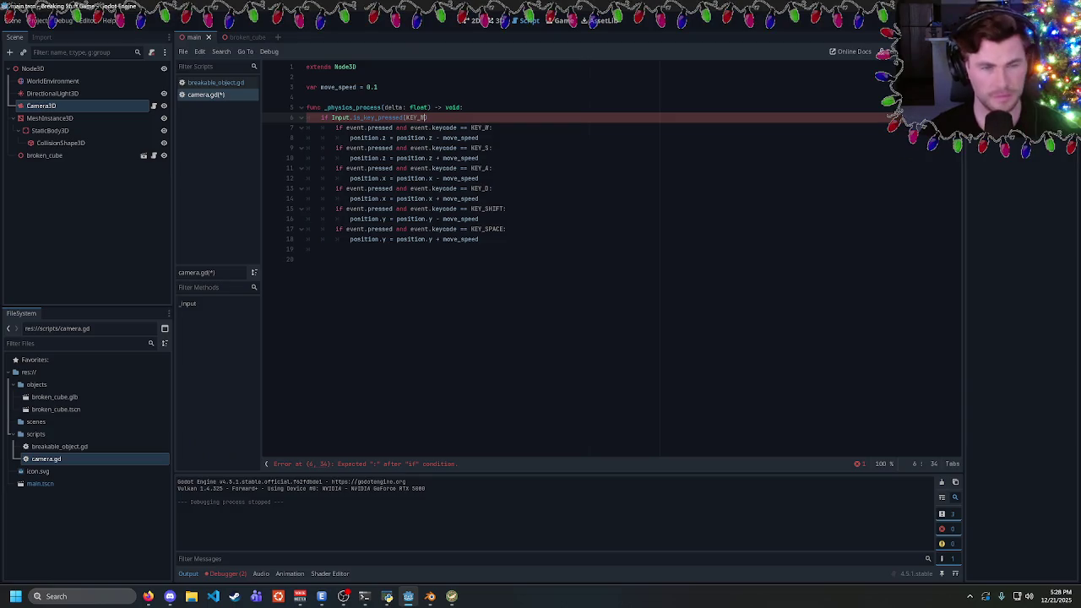
left_click(378, 117)
key("BackSpace")
key("BackSpace")
key("BackSpace")
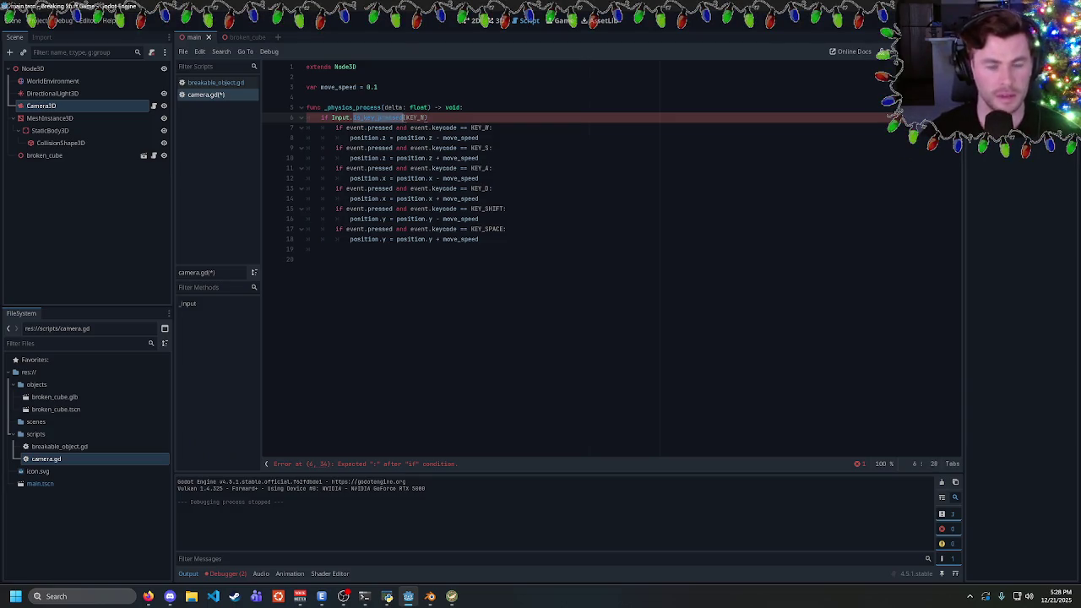
type("_")
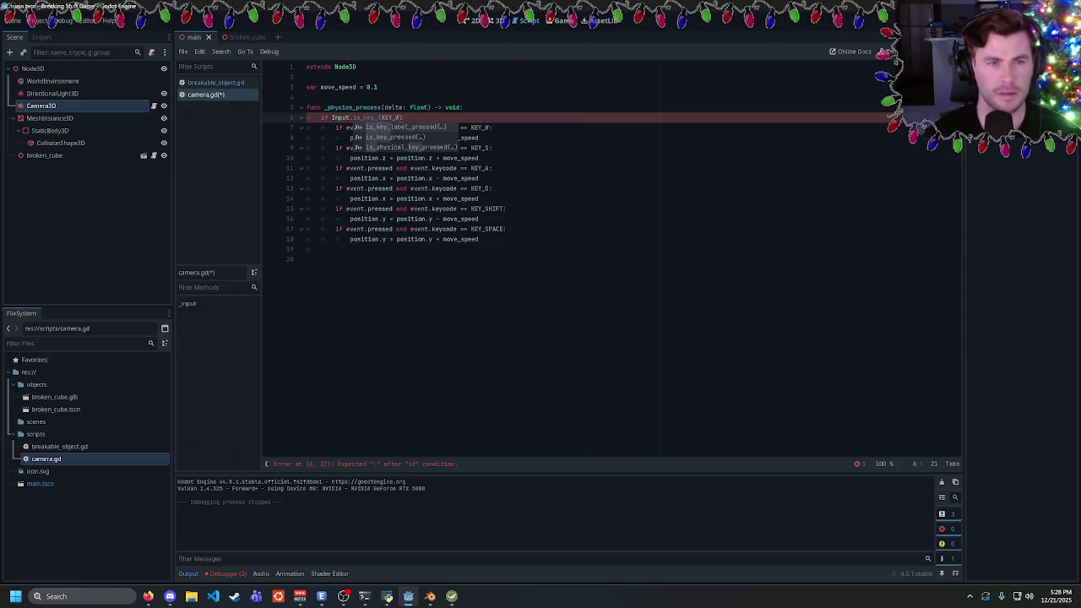
key("Down")
key("Return")
key("End")
type(":")
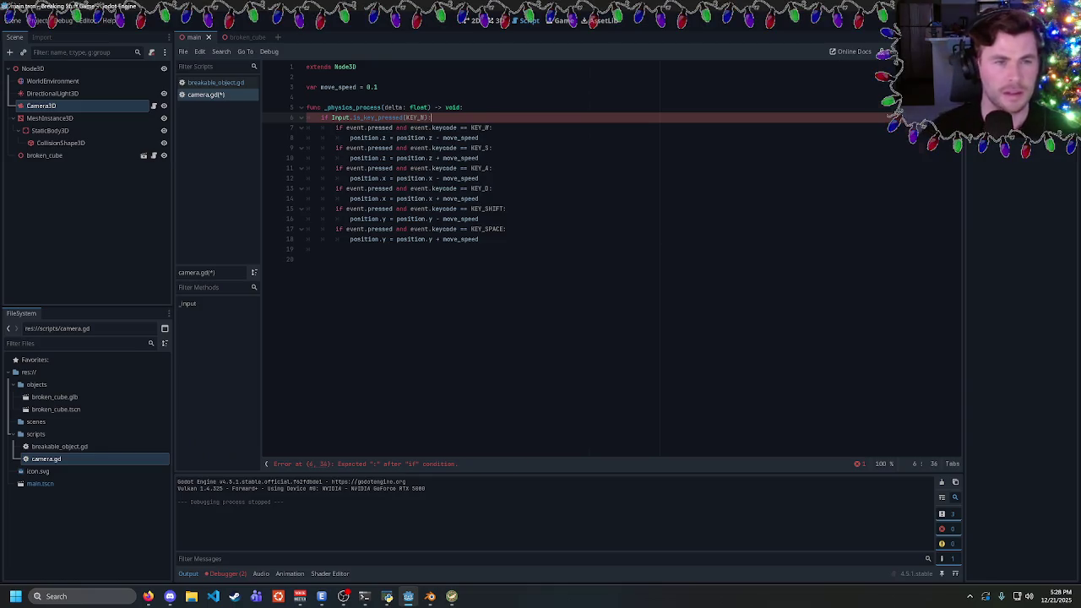
Add a newPosition = position variable line above the key check
key("Up")
key("End")
key("Return")
type("var m")
type("ewPosition = pos")
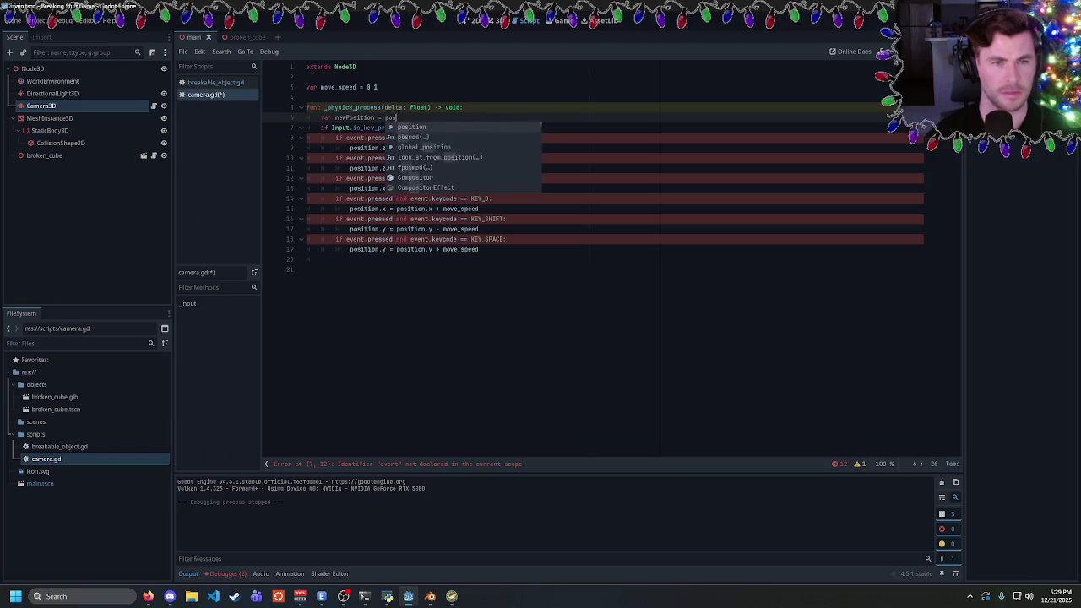
type("ition")
Finish the newPosition line, remove the old KEY_W event check, and dedent lines 9–18
left_click(337, 127)
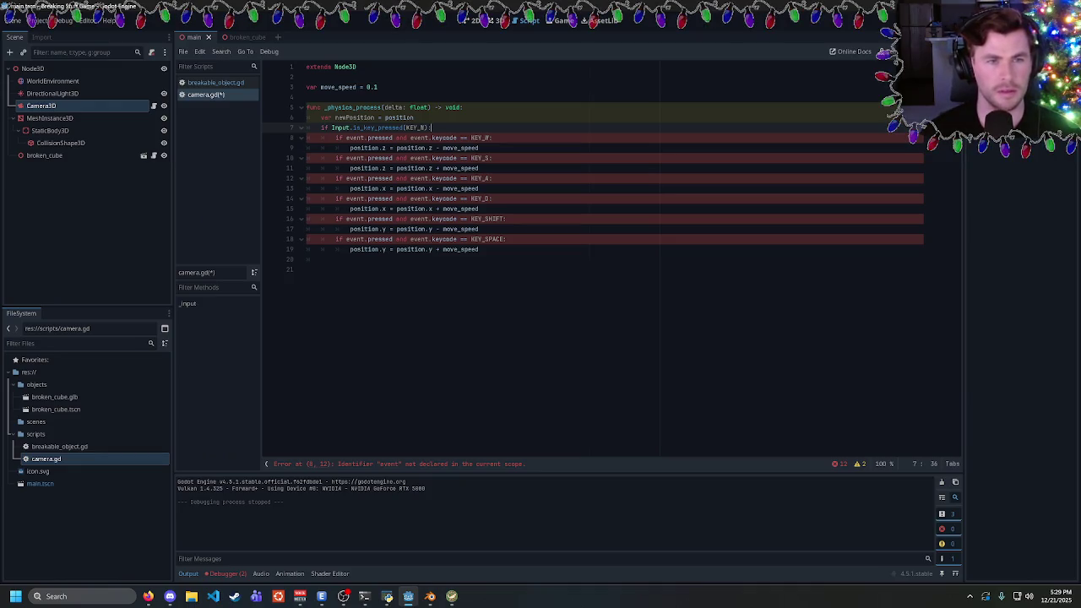
triple_click(397, 138)
key("BackSpace")
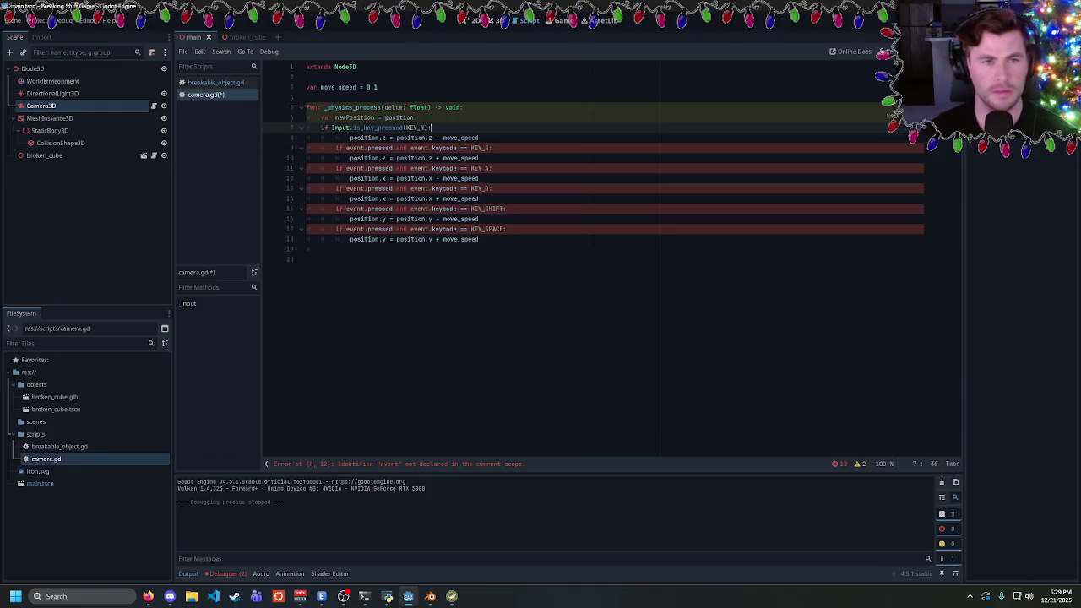
key("shift+Tab")
mouse_move(479, 239)
left_mouse_down()
mouse_move(321, 148)
mouse_move(372, 138)
left_mouse_up()
key("shift+Tab")
left_click(376, 137)
Rename every position assignment in the movement checks to newPosition
left_click(363, 117)
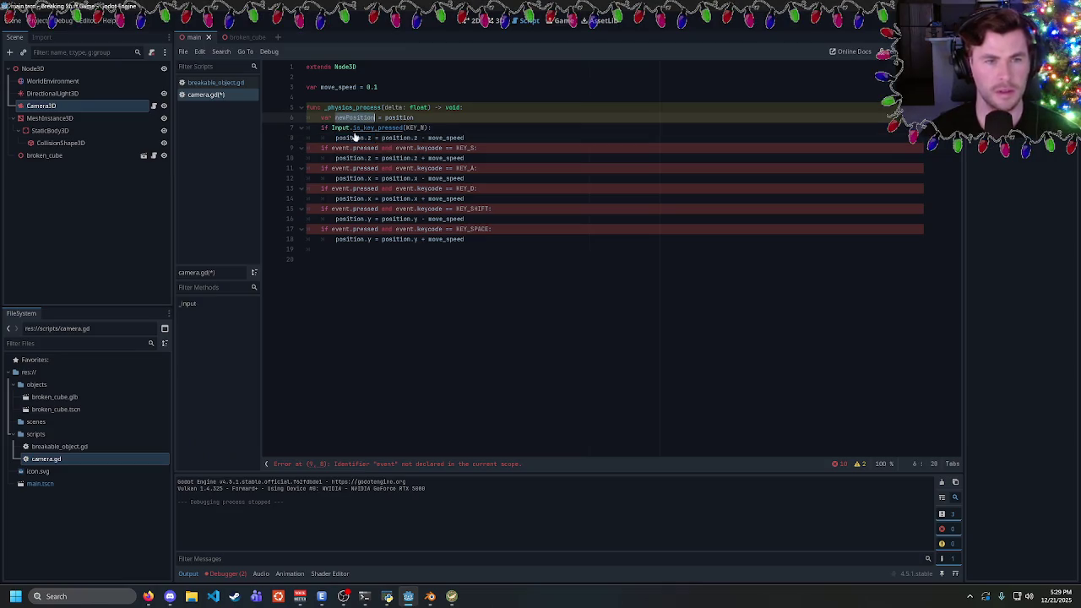
double_click(350, 137)
key("ctrl+d")
key("ctrl+d")
key("ctrl+d")
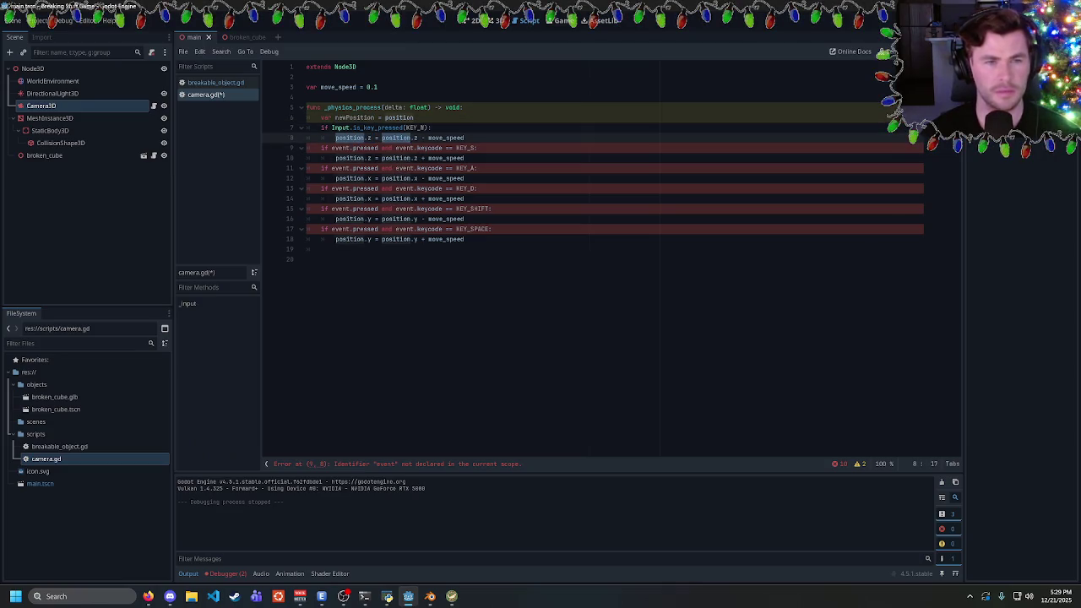
key("ctrl+d")
type("newPosition")
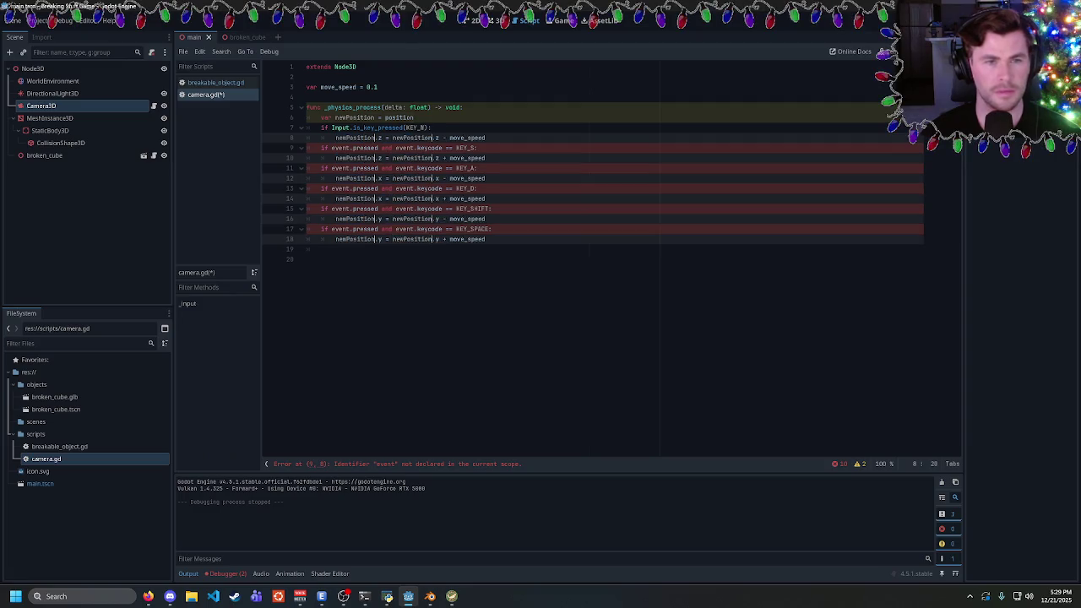
Replace the old event checks with Input.is_key_pressed for KEY_S, KEY_A and KEY_D
mouse_move(431, 127)
left_mouse_down()
mouse_move(321, 128)
mouse_move(478, 148)
mouse_move(321, 168)
left_mouse_up()
type("if Input.is_key_pressed(KEY_W):")
type("if Input.is_key_pressed(KEY_W):")
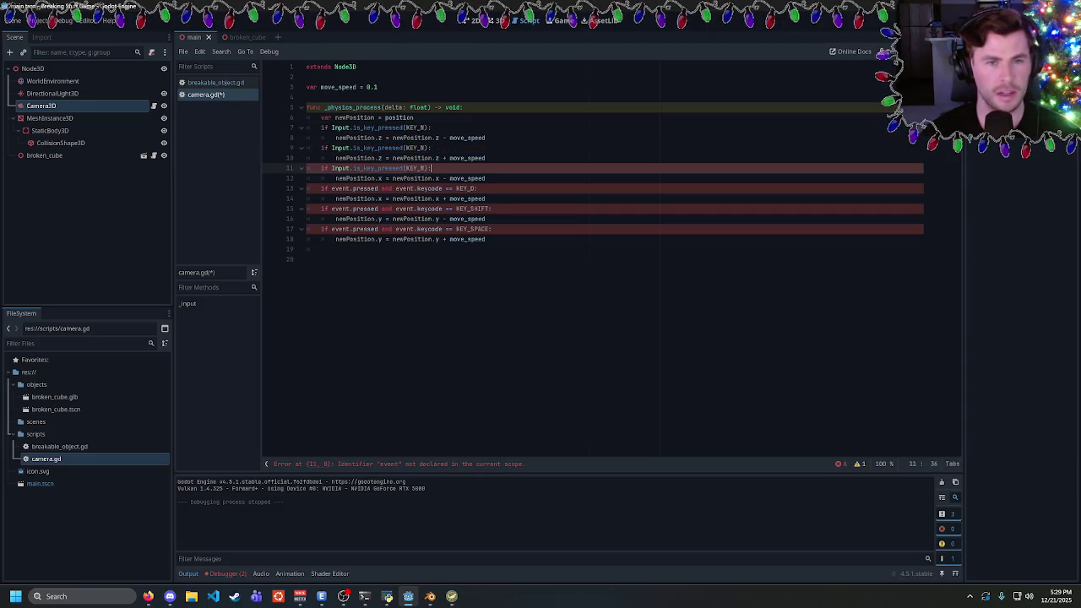
left_click_drag(478, 188, 331, 188)
Convert the SHIFT and SPACE checks on lines 15 and 17 to Input.is_key_pressed calls
type("if Input.is_key_pressed(KEY_W):")
double_click(415, 147)
type("KEY_S")
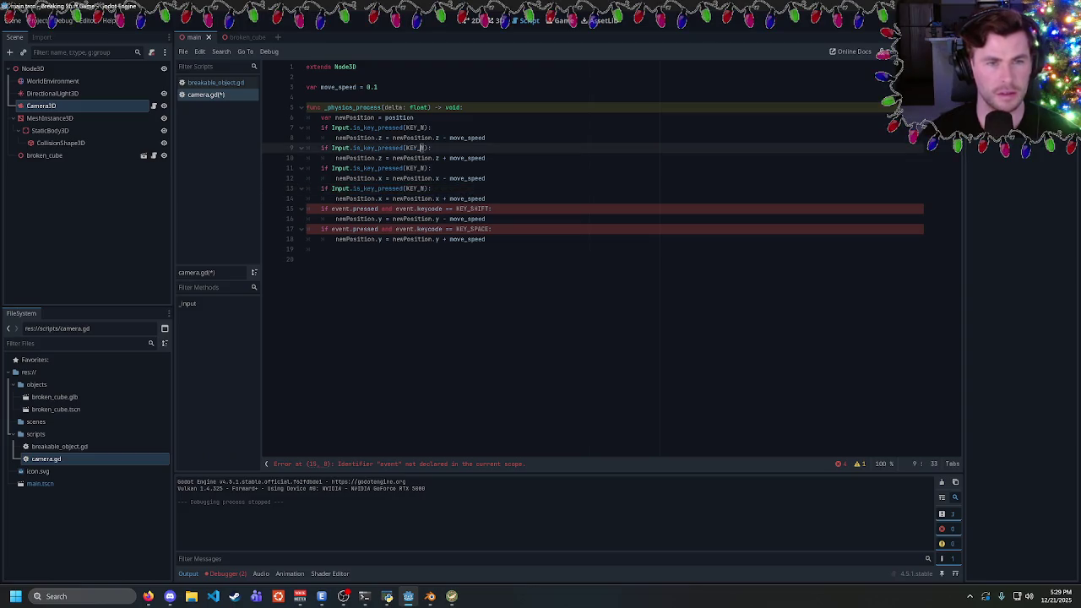
double_click(415, 168)
type("KEY_A")
double_click(415, 188)
type("KEY_D")
left_click_drag(492, 209, 321, 209)
key("ctrl+v")
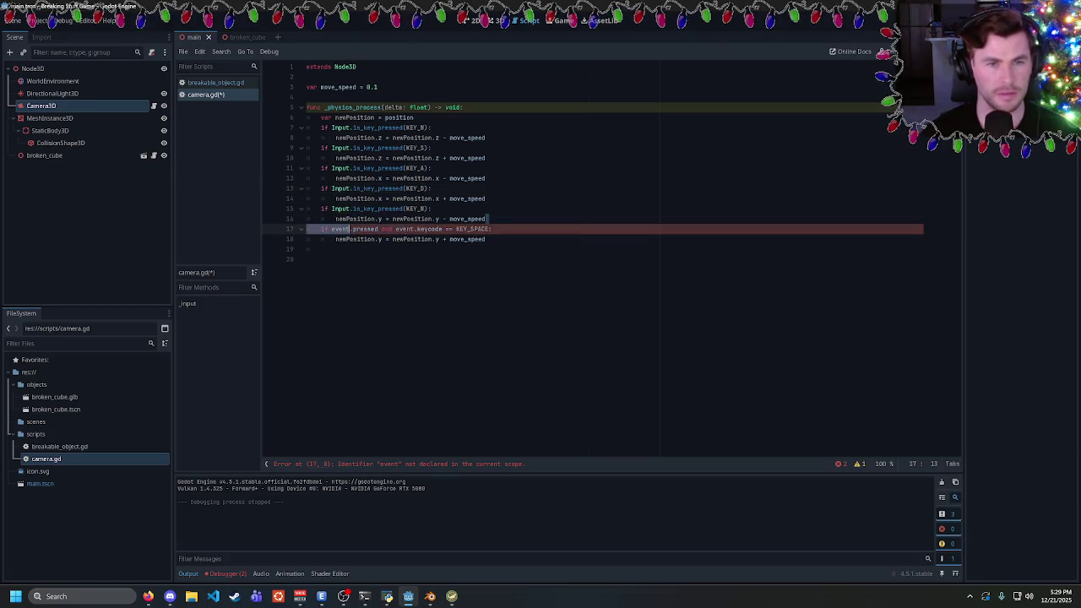
left_click_drag(491, 229, 335, 218)
type("newPosition.y = newPosition.y - move_speed \tif Input.is_key_pressed(KEY_W):")
left_click(419, 209)
key("Delete")
type("SHIFT")
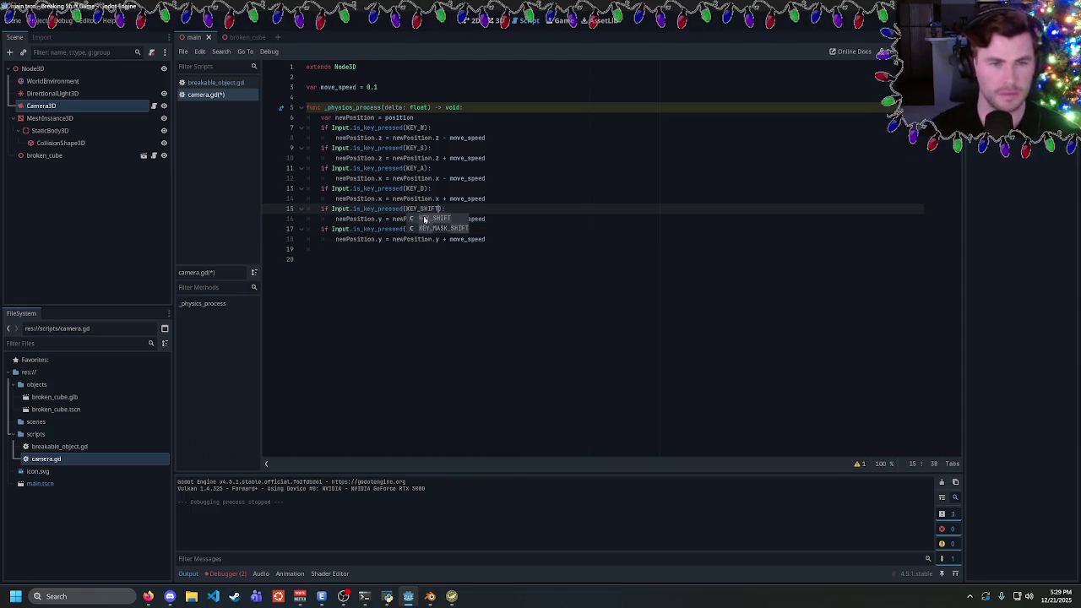
left_click(426, 229)
key("BackSpace")
type("SPACE):")
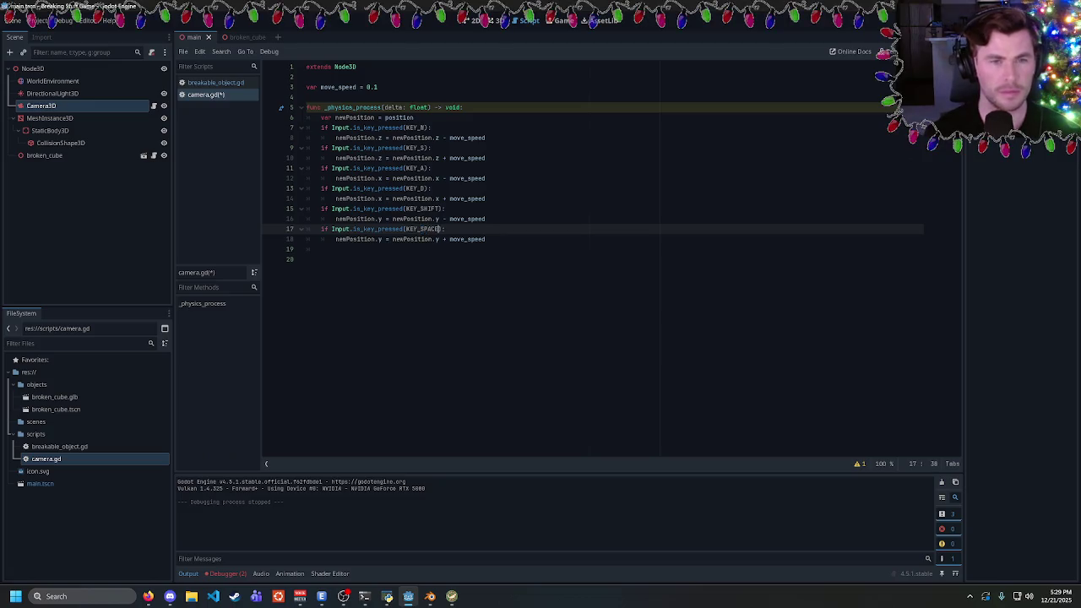
Add position = newPosition at the end, save camera.gd, and run the game
left_click(306, 259)
left_click(321, 249)
type("po")
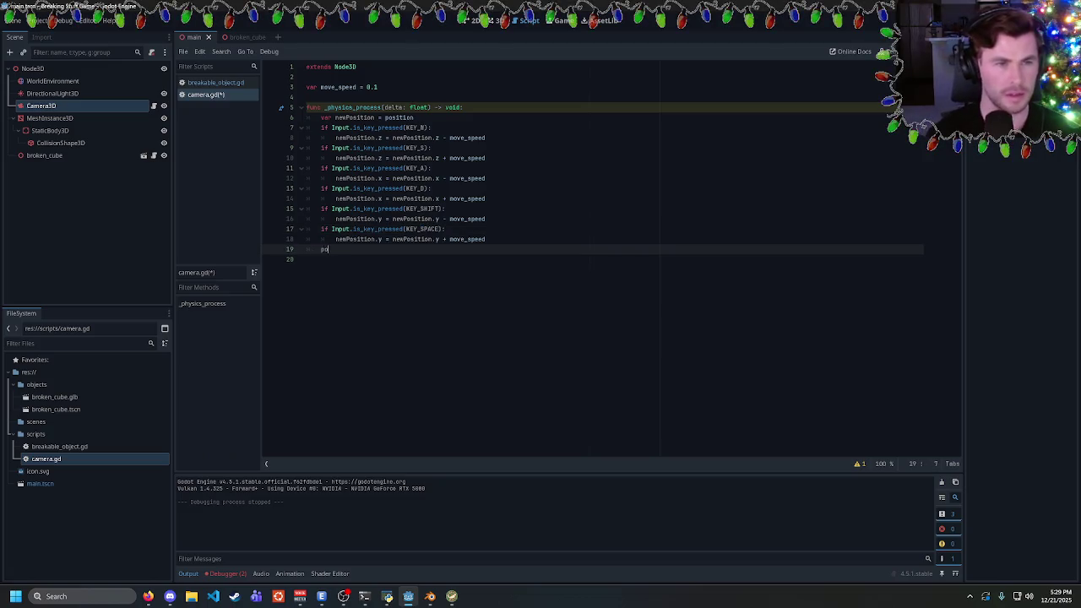
type("sition = newPos")
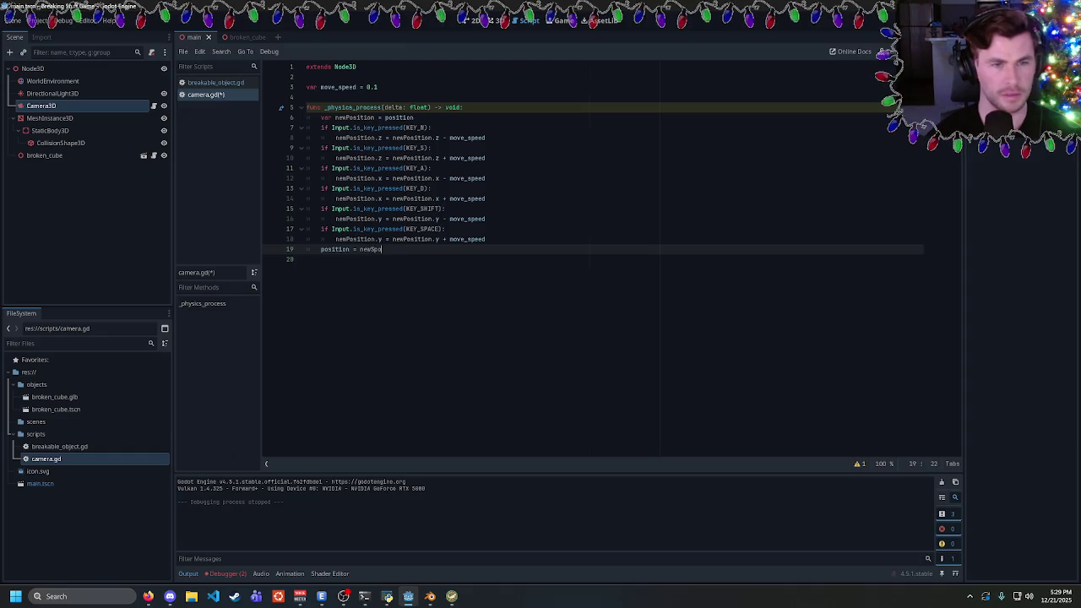
type("ition")
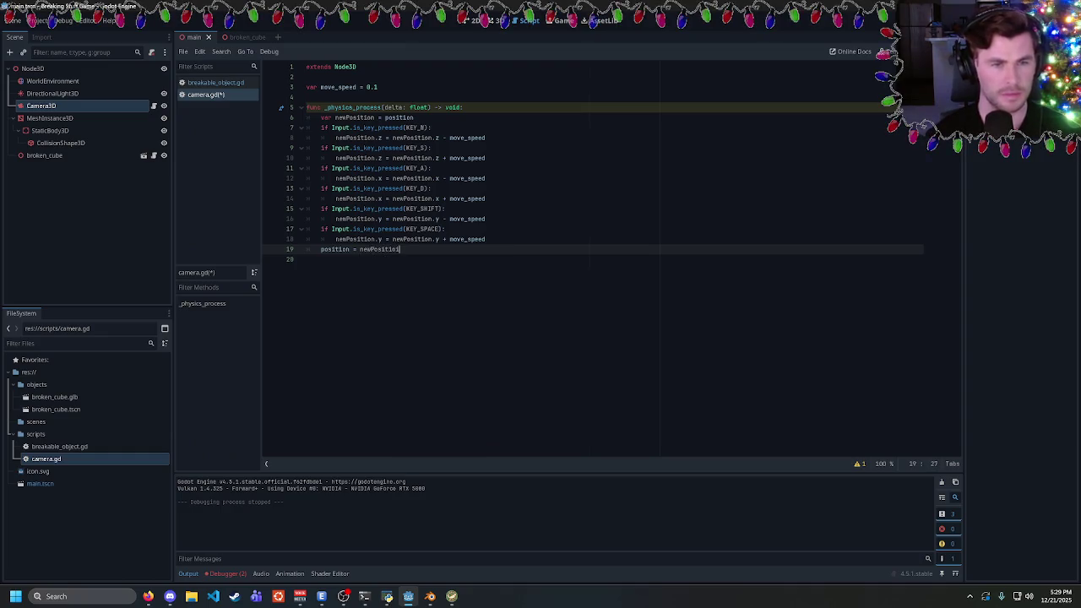
key("ctrl+s")
key("F5")
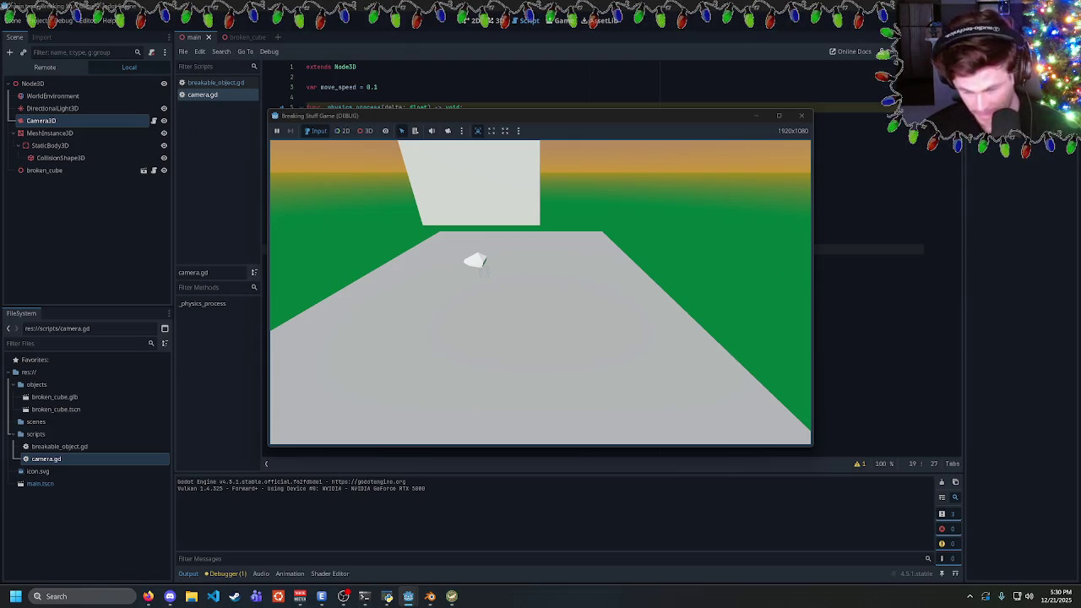
key("F8")
left_click(486, 158)
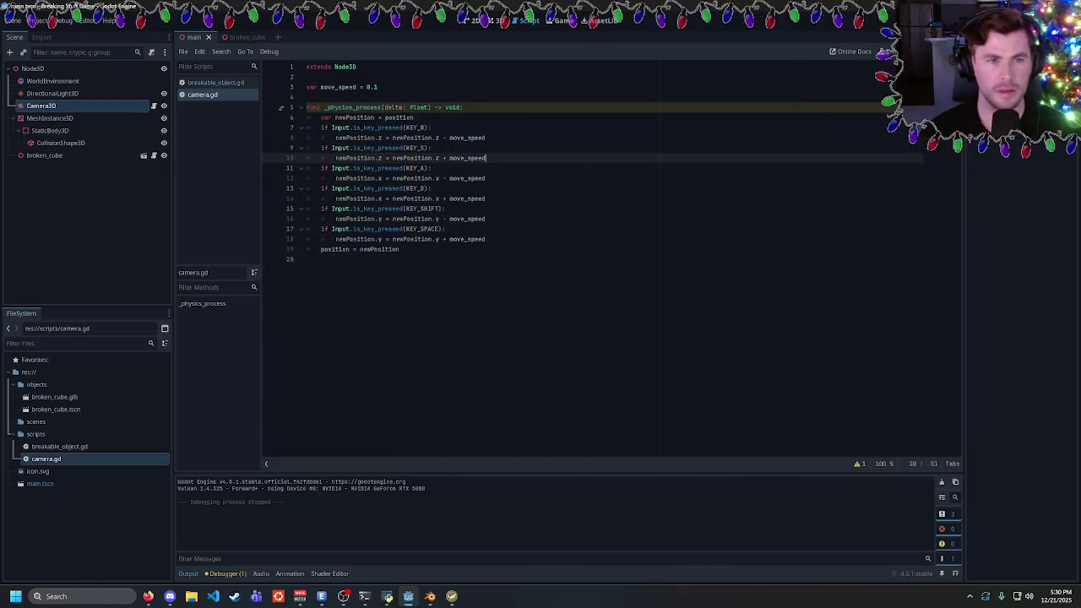
left_click(463, 107)
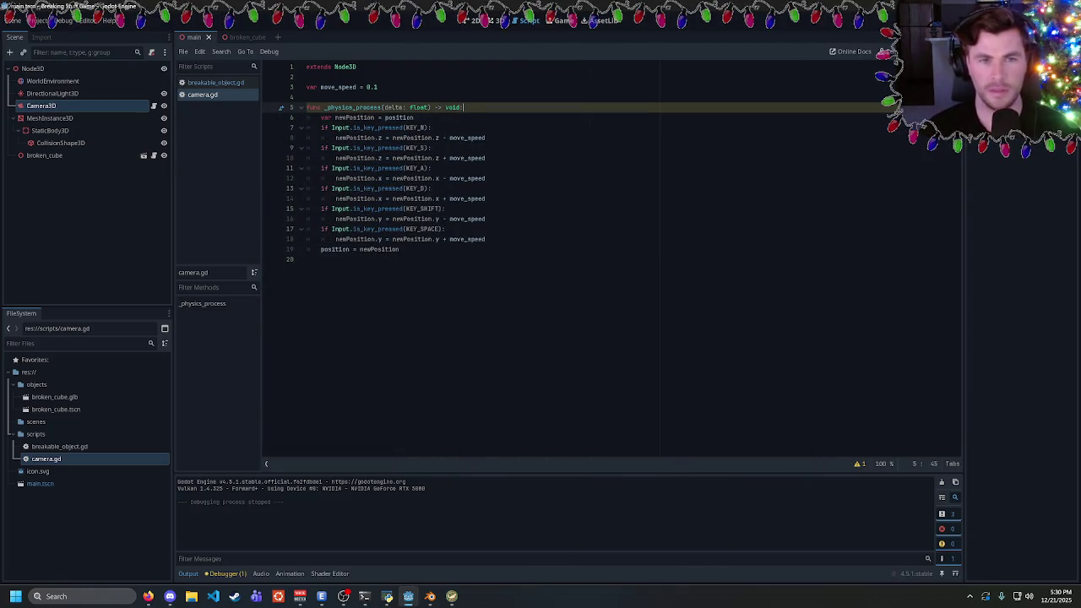
Open breakable_object.gd and add blank lines after the declarations and the shape setup
left_click(195, 88)
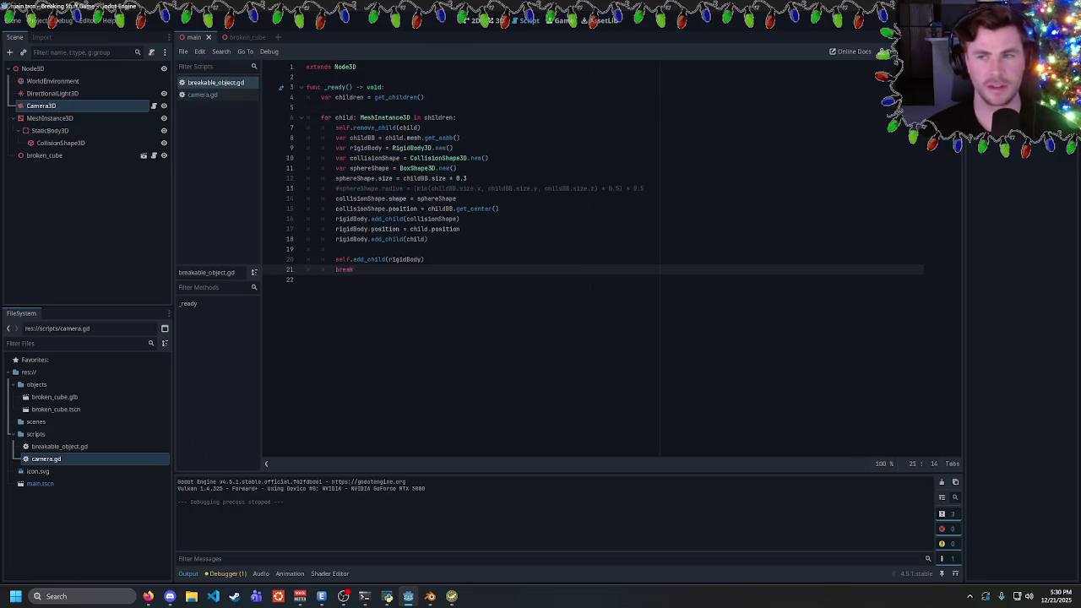
left_click(336, 249)
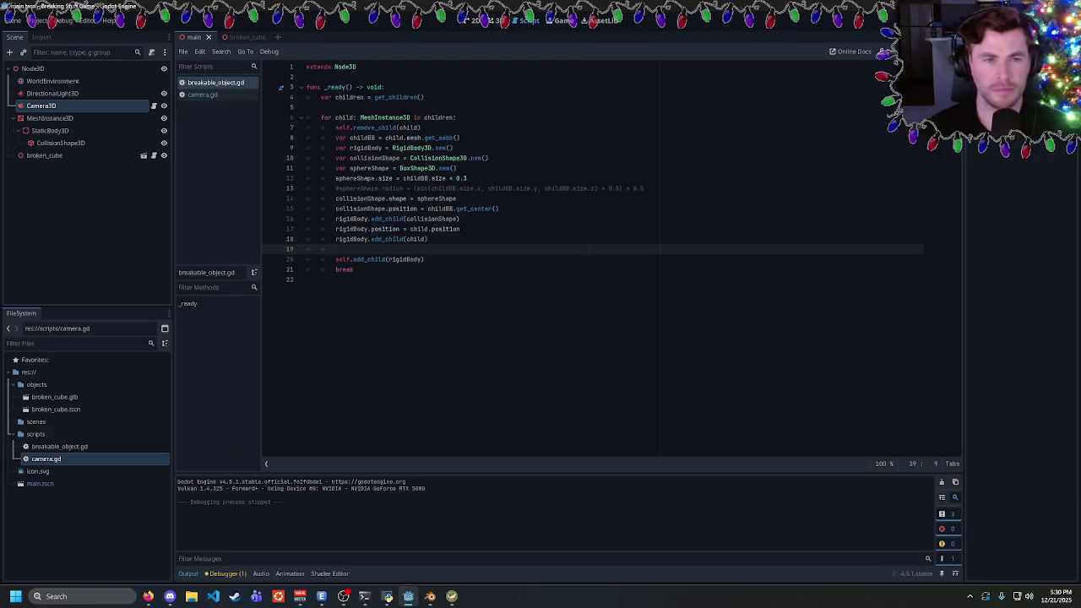
double_click(362, 199)
left_click(457, 199)
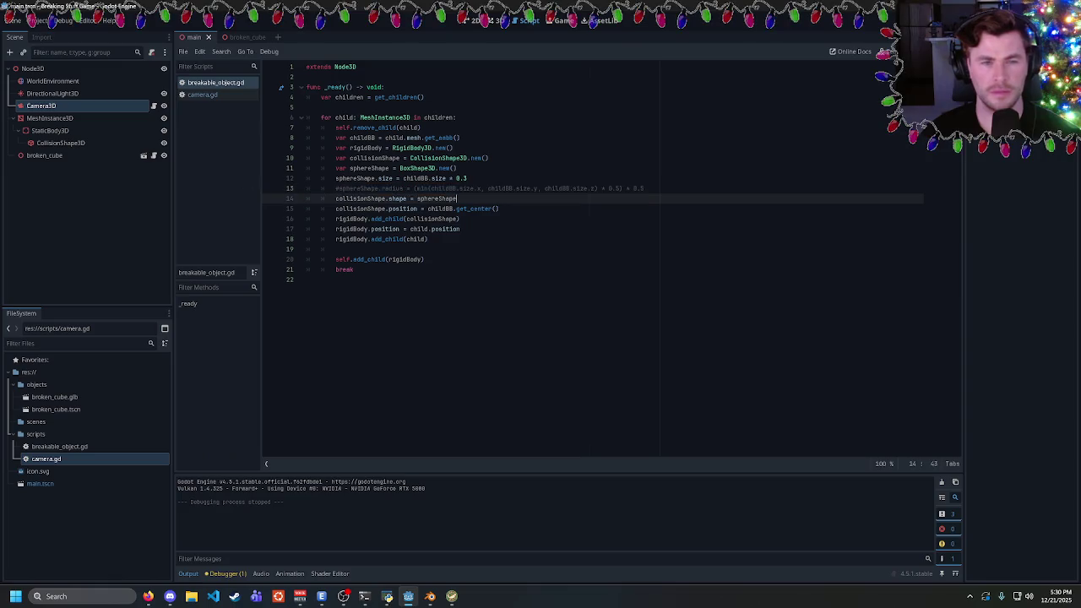
key("Return")
left_click(456, 168)
key("Return")
Review the shape setup, variable declarations and add_child call in the fragment loop
left_click_drag(457, 208, 353, 189)
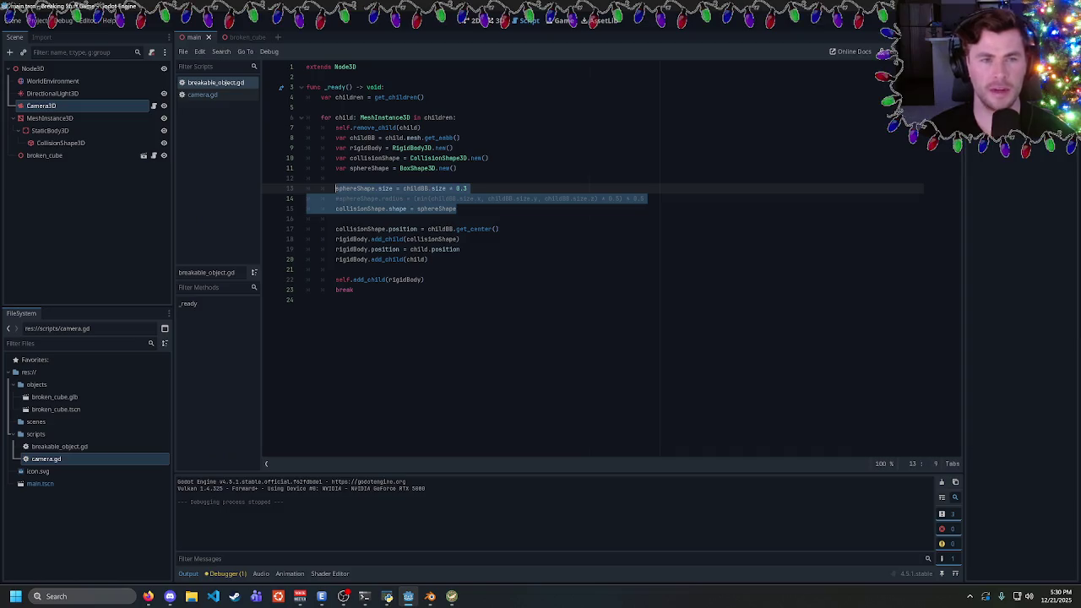
left_click(484, 198)
mouse_move(457, 168)
left_mouse_down()
mouse_move(336, 158)
mouse_move(336, 138)
left_mouse_up()
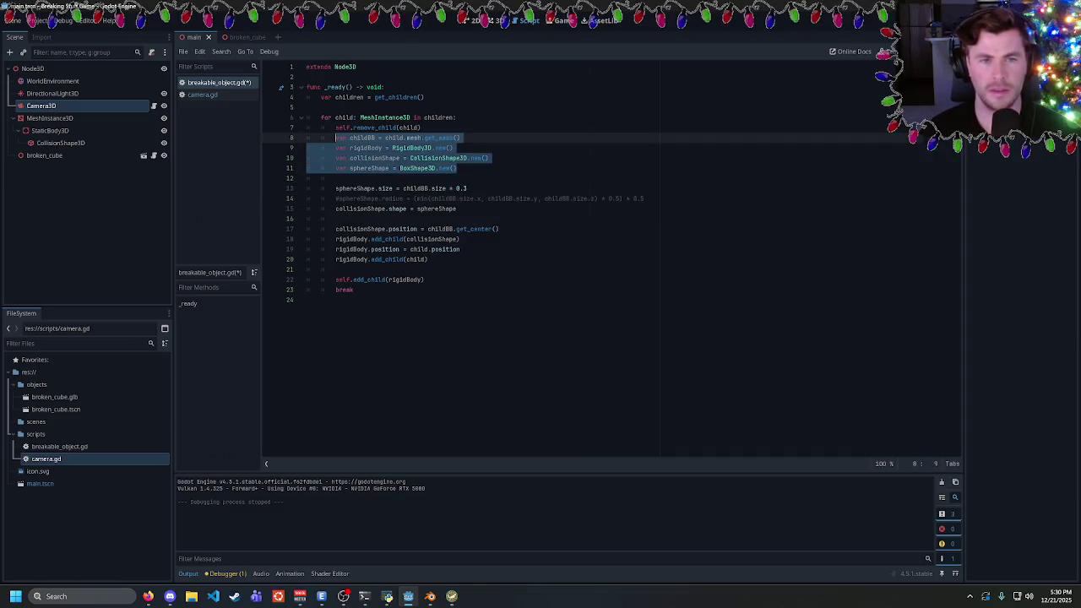
left_click(336, 137)
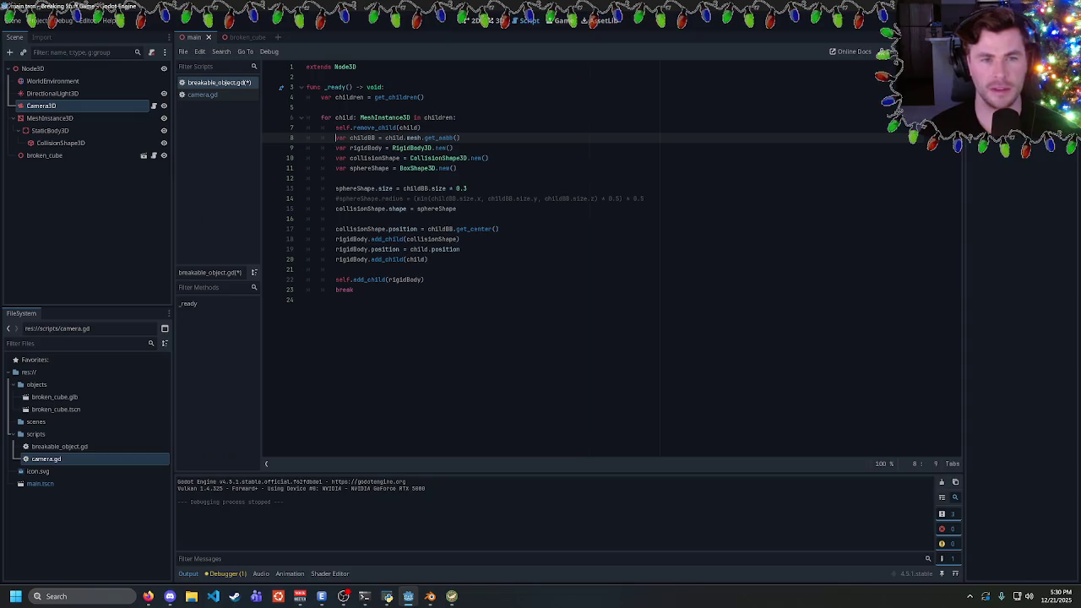
left_click(429, 259)
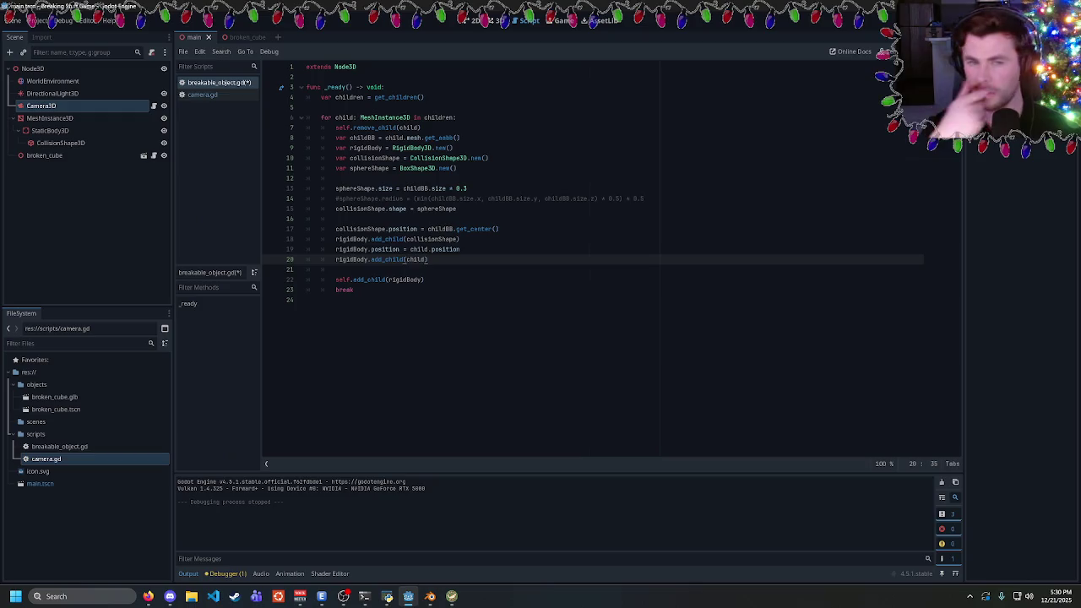
key("Up")
key("Down")
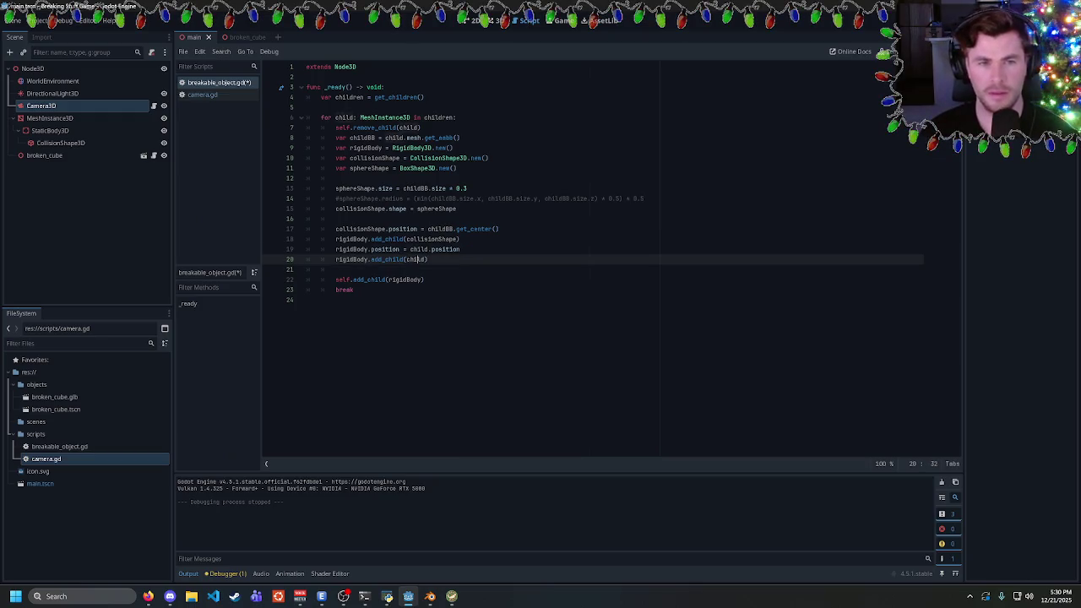
key("Down")
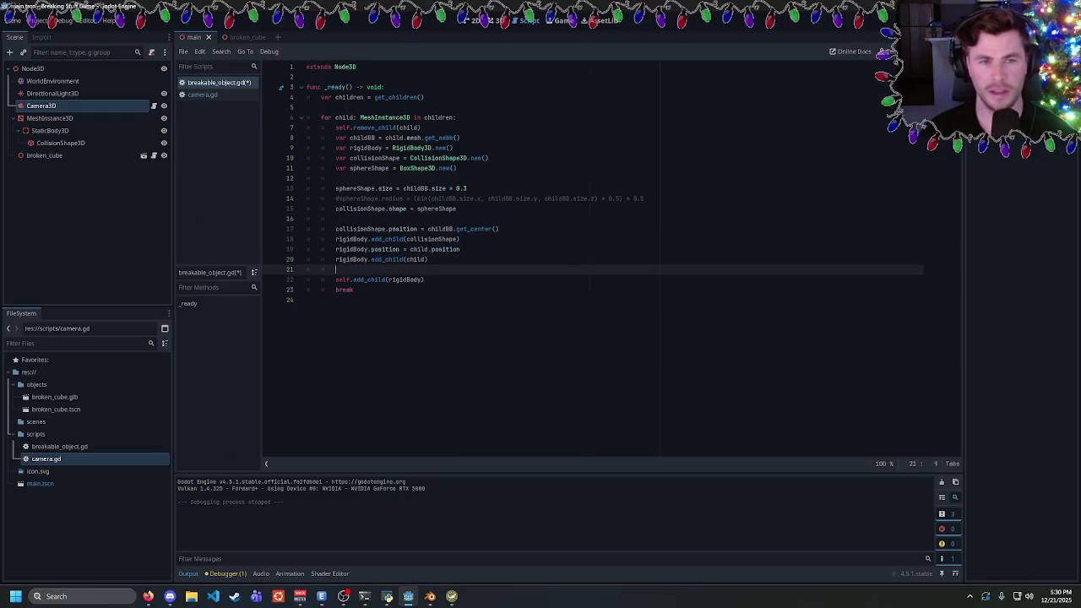
left_click(425, 280)
left_click(416, 259)
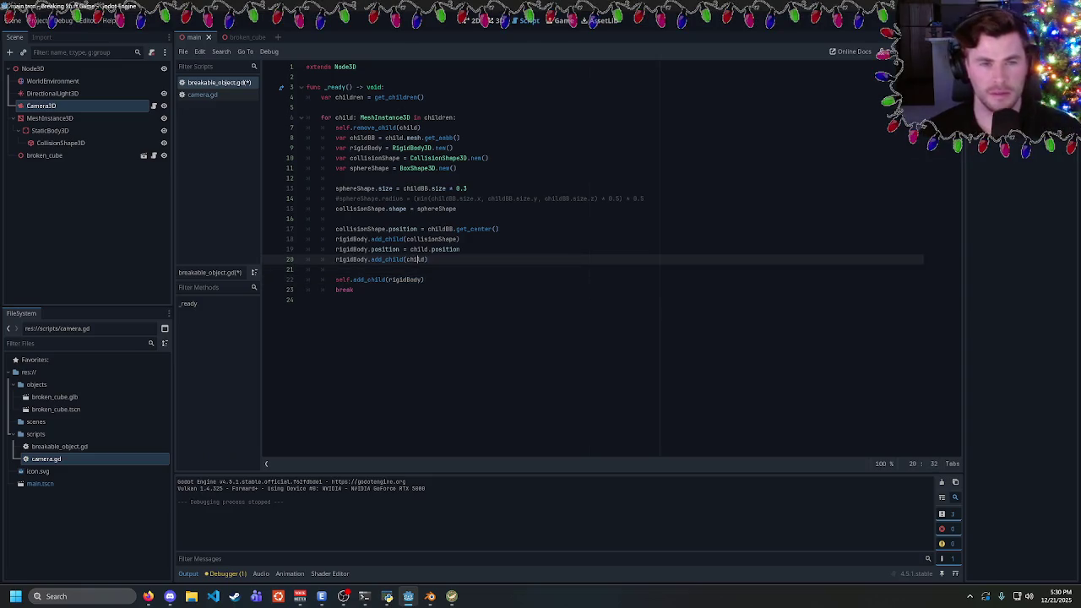
double_click(416, 259)
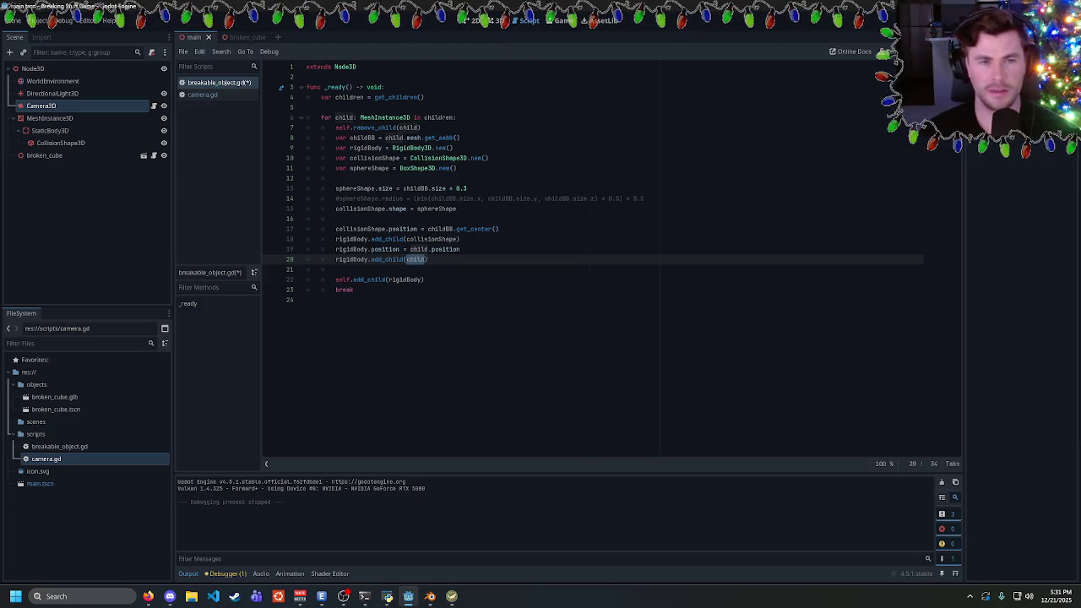
Rewrite line 19 as child.position = rigidBody.position
left_click(461, 250)
key("Return")
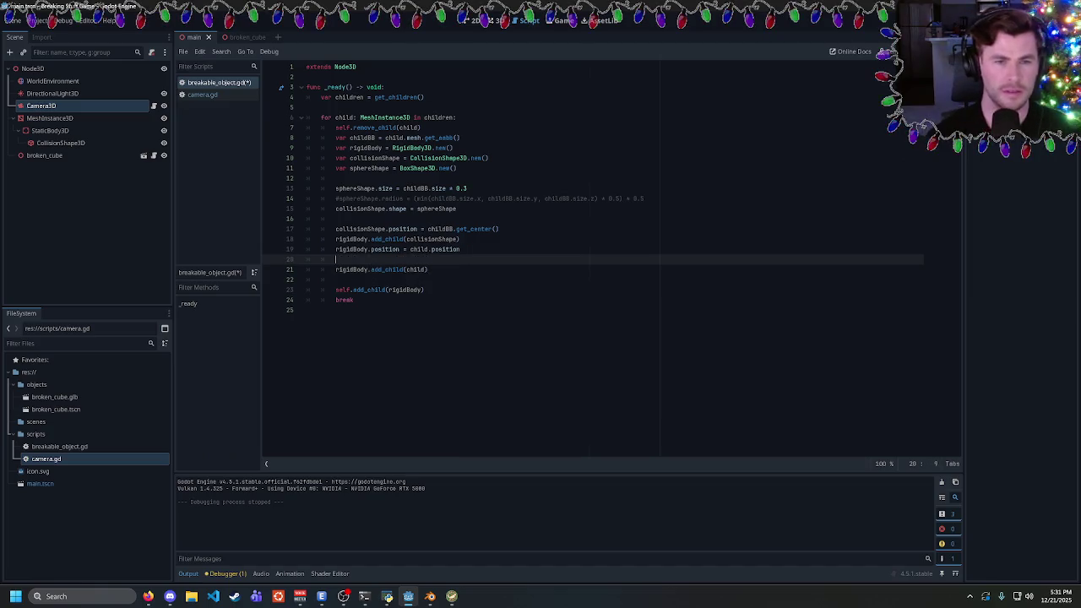
key("Up")
key("End")
key("shift+Home")
key("shift+Home")
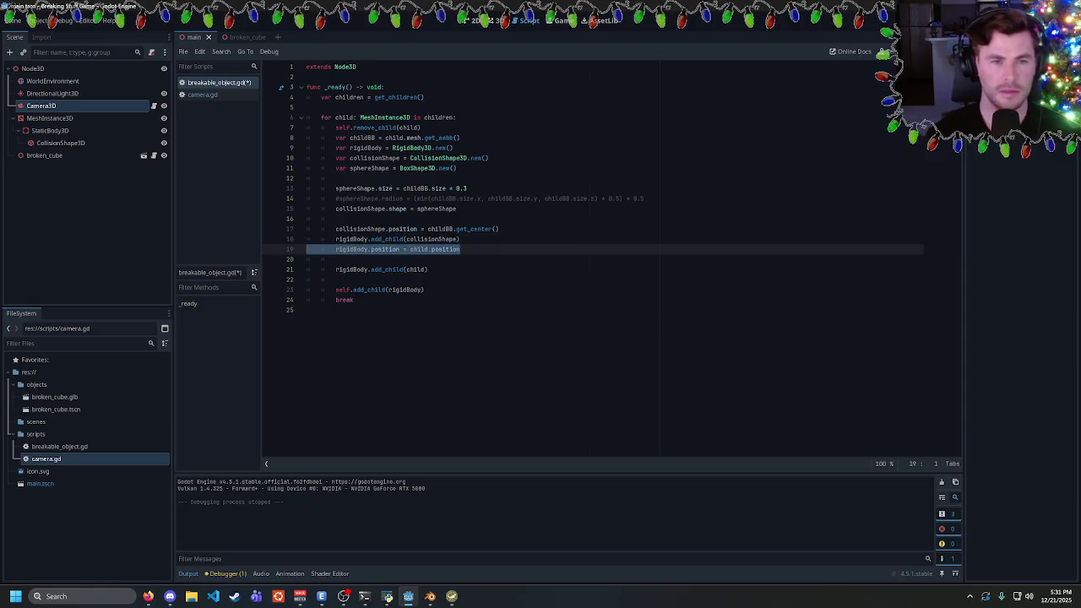
key("BackSpace")
key("Tab")
type("child")
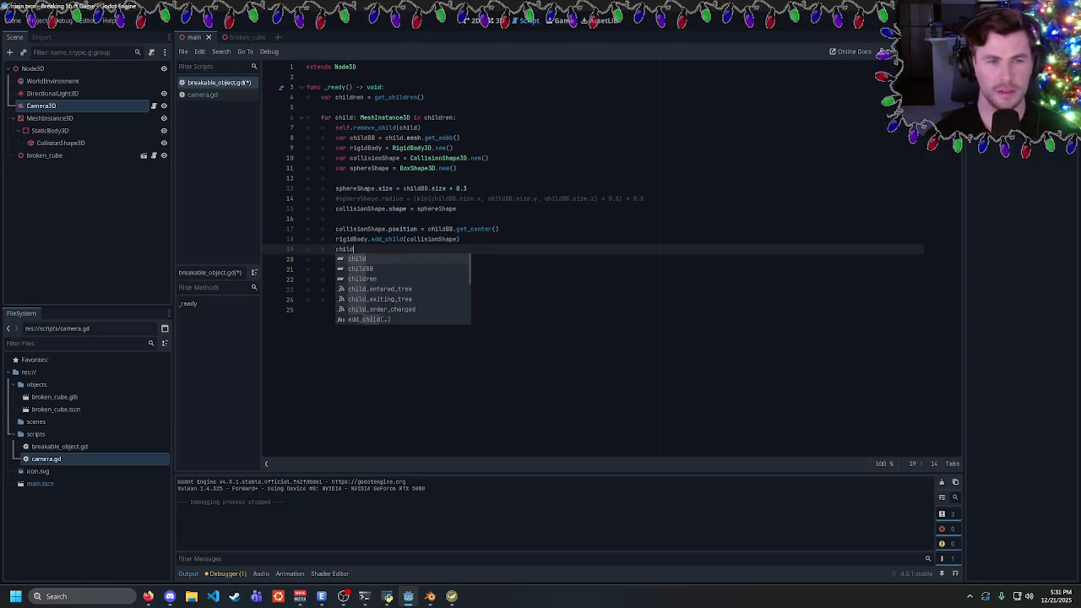
type(".position = ")
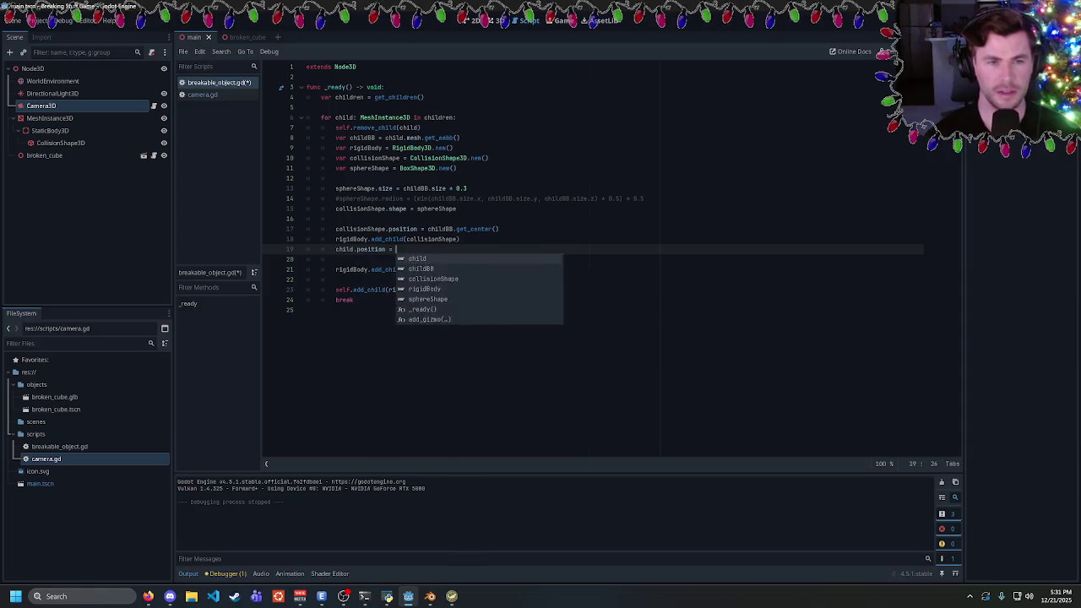
type("rigidBody.position")
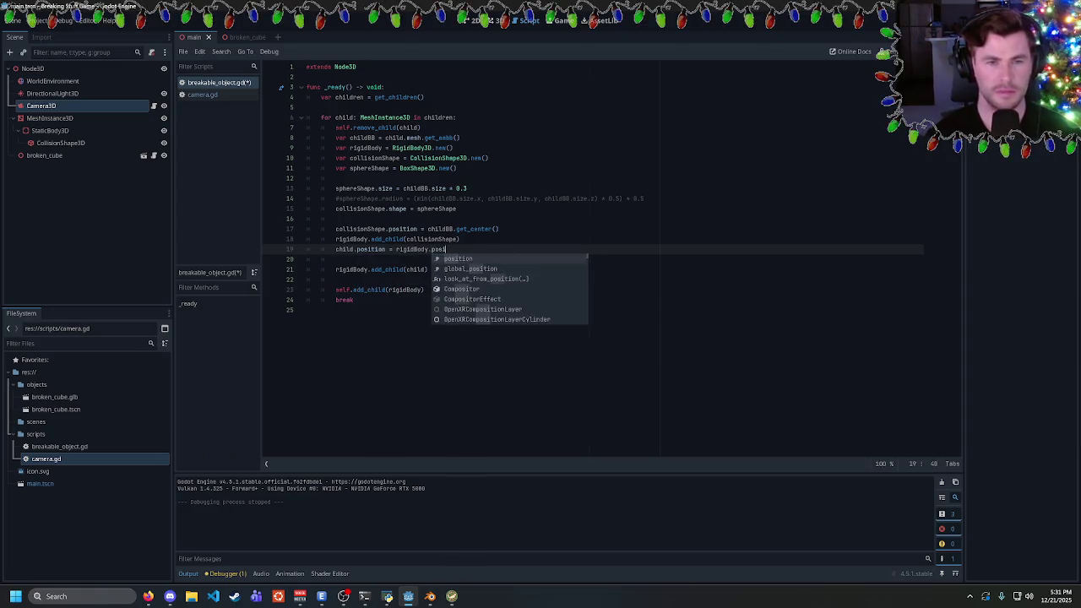
Test-run the game, delete the break line, and run again to check the shatter
key("F5")
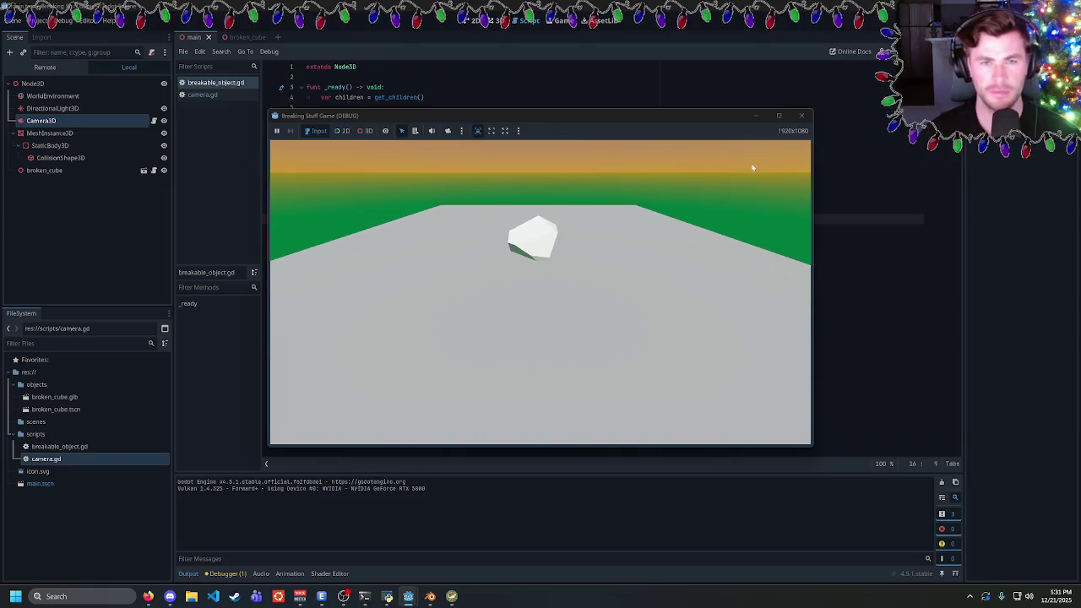
left_click(803, 118)
left_click_drag(354, 300, 306, 299)
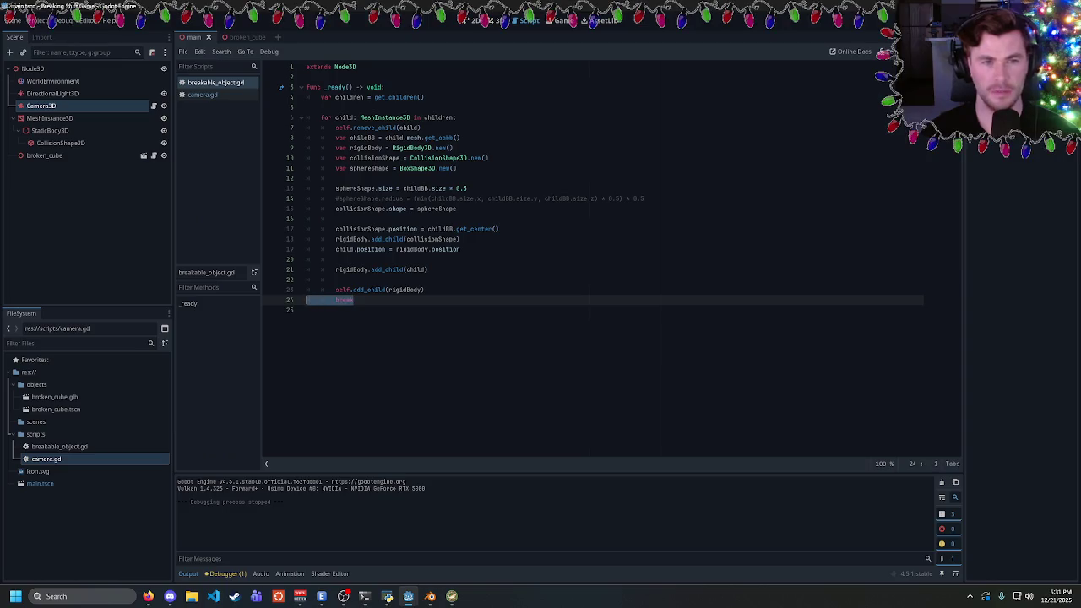
key("BackSpace")
key("BackSpace")
key("F5")
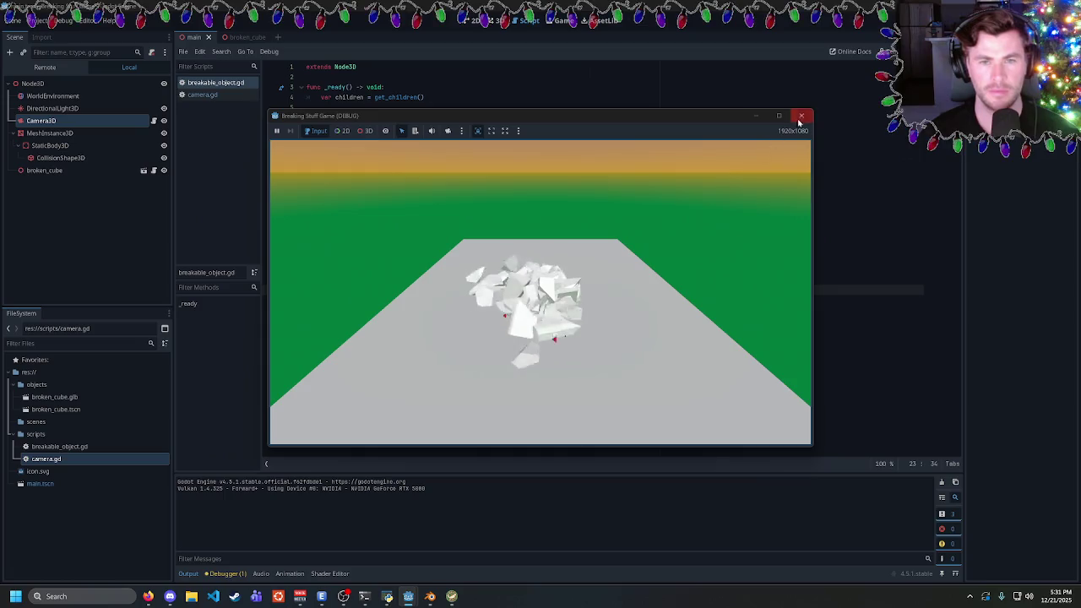
left_click(801, 119)
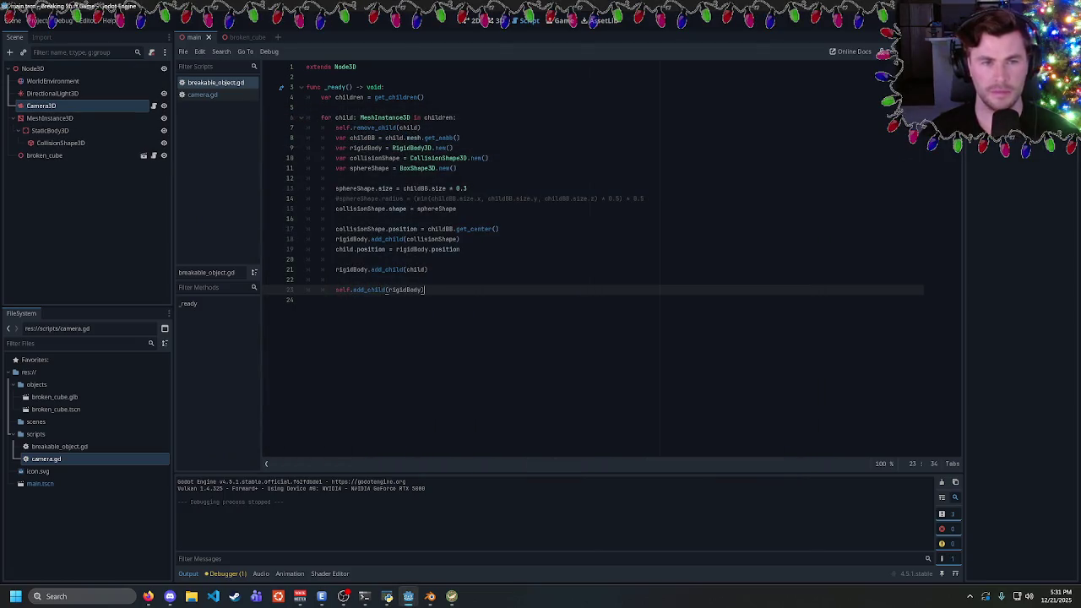
Replace line 19 with rigidBody.position = child.position
double_click(372, 249)
key("End")
key("shift+Home")
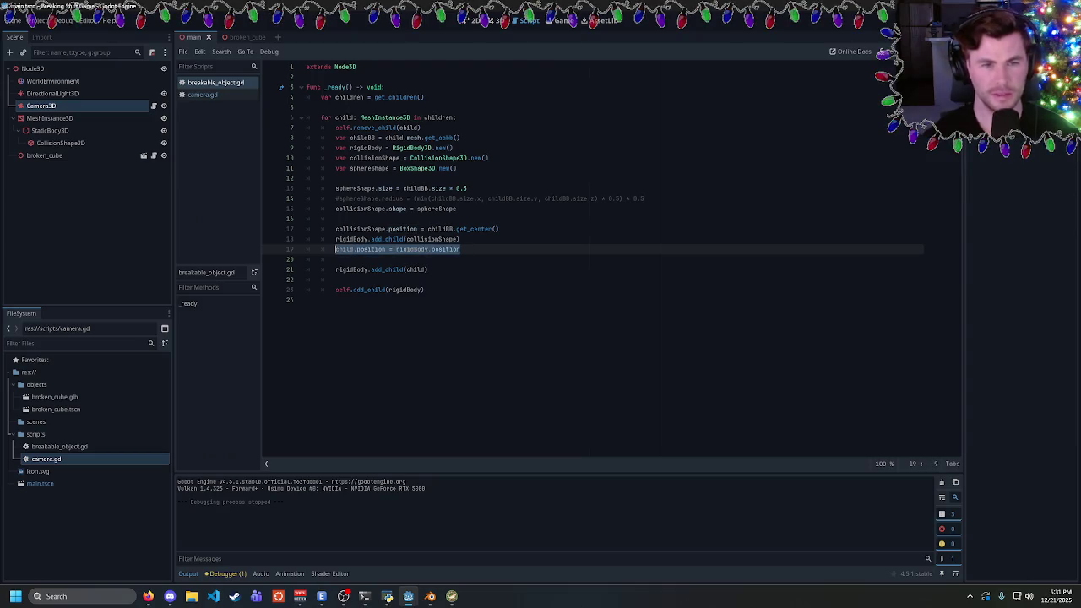
type("rigidBo")
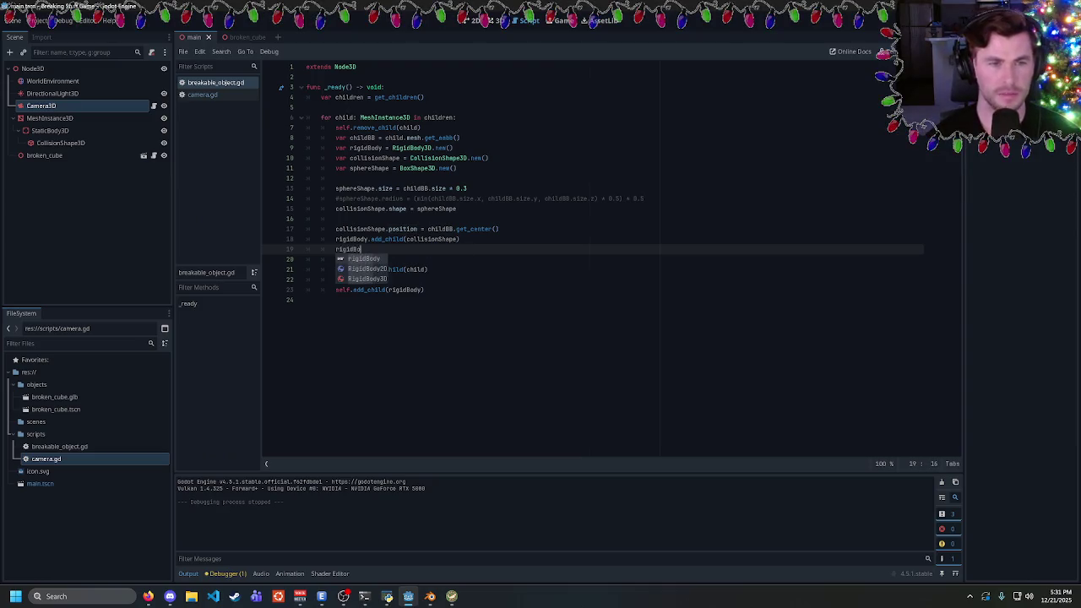
type("dy.position = ")
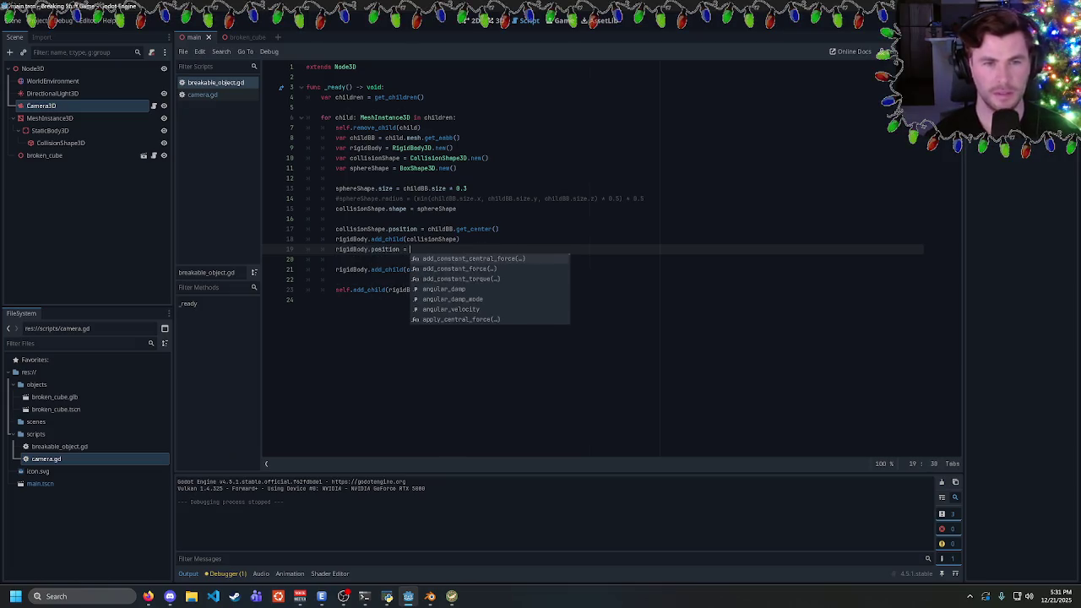
type("chil")
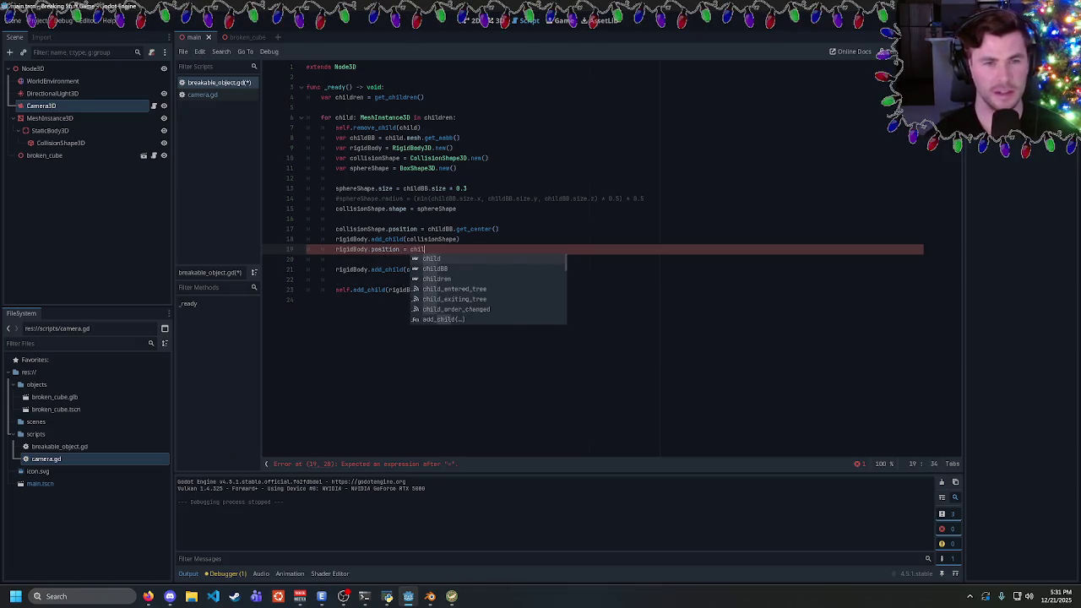
type("d.posiition")
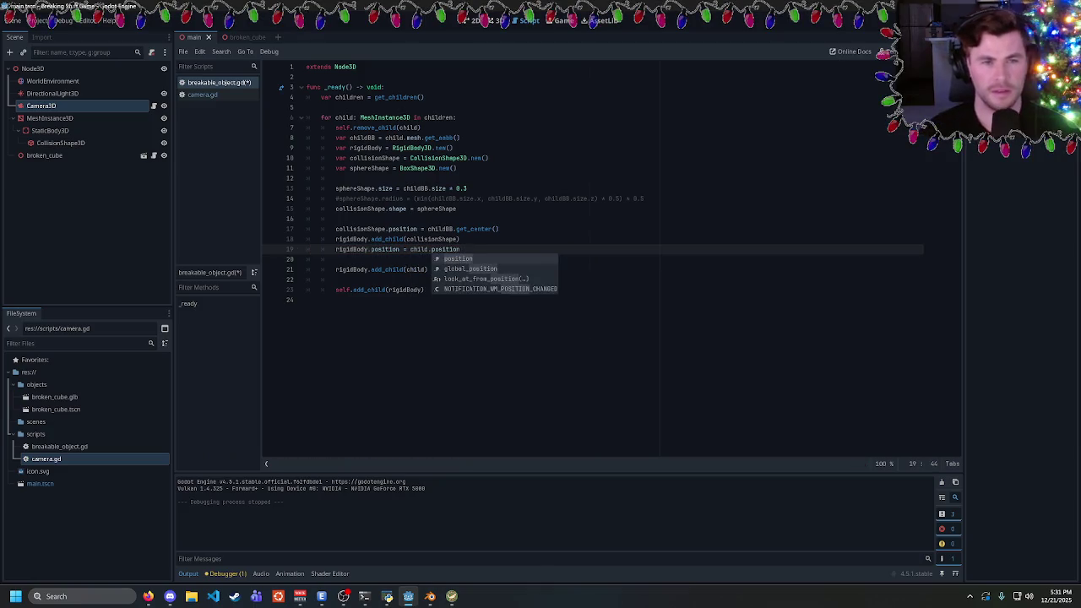
key("Return")
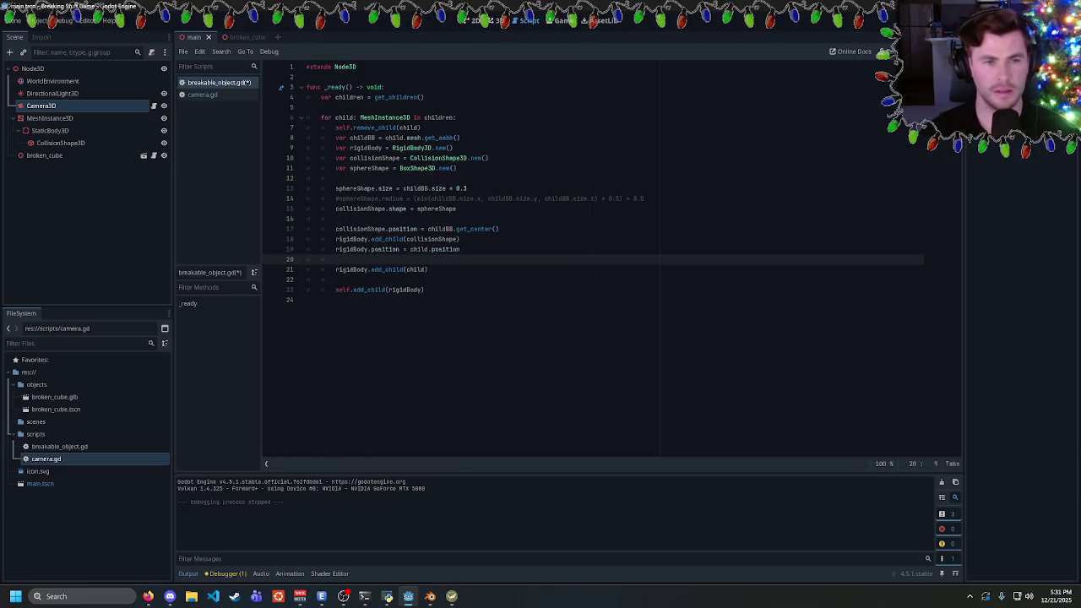
Move the rigidBody.position line above the add_child calls and remove leftover blank lines
key("shift+Up")
key("ctrl+x")
key("Up")
key("Up")
key("End")
key("Return")
key("Return")
key("Down")
key("Down")
key("Delete")
key("Delete")
key("Up")
key("Up")
key("ctrl+v")
key("Return")
Try child.position in place of childBB.get_center() on line 17, then undo it
left_click(335, 239)
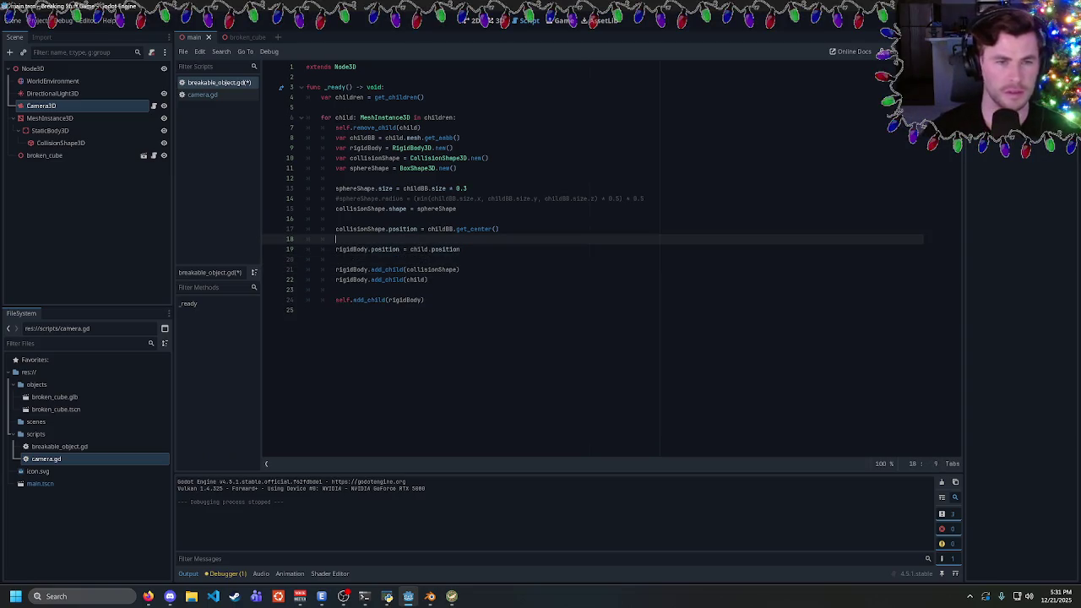
left_click_drag(335, 229, 417, 229)
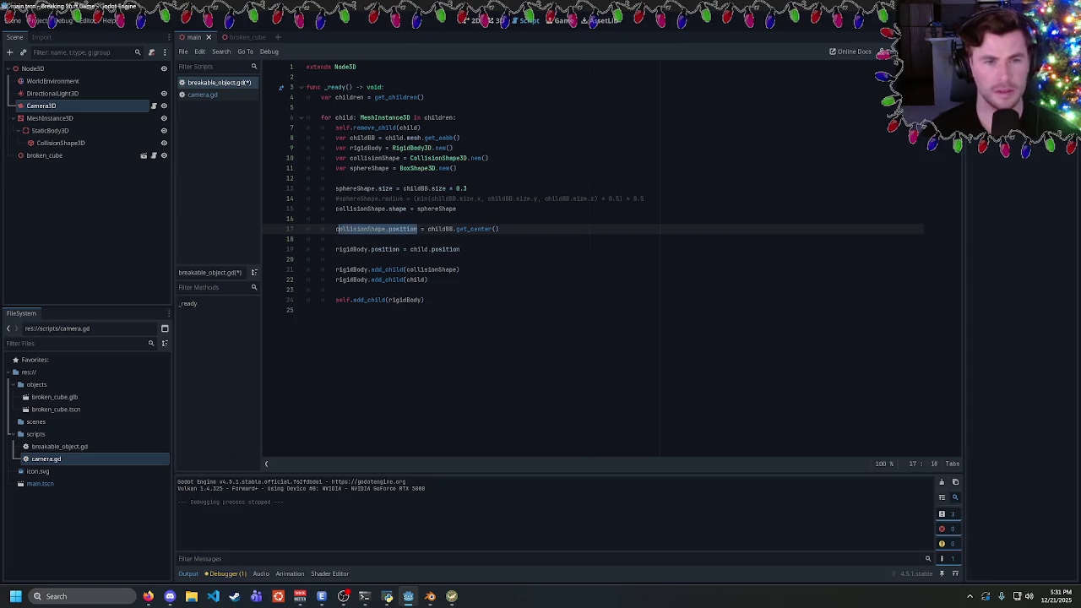
left_click_drag(499, 228, 427, 229)
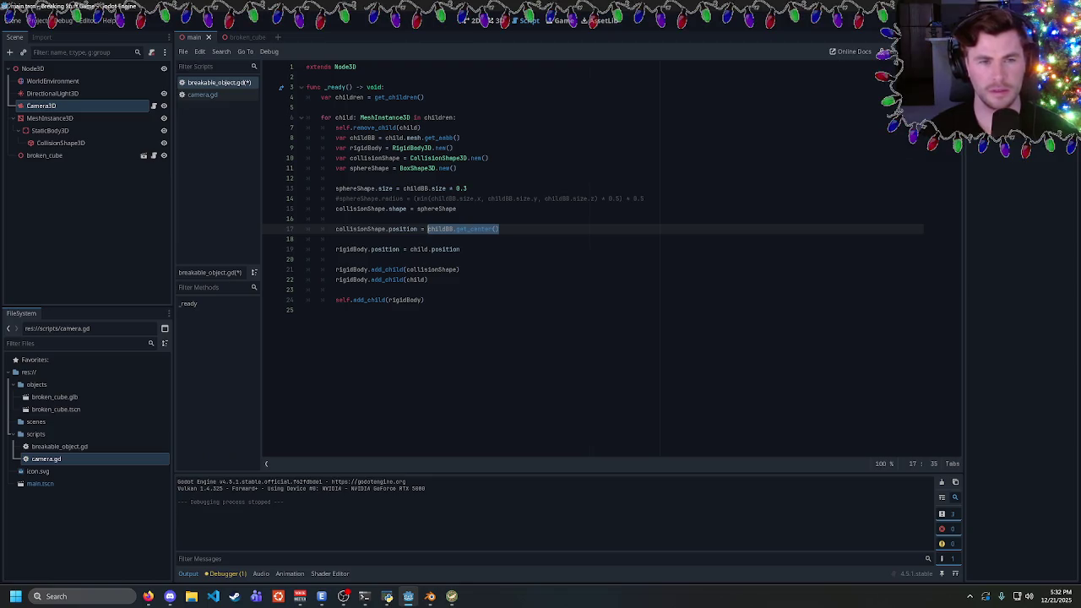
left_click(335, 239)
left_click_drag(427, 228, 499, 229)
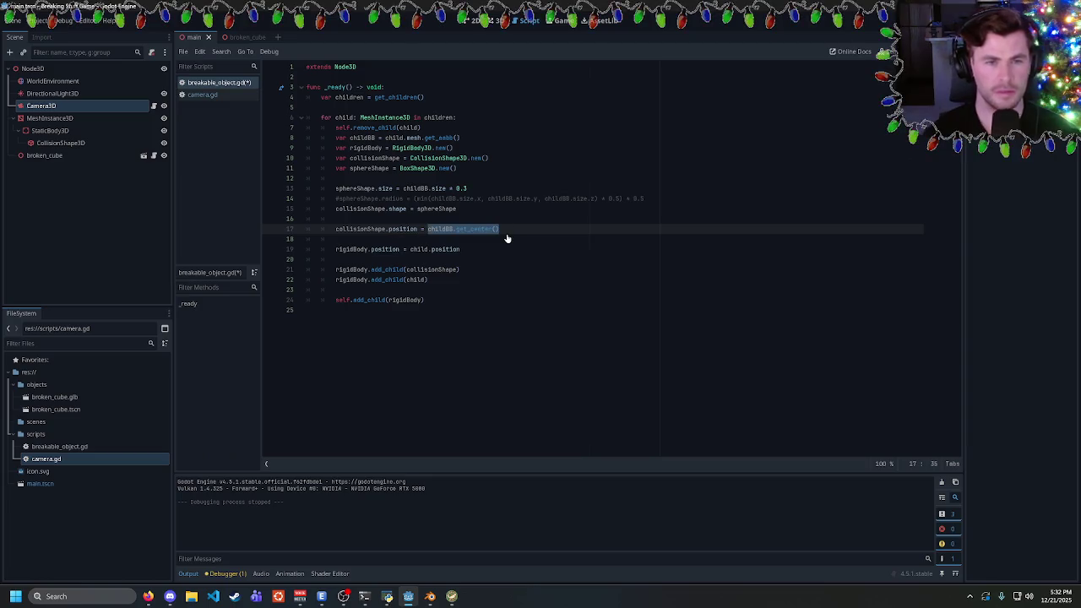
type("child.position")
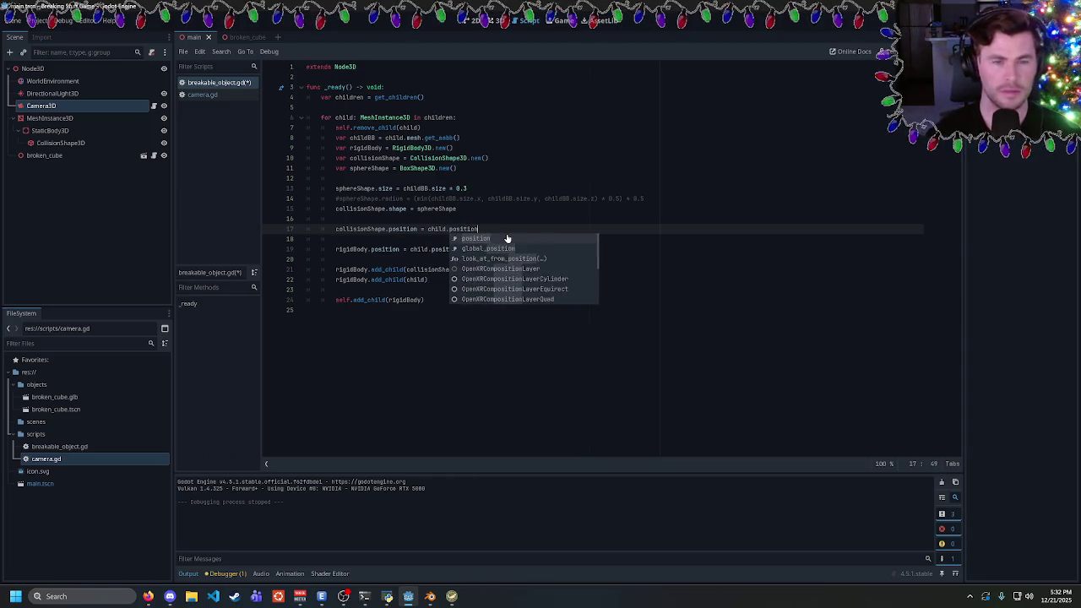
key("ctrl+z")
key("ctrl+z")
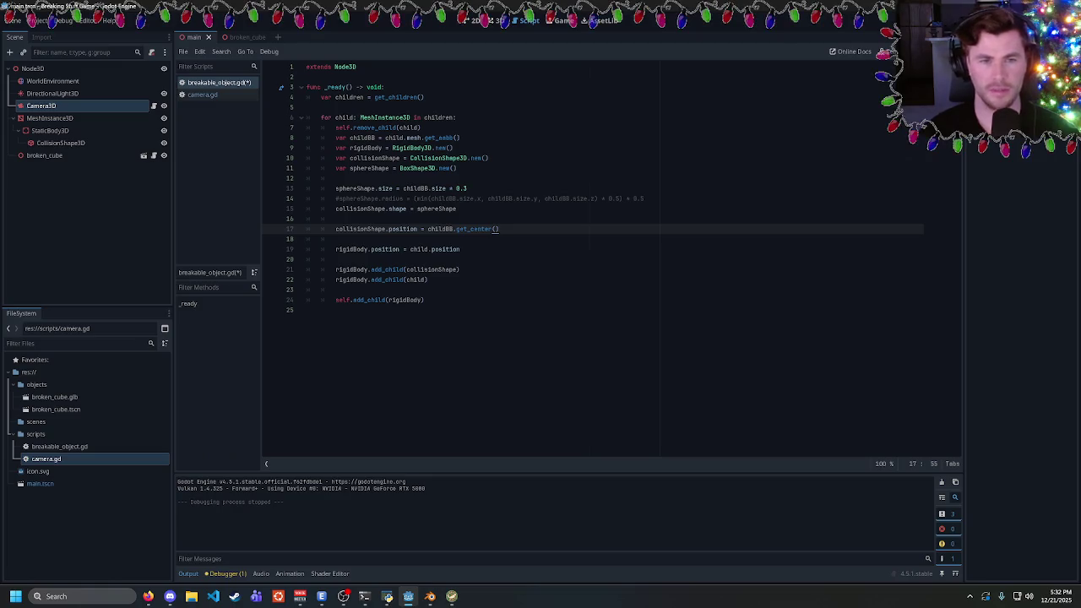
left_click(336, 239)
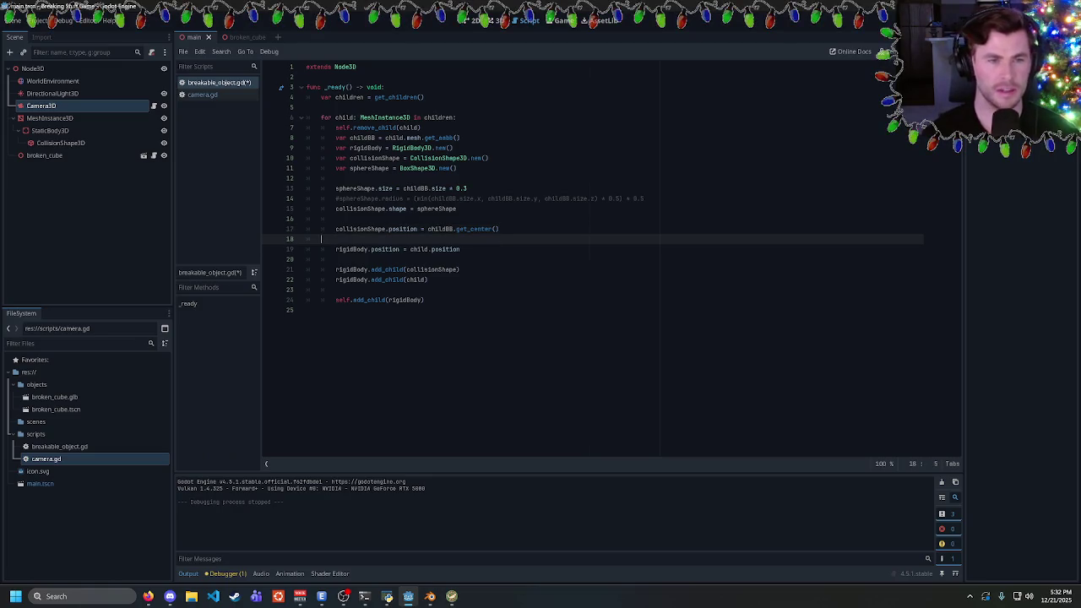
Remove the empty line, save, test-run the shatter, then type break at the loop's end
key("BackSpace")
key("ctrl+s")
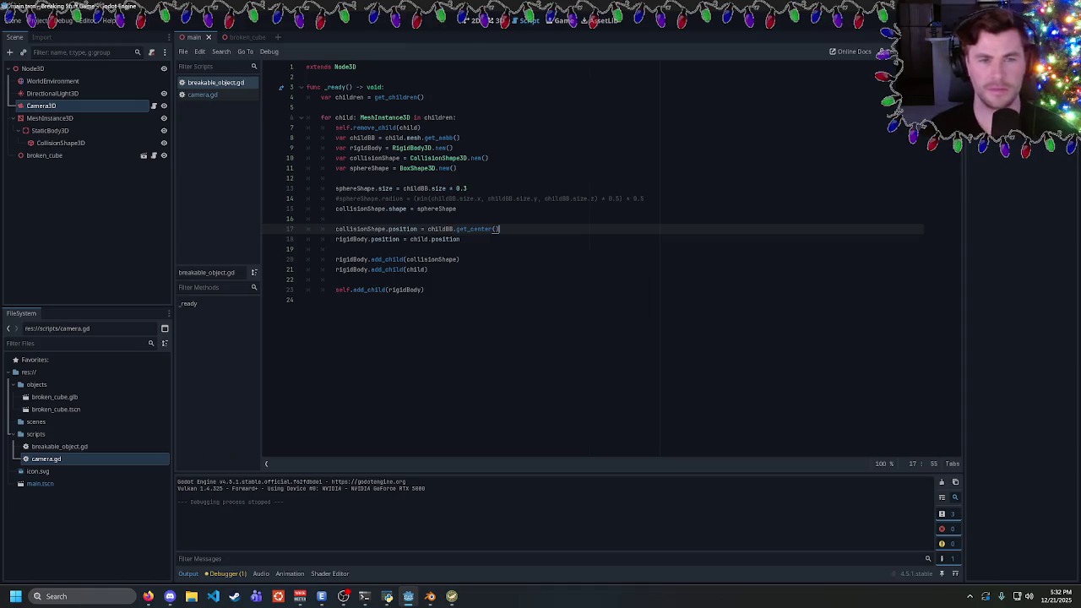
key("F5")
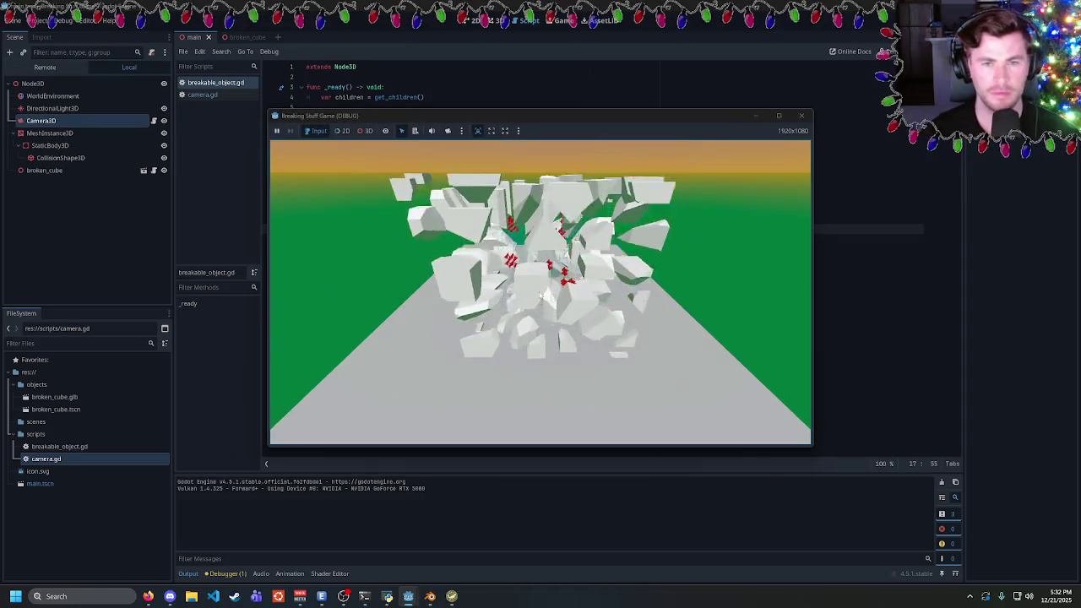
key("F8")
left_click(307, 300)
type("break")
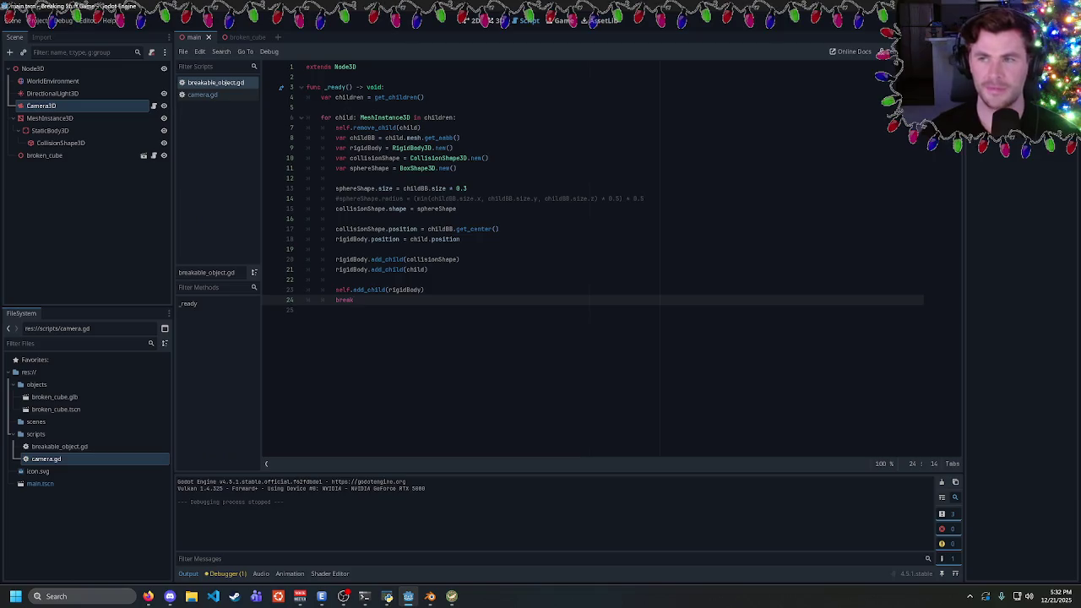
Test one fragment, then change line 18 to rigidBody.global_position = child.global_position and rerun
key("F5")
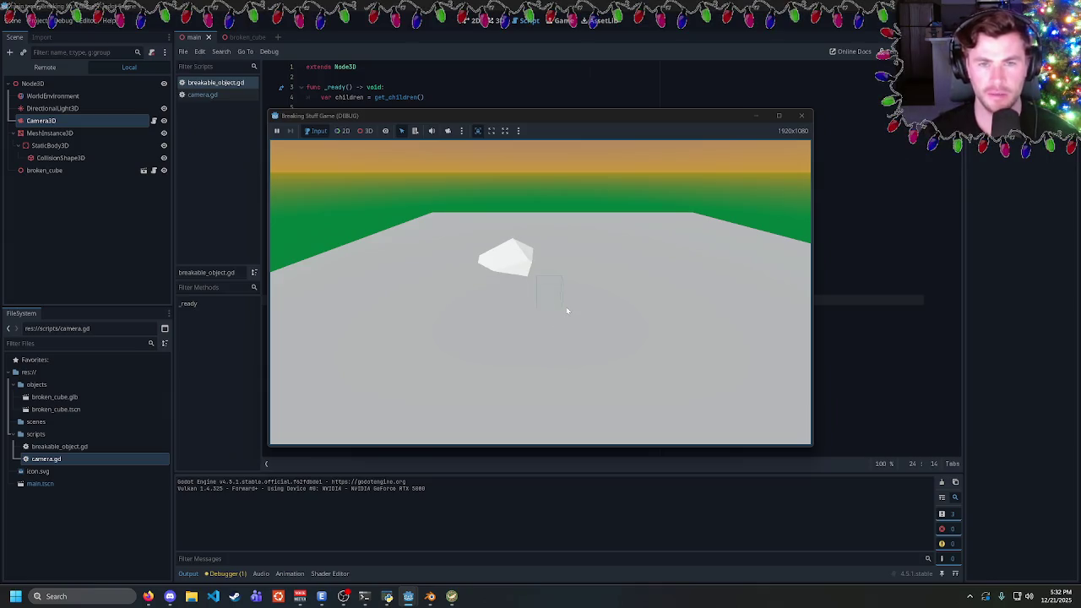
left_click(802, 118)
left_click(460, 239)
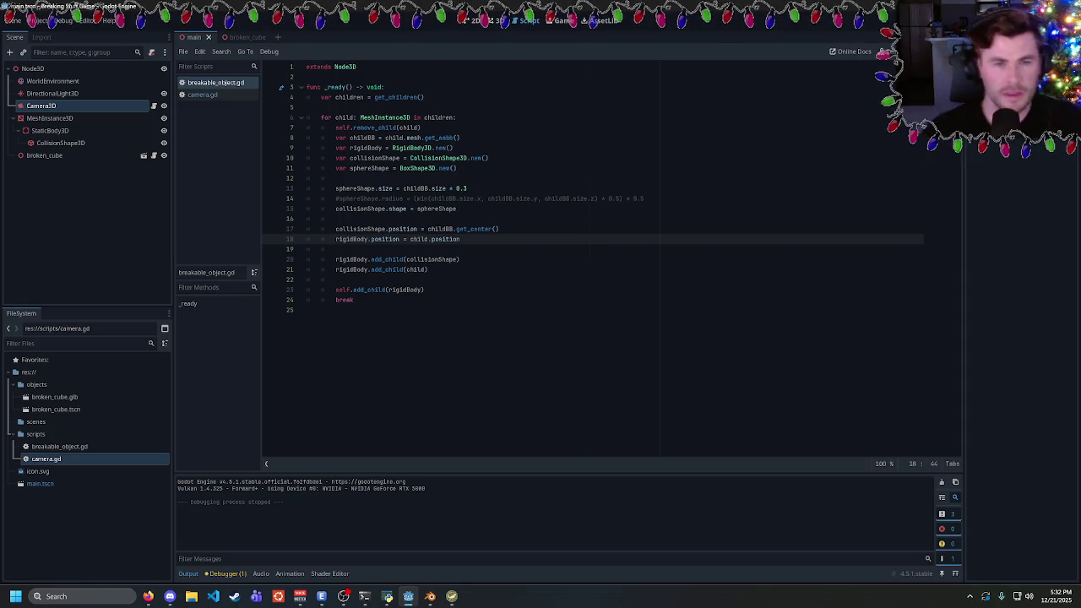
double_click(445, 239)
type("global_position")
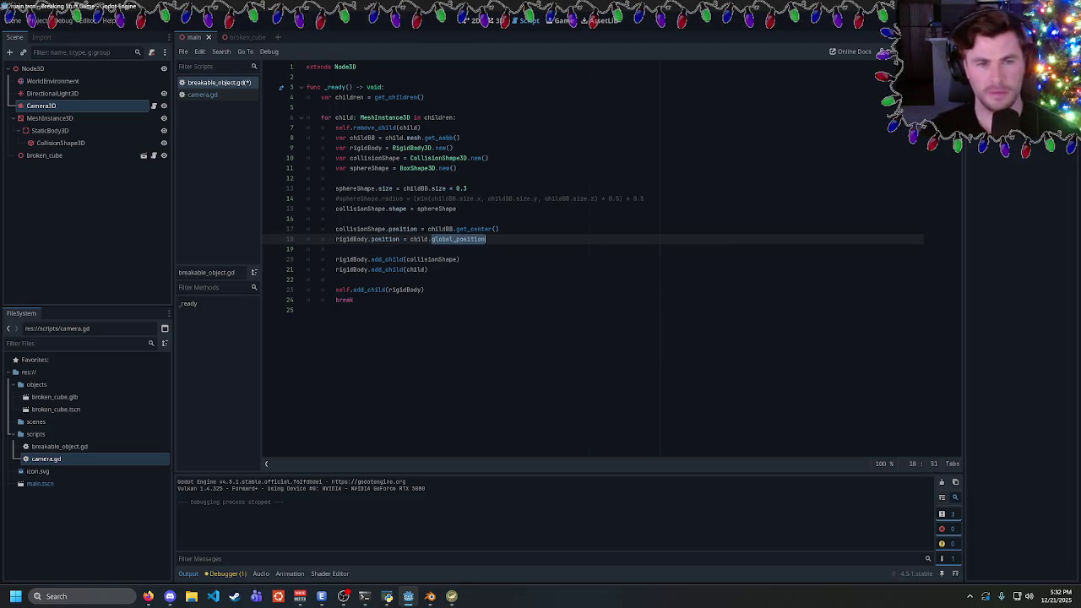
double_click(385, 239)
type("global_position")
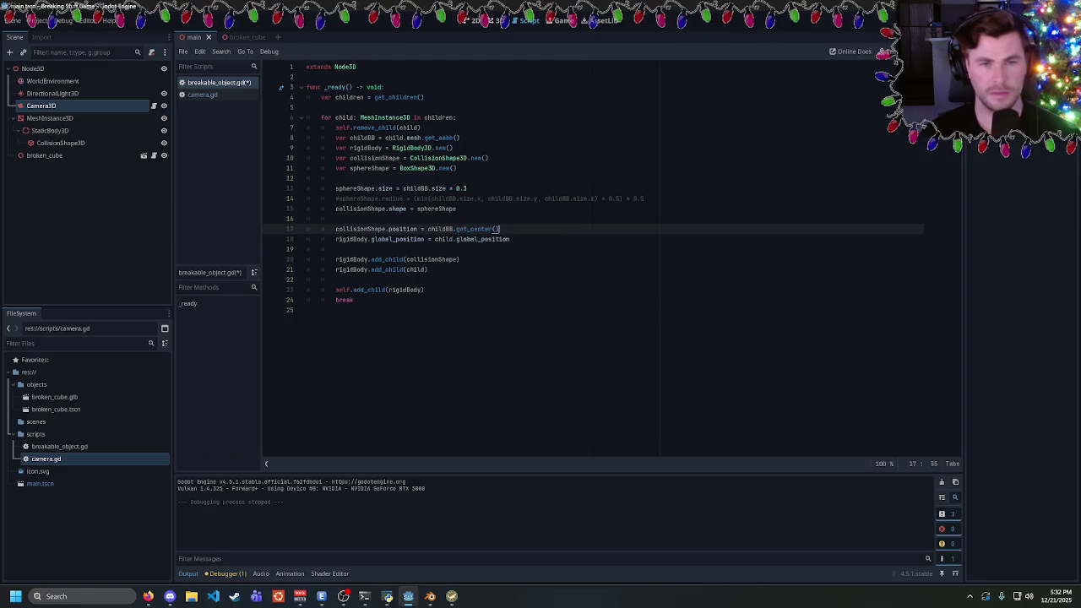
key("F5")
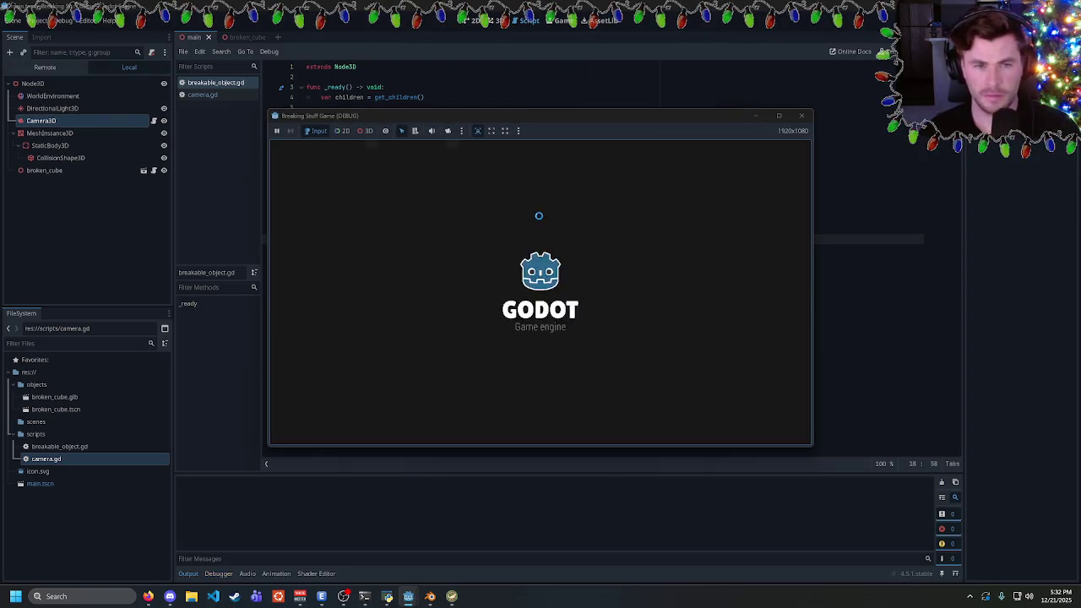
left_click(801, 116)
Try global_position for the collision shape on line 17, run it, then undo
double_click(402, 229)
key("ctrl+v")
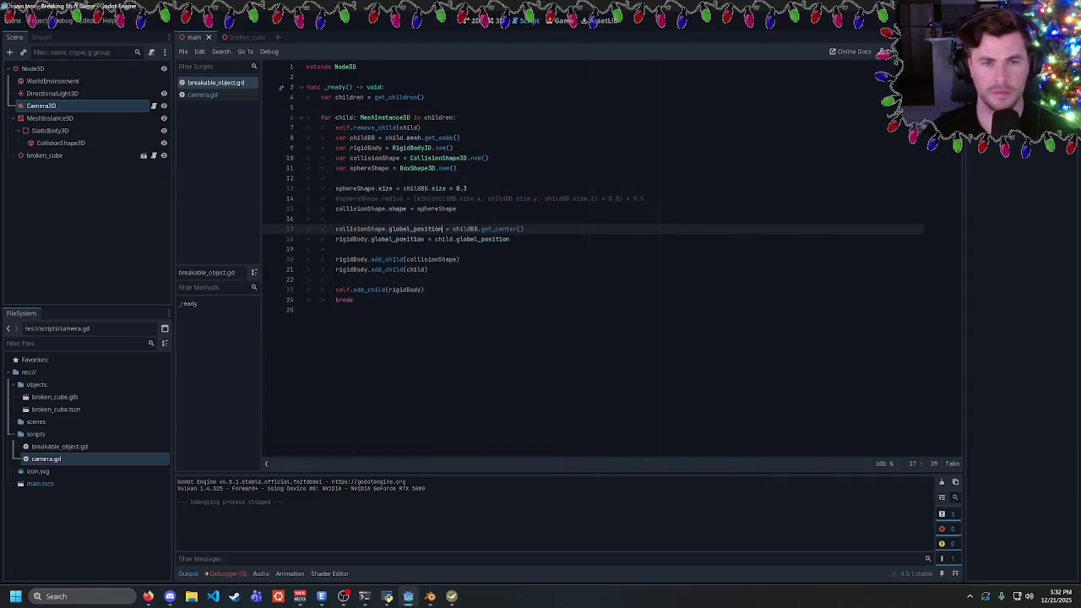
key("F5")
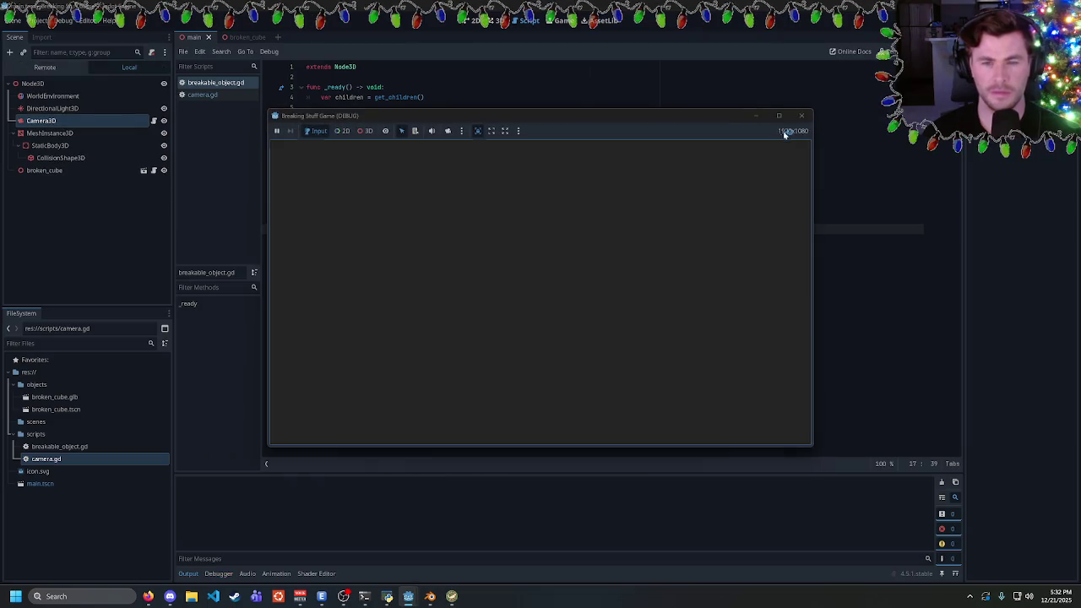
left_click(802, 116)
key("ctrl+z")
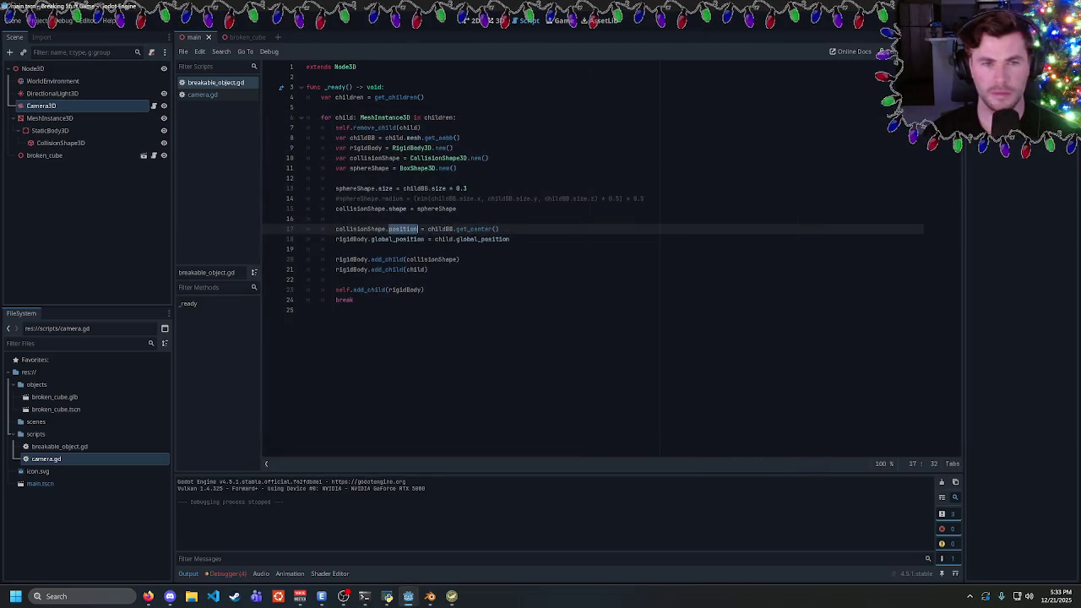
Revert line 18 to rigidBody.position = child.position
left_click(399, 239)
double_click(399, 239)
left_click(336, 279)
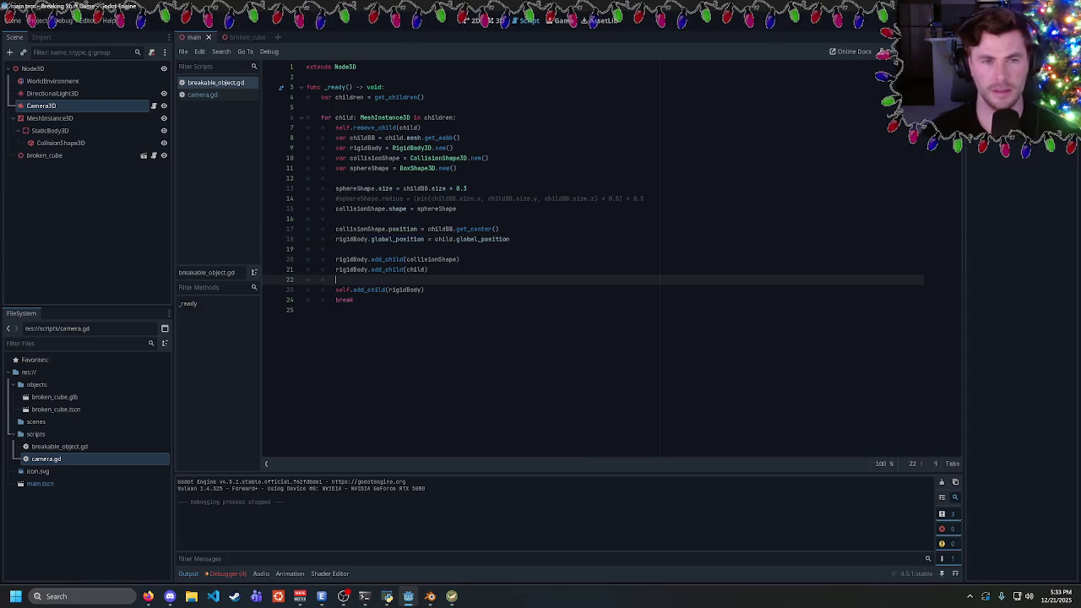
left_click(421, 127)
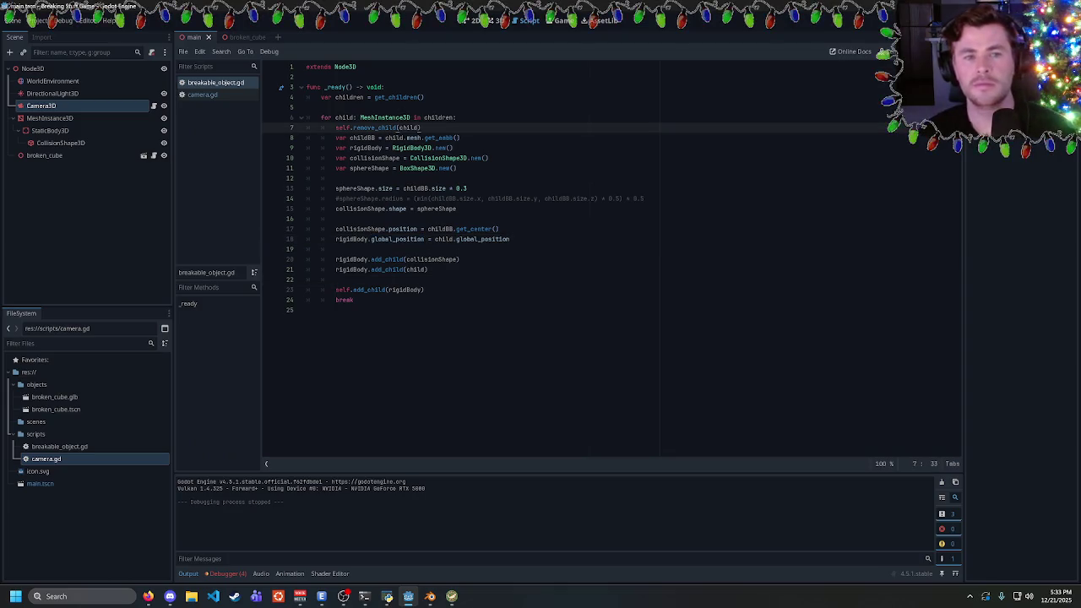
left_click(510, 239)
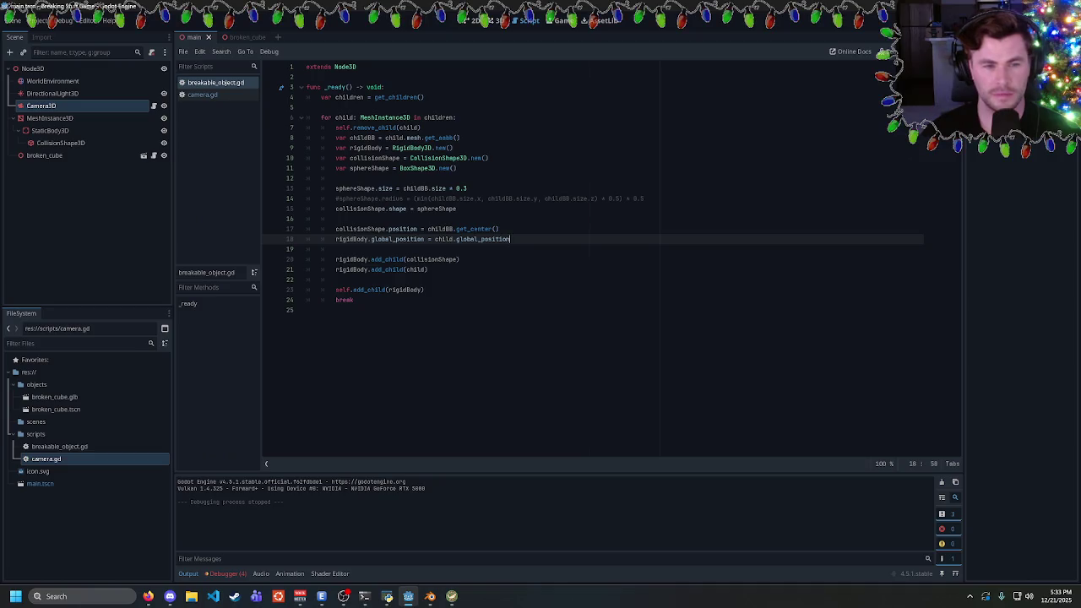
key("ctrl+shift+Left")
key("ctrl+d")
type("position")
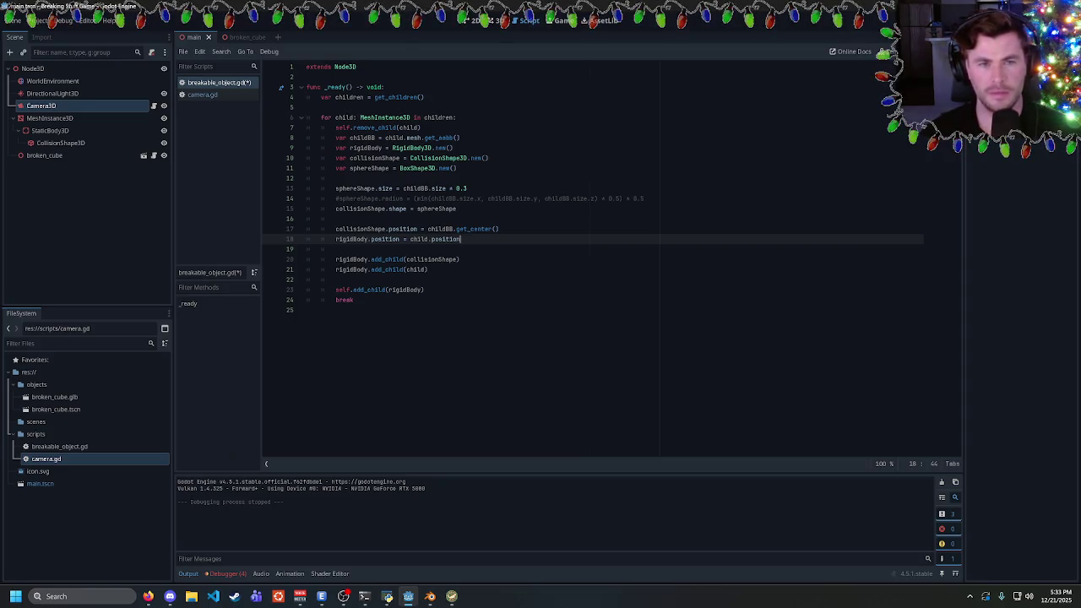
Review lines 15 and 18 and the break line, then bring up Firefox's taskbar menu
double_click(360, 208)
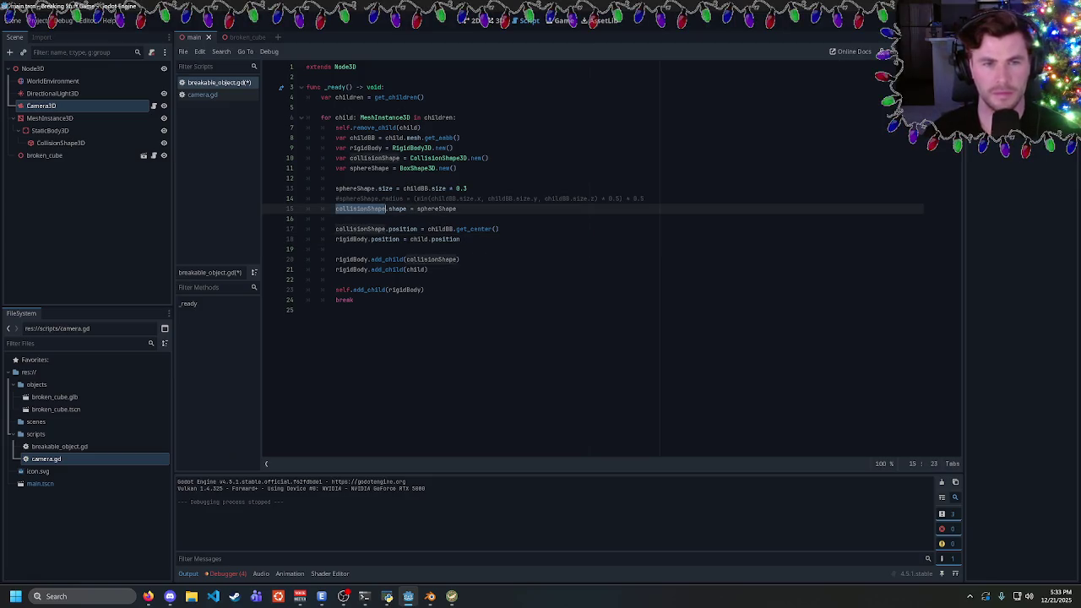
left_click(456, 209)
left_click(461, 239)
left_click(354, 300)
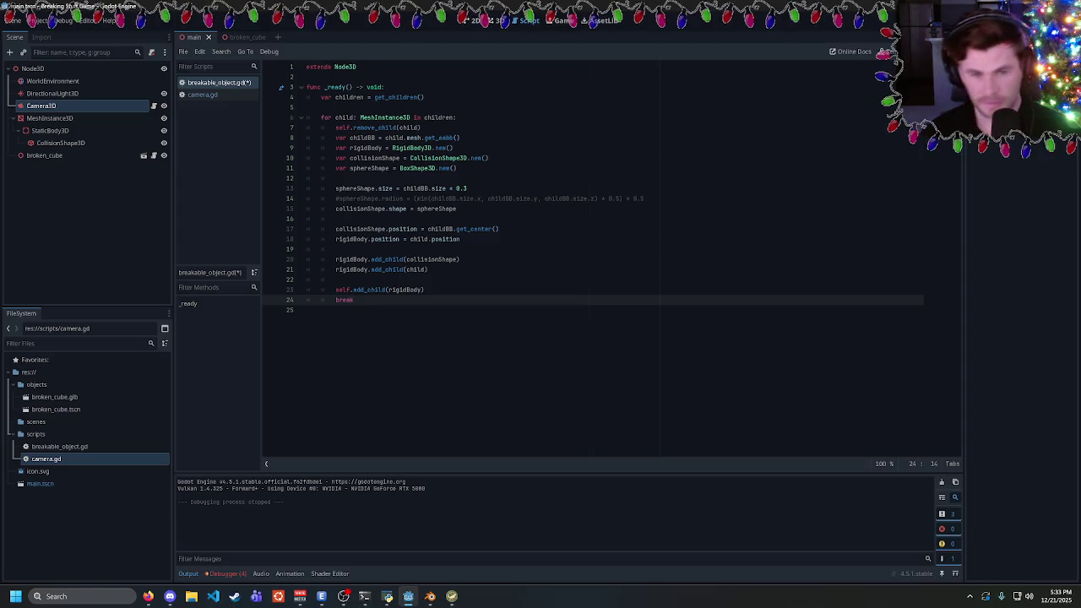
right_click(147, 596)
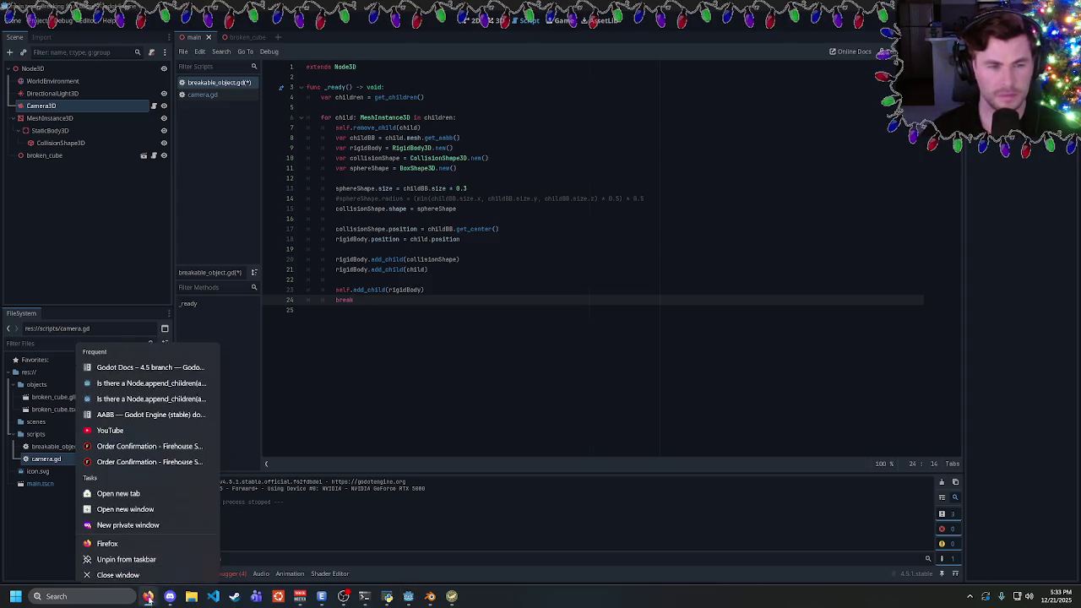
Open and close a Firefox window, then delete the break line from the loop
left_click(159, 540)
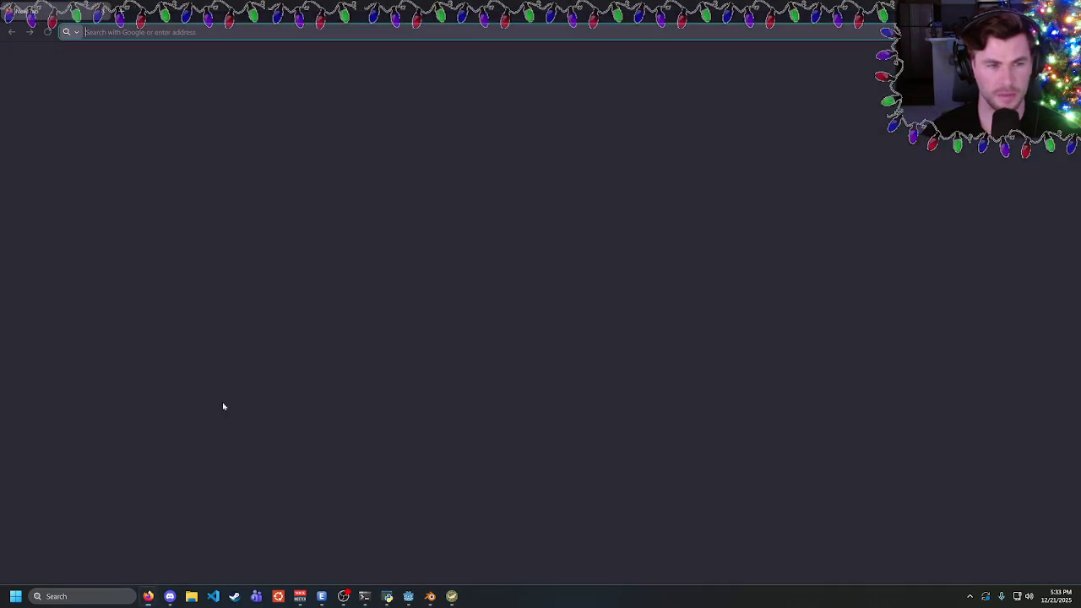
key("ctrl+w")
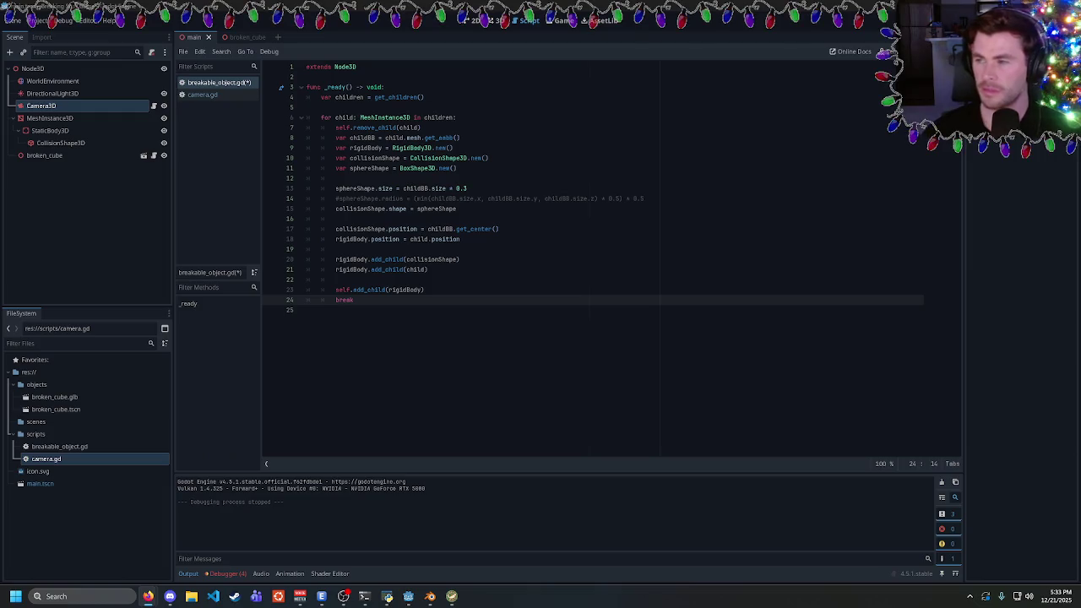
key("shift+Home")
key("BackSpace")
key("BackSpace")
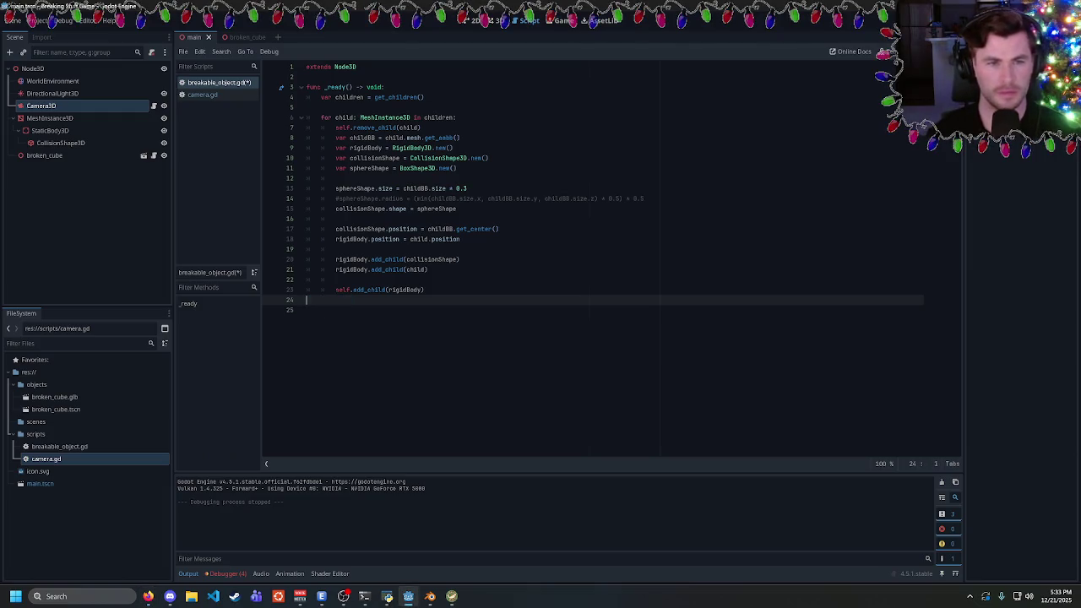
Launch Snipping Tool from Windows search and start a new capture
left_click(119, 596)
type("snipping tool")
key("Return")
left_click(403, 91)
Capture the script code area and return to the Godot script editor
mouse_move(285, 48)
left_mouse_down()
mouse_move(707, 299)
mouse_move(705, 284)
left_mouse_up()
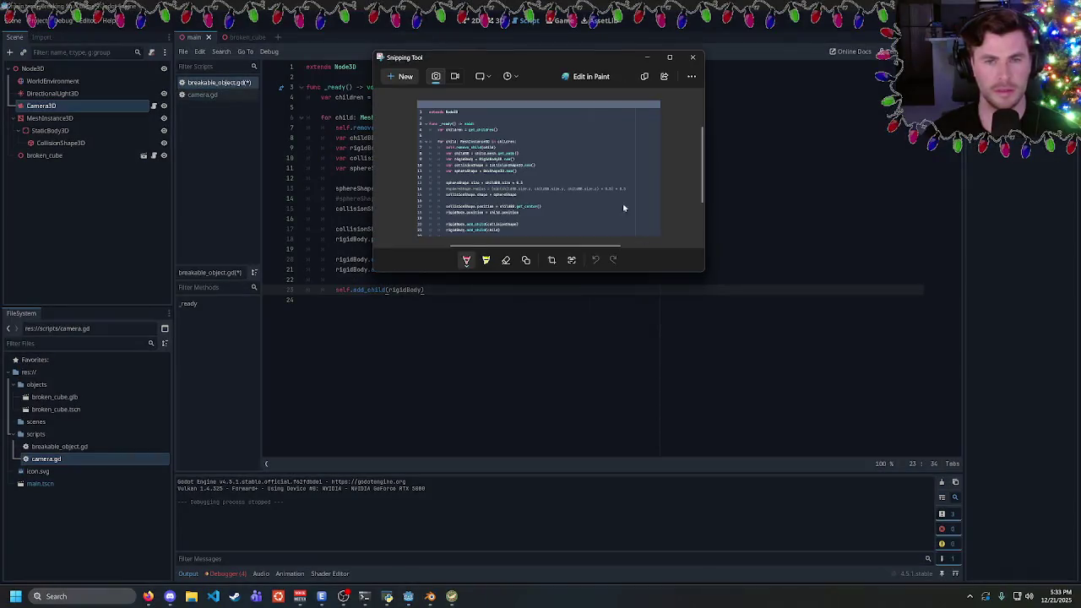
right_click(559, 176)
left_click(591, 200)
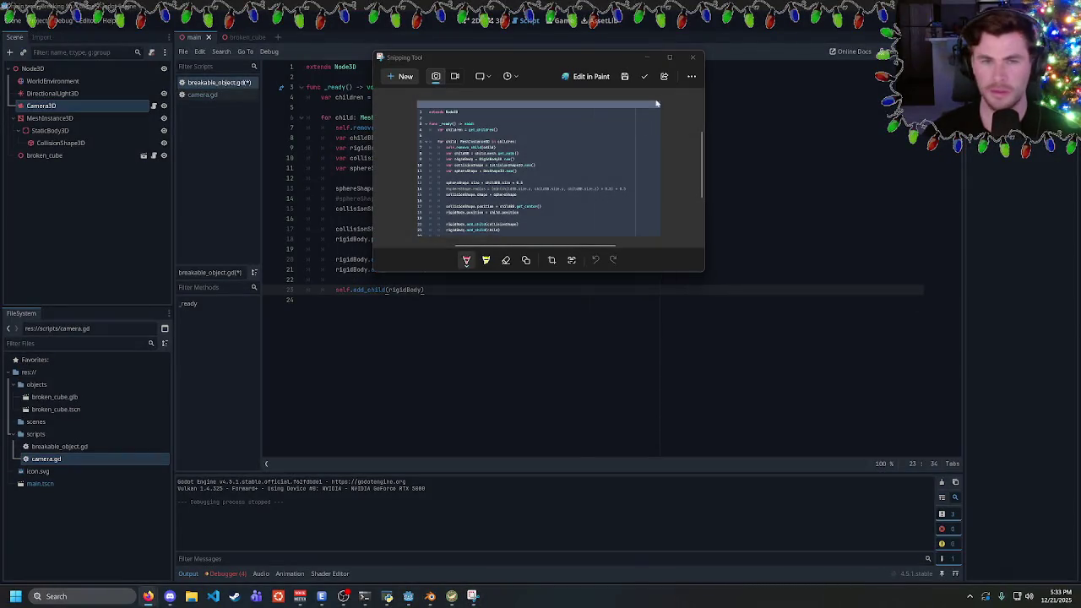
left_click(488, 20)
left_click(493, 21)
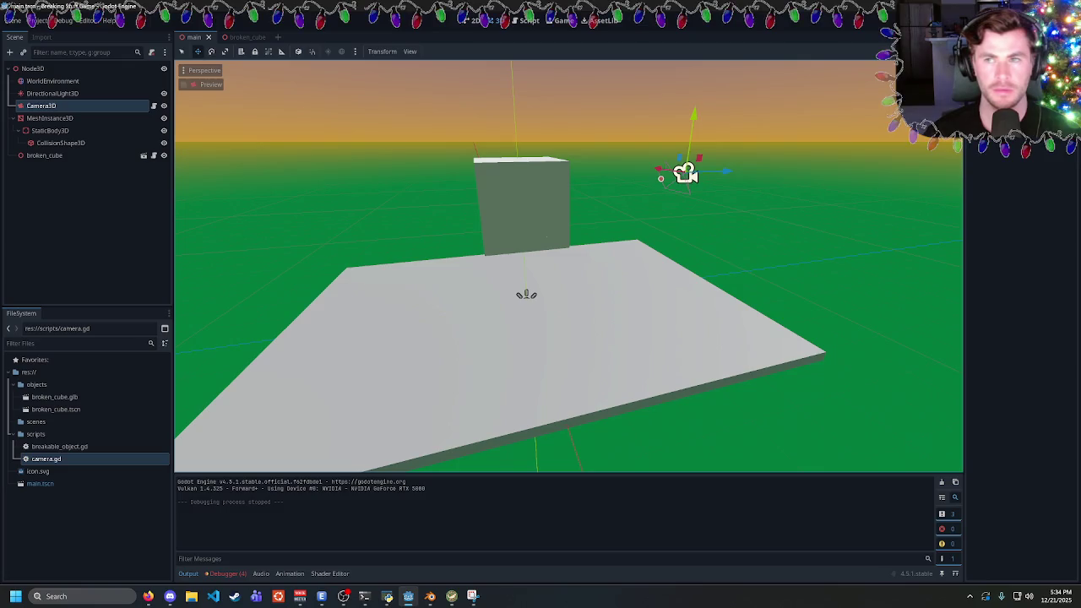
left_click(528, 20)
Test-run the shatter, stop it, and type break at the loop's end
key("F5")
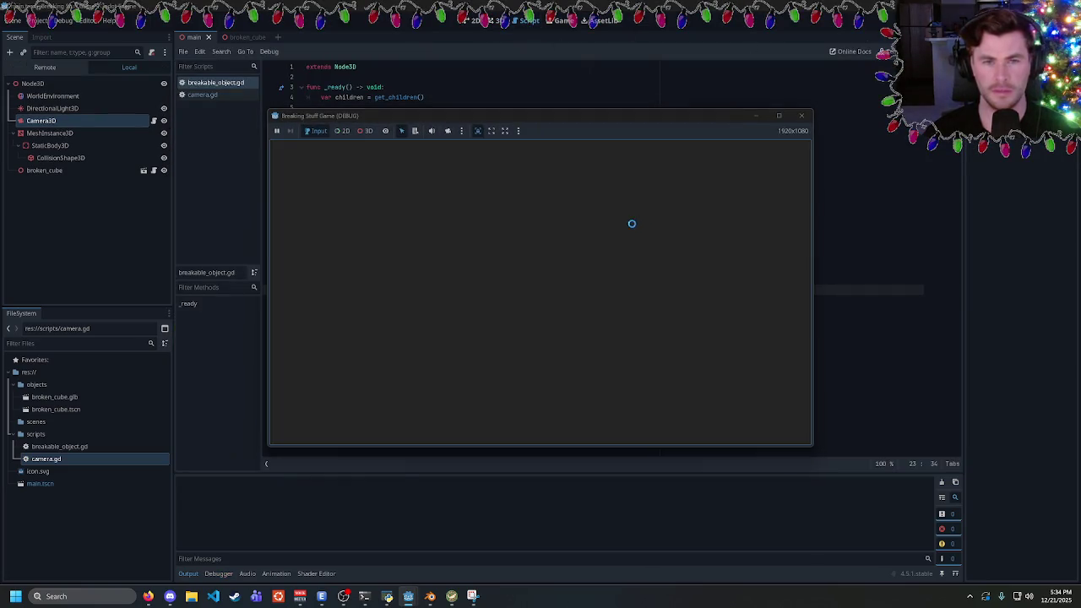
left_click(801, 115)
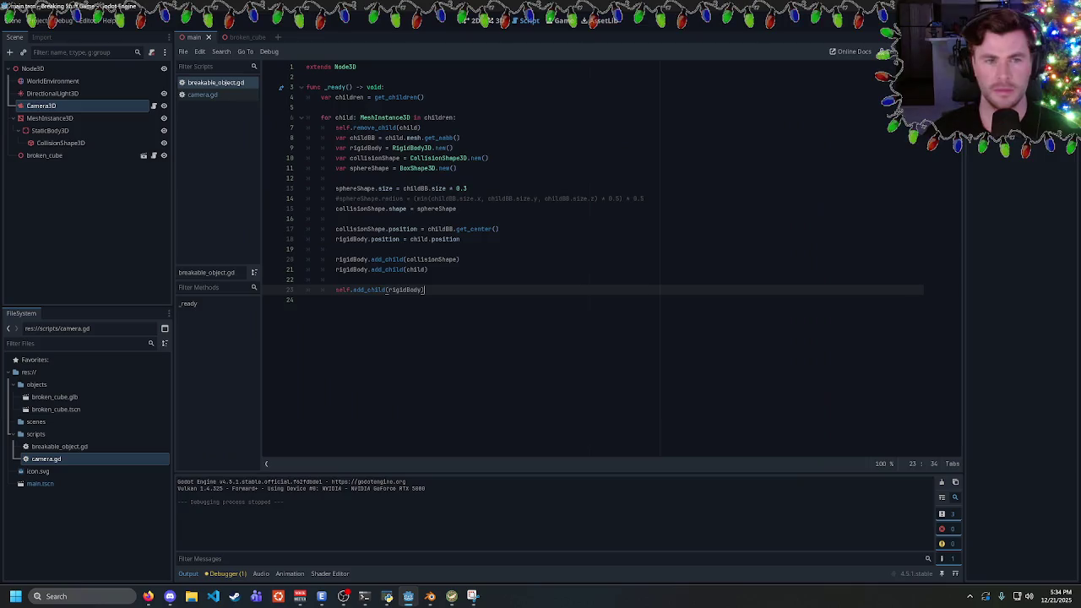
type("break")
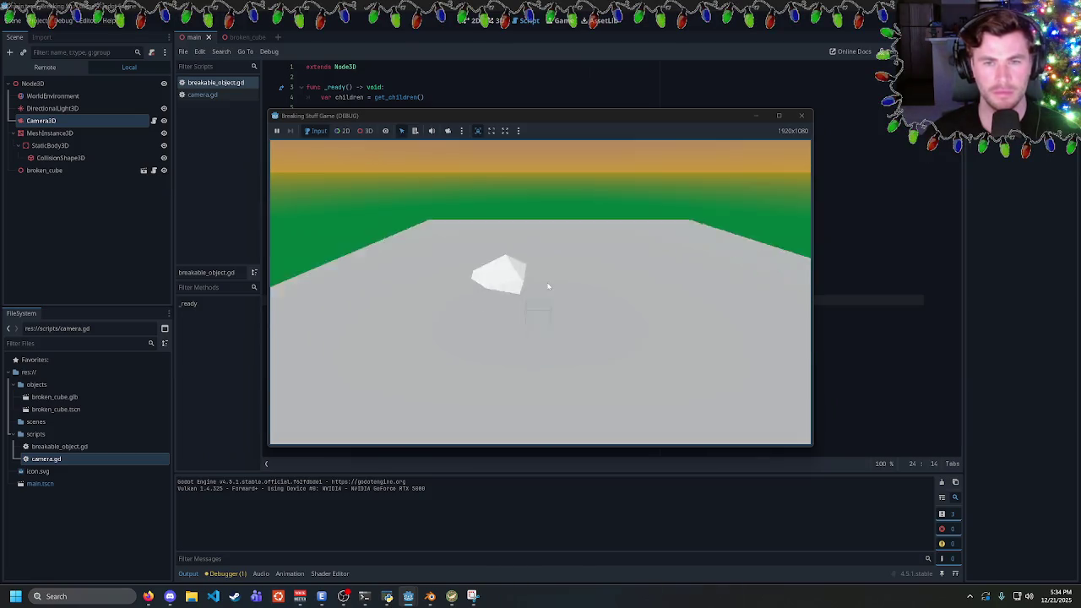
left_click(472, 596)
left_click(327, 201)
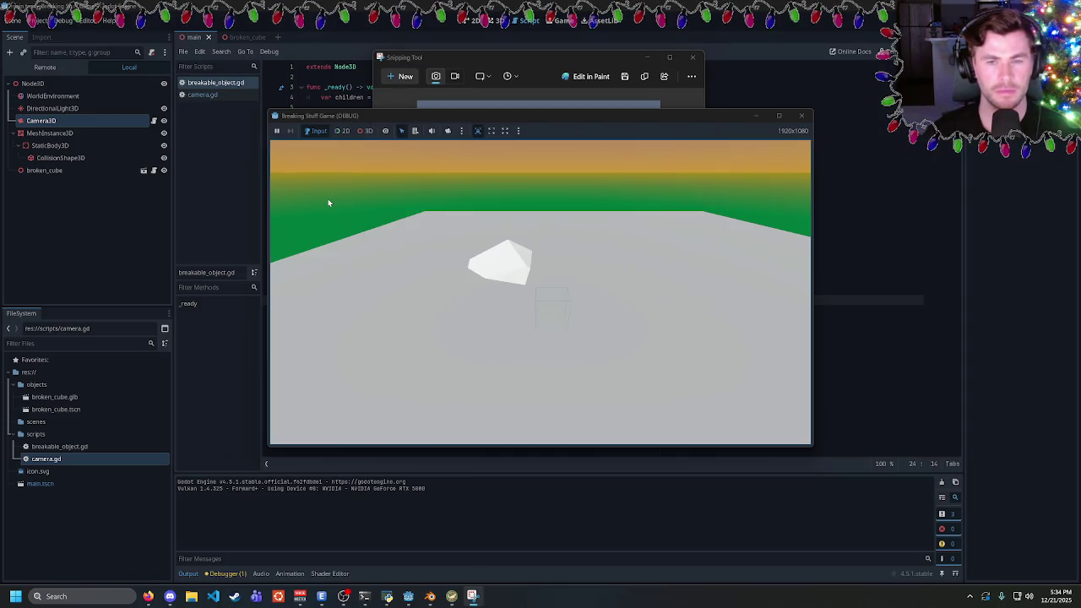
Capture a rectangle around the running game window
left_click(403, 74)
left_click_drag(261, 101, 817, 453)
mouse_move(471, 44)
left_mouse_down()
mouse_move(647, 183)
mouse_move(504, 239)
left_mouse_up()
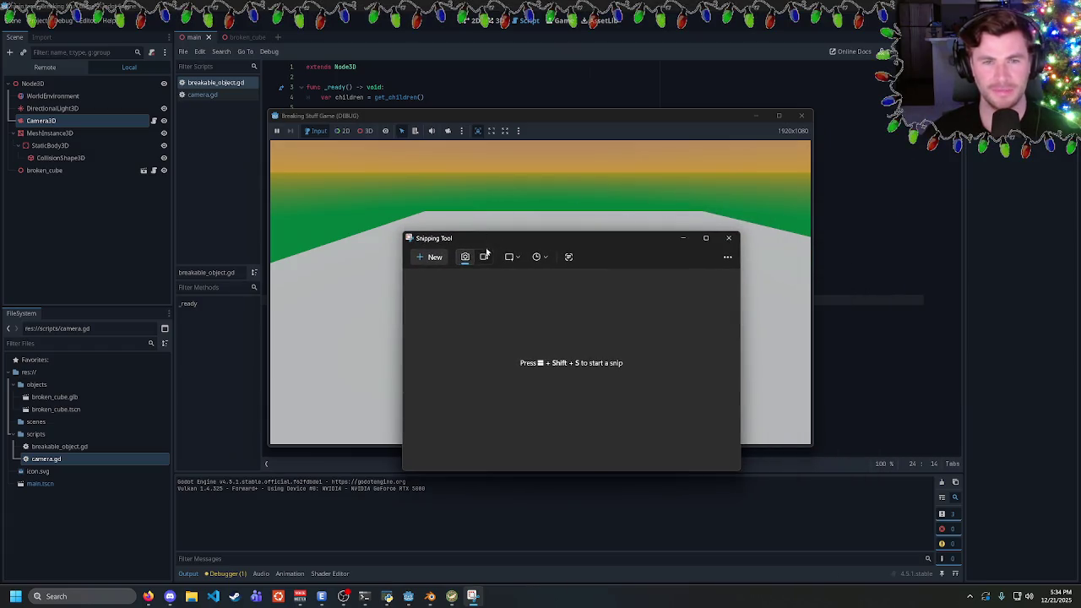
key("alt+F4")
key("super+shift+s")
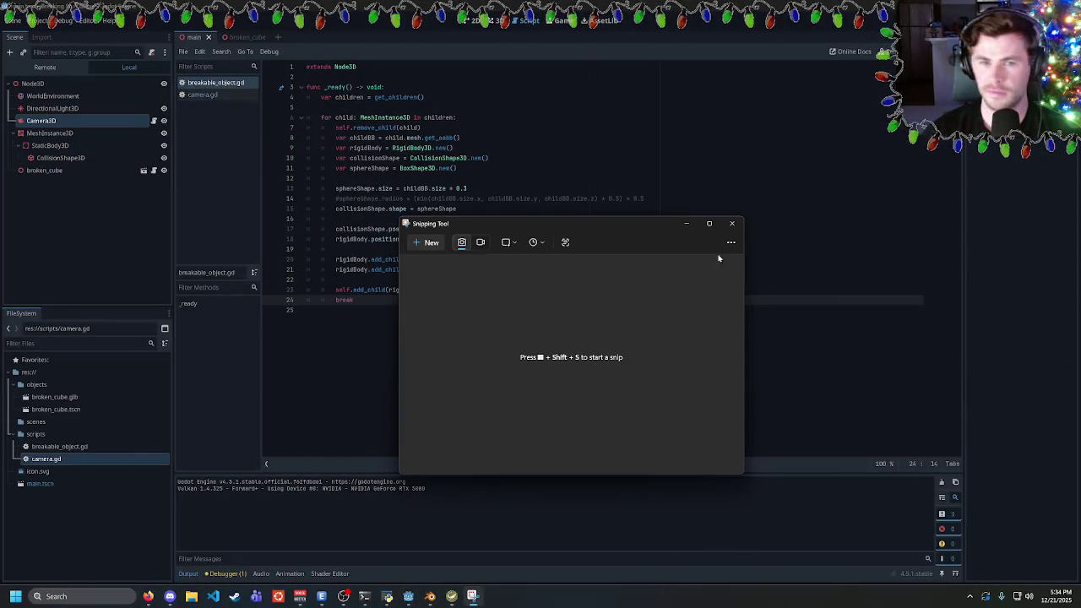
Close Snipping Tool and relaunch the game from Godot with F5
left_click(730, 223)
key("F5")
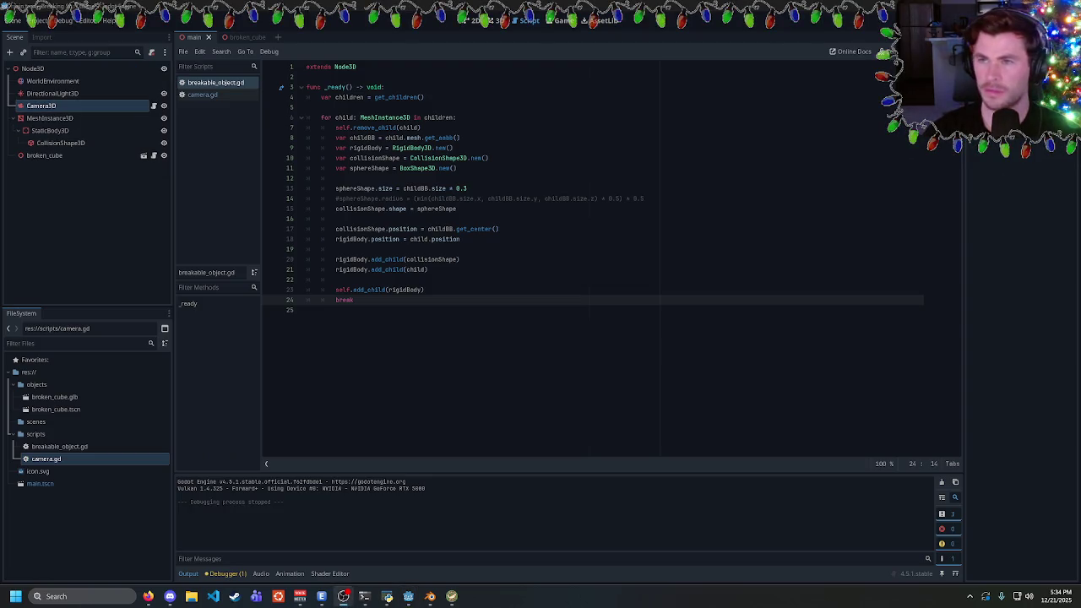
key("F5")
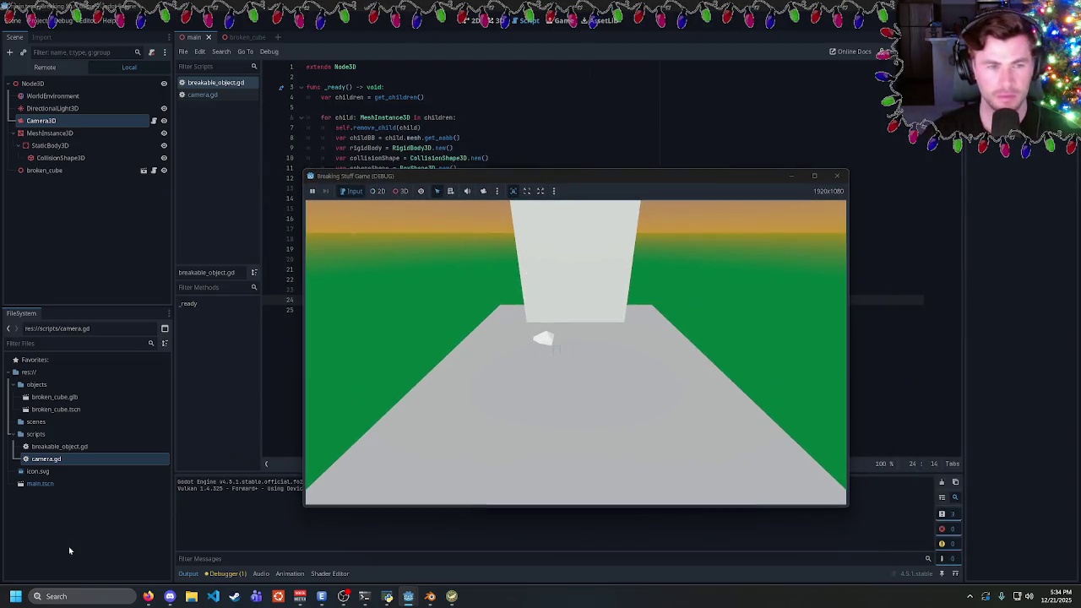
Launch Snipping Tool, set the snip mode to Full screen, and take a capture
key("super")
type("snip")
key("Return")
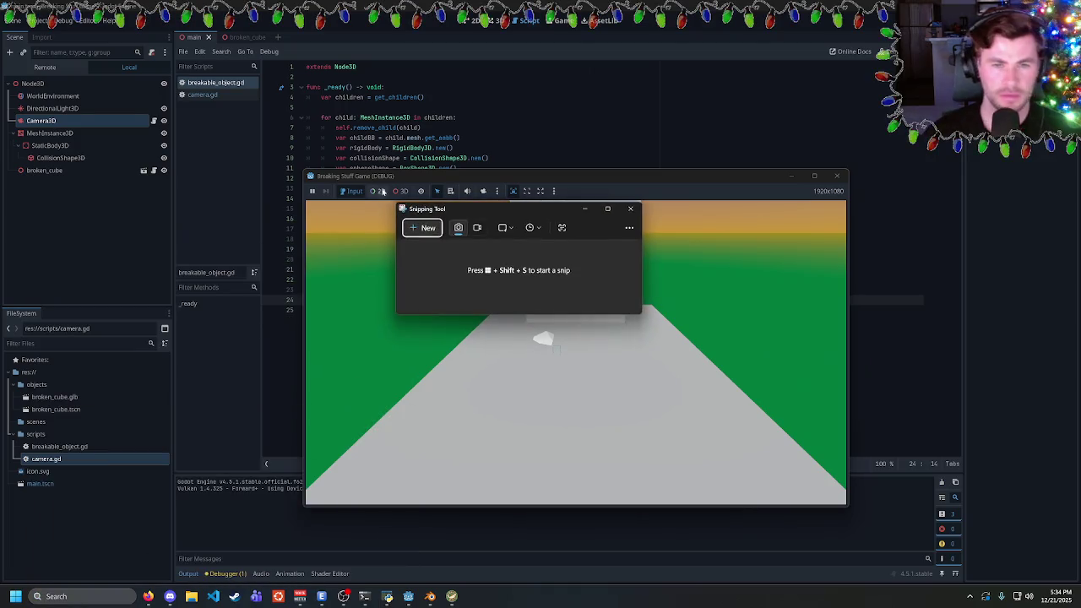
left_click(477, 228)
left_click(457, 227)
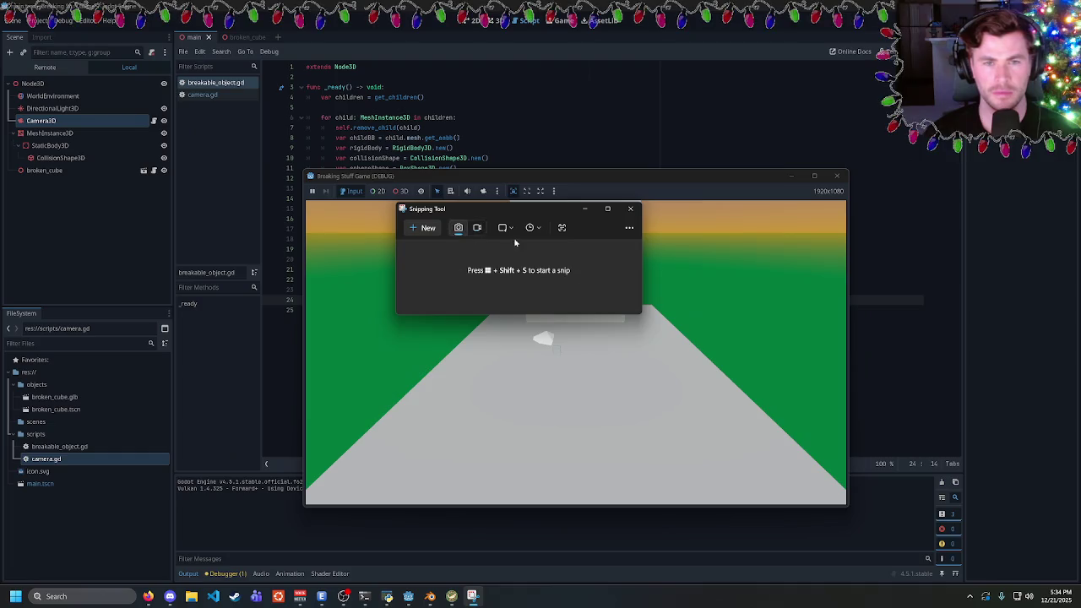
left_click(507, 228)
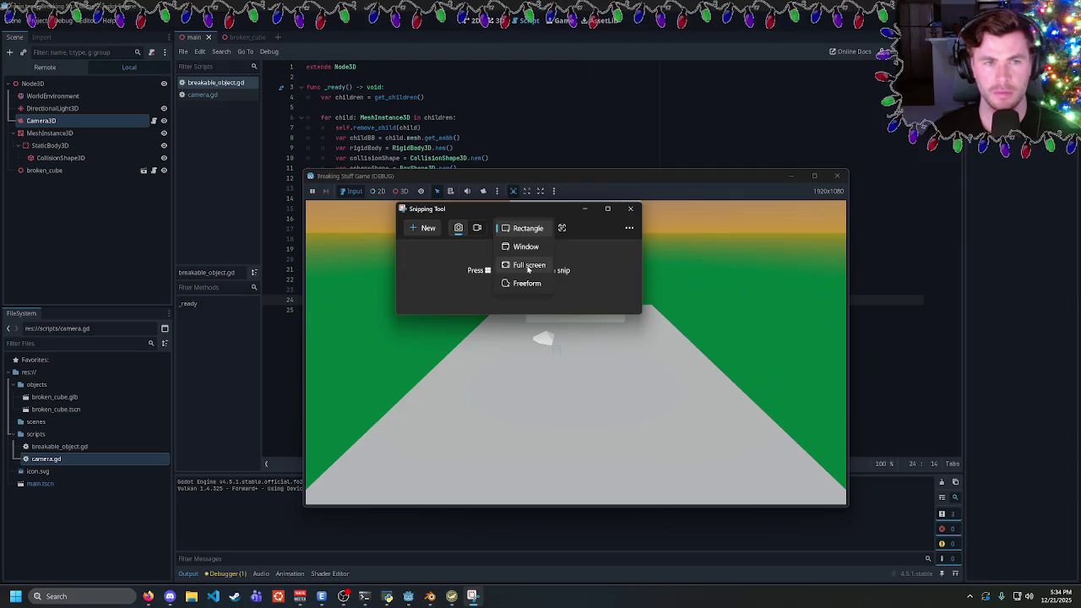
left_click(528, 265)
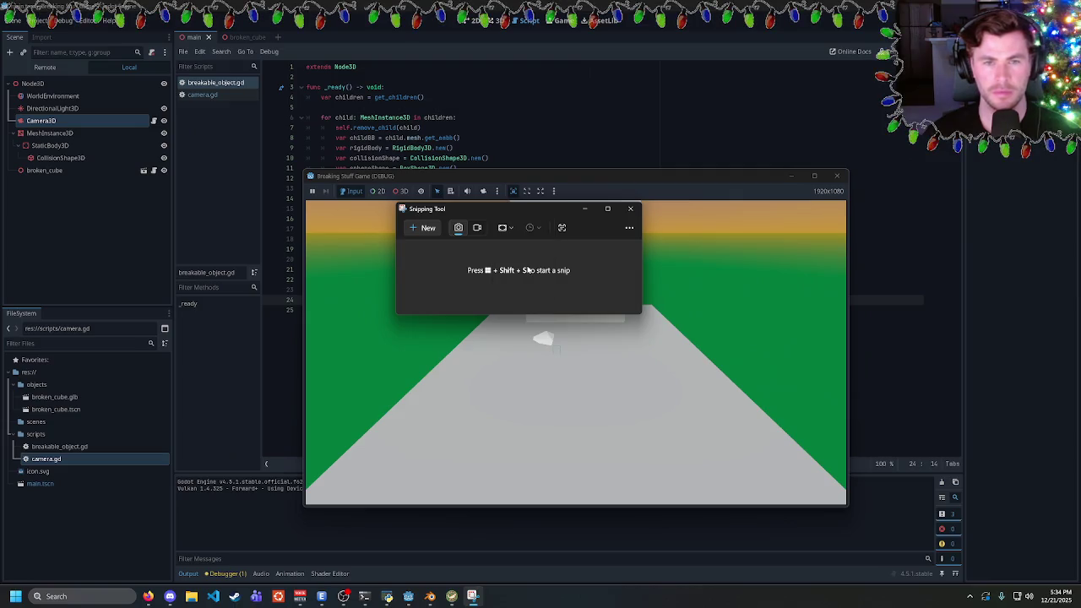
left_click(428, 228)
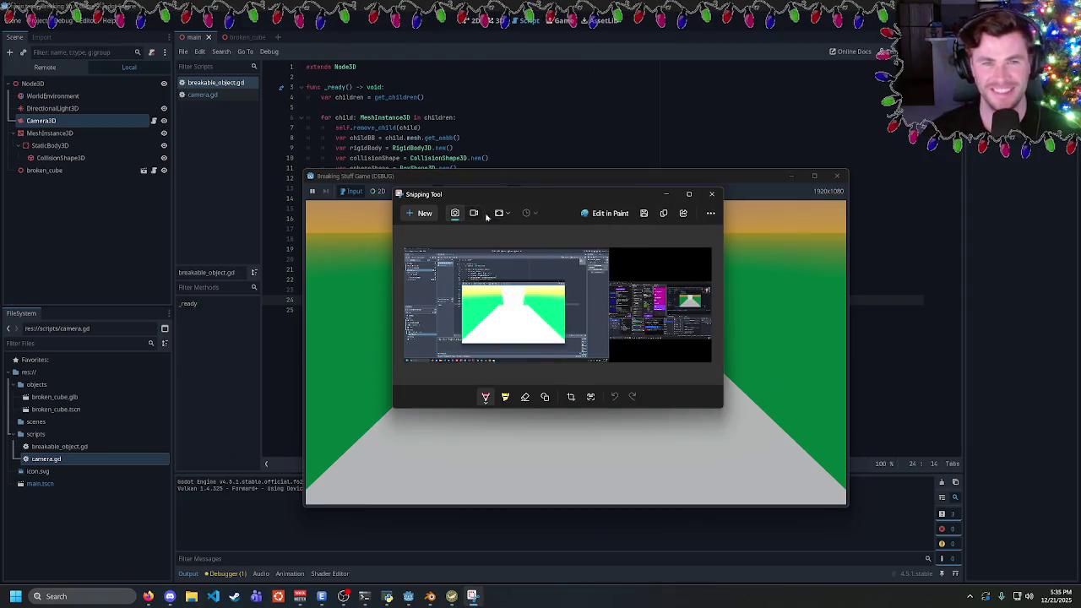
Switch the snip mode back to Rectangle, start a new capture, and reposition the window
left_click(500, 212)
left_click(517, 176)
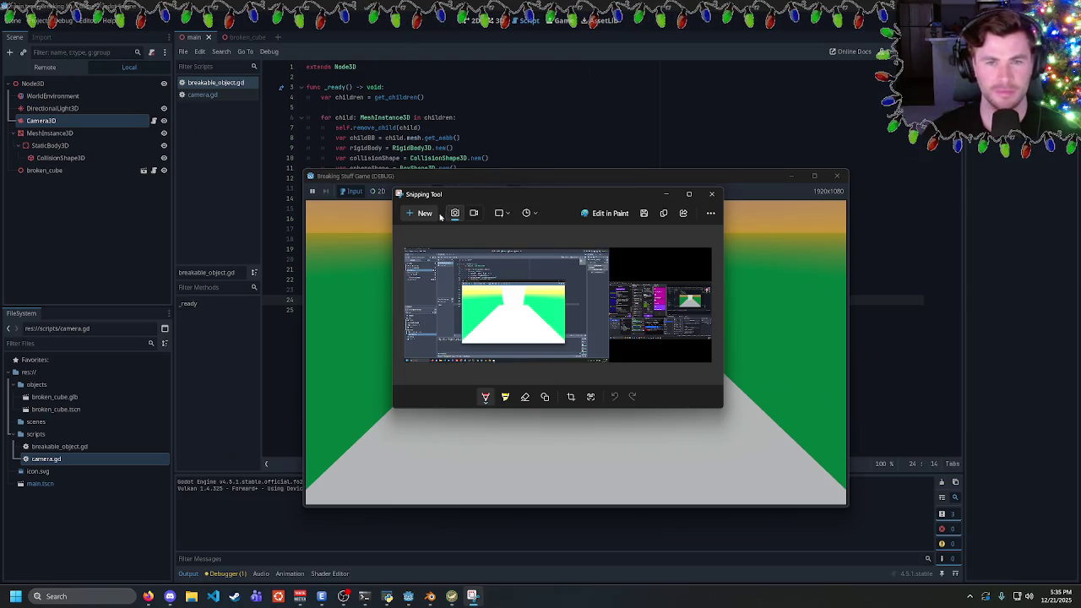
left_click(424, 209)
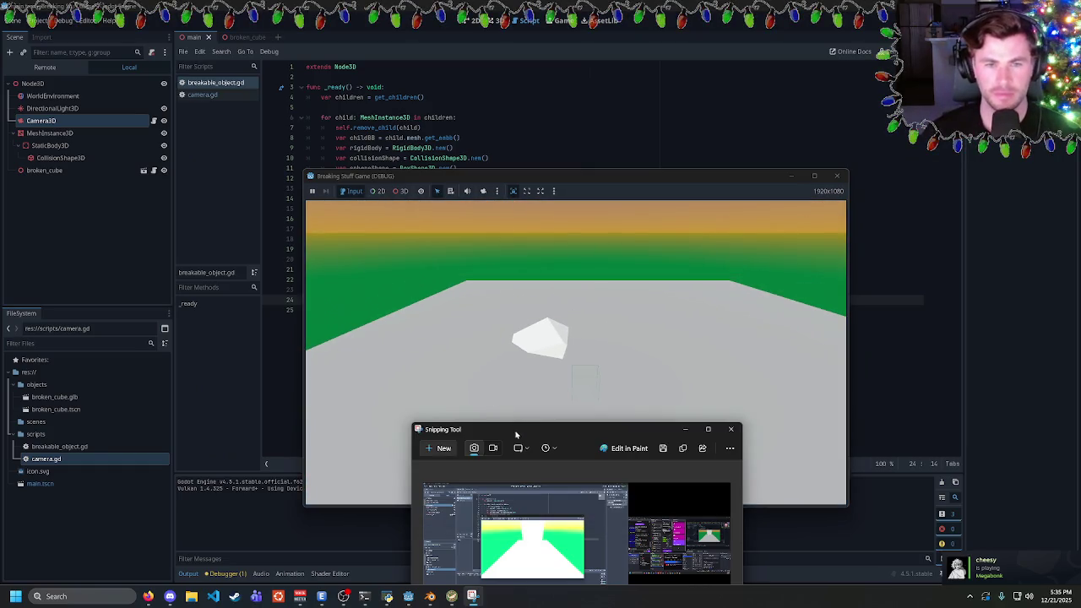
left_click_drag(518, 433, 688, 266)
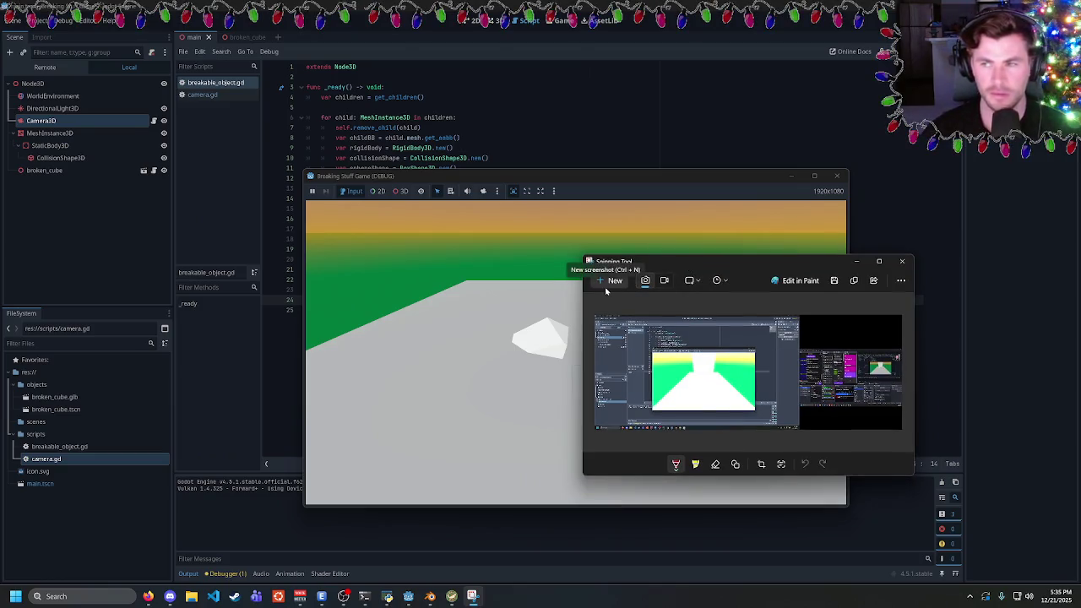
left_click_drag(608, 262, 521, 260)
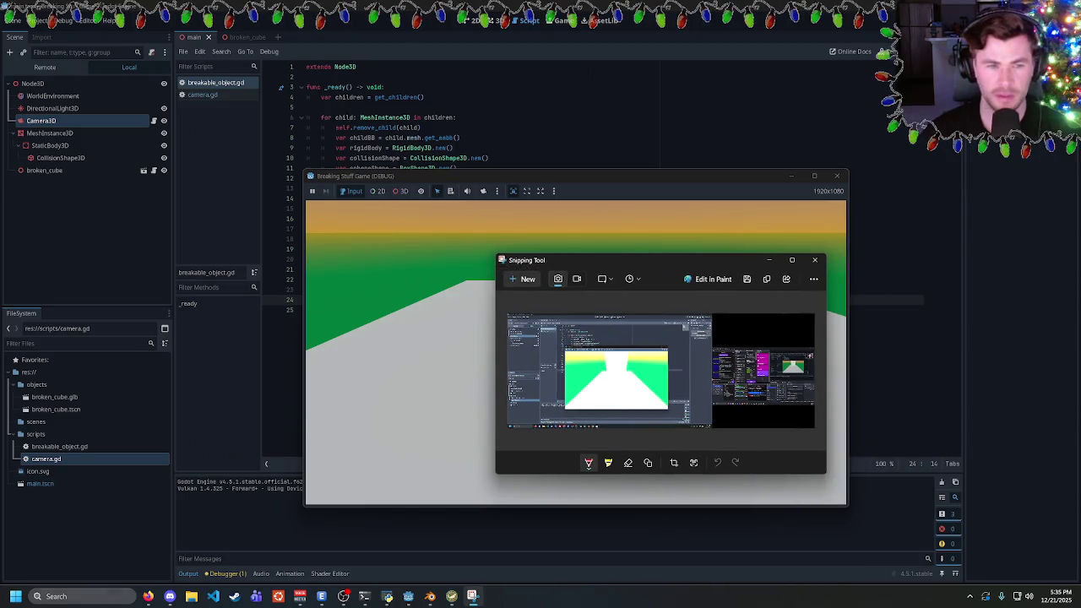
Search 'hdr settings' to reach the Windows HDR page
left_click(114, 595)
type("hdr settings")
key("Return")
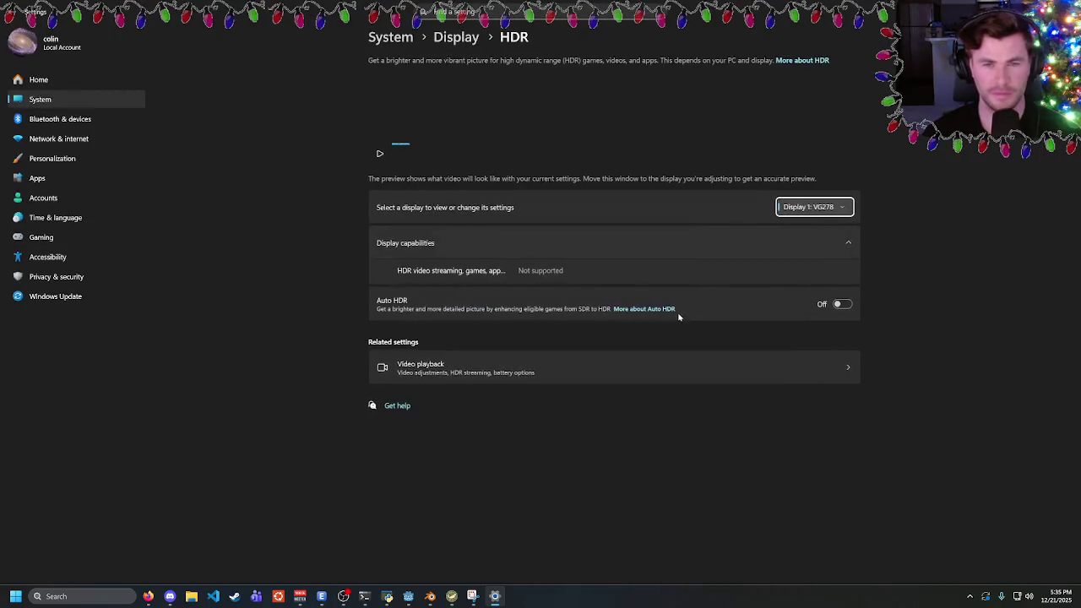
Select Display 2 and switch Use HDR off
left_click(823, 208)
left_click(819, 225)
left_click(842, 303)
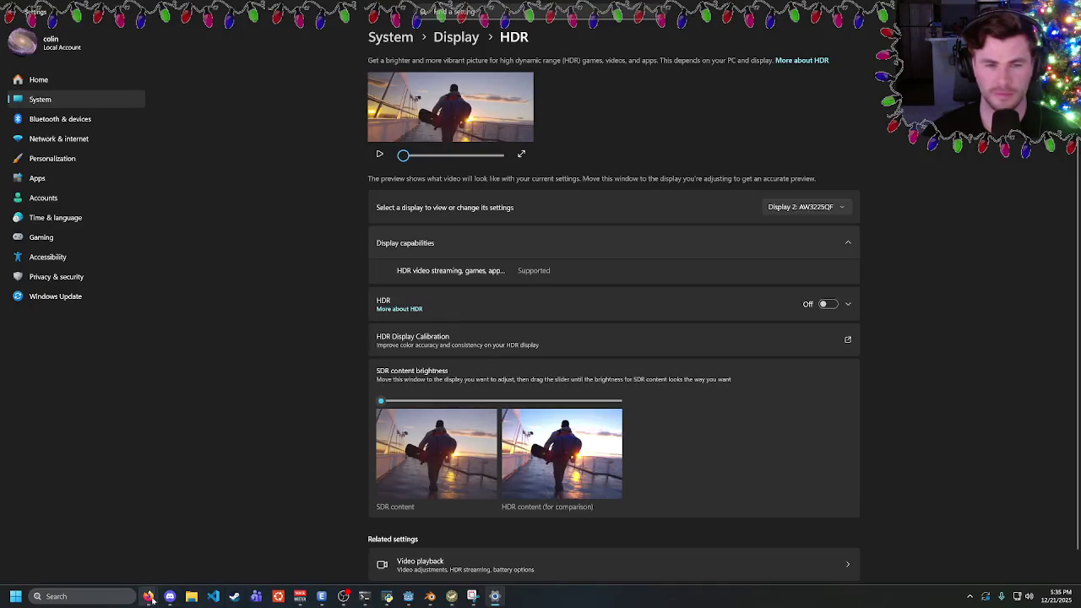
Close the game window and relaunch it from the Godot editor with F5
mouse_move(148, 597)
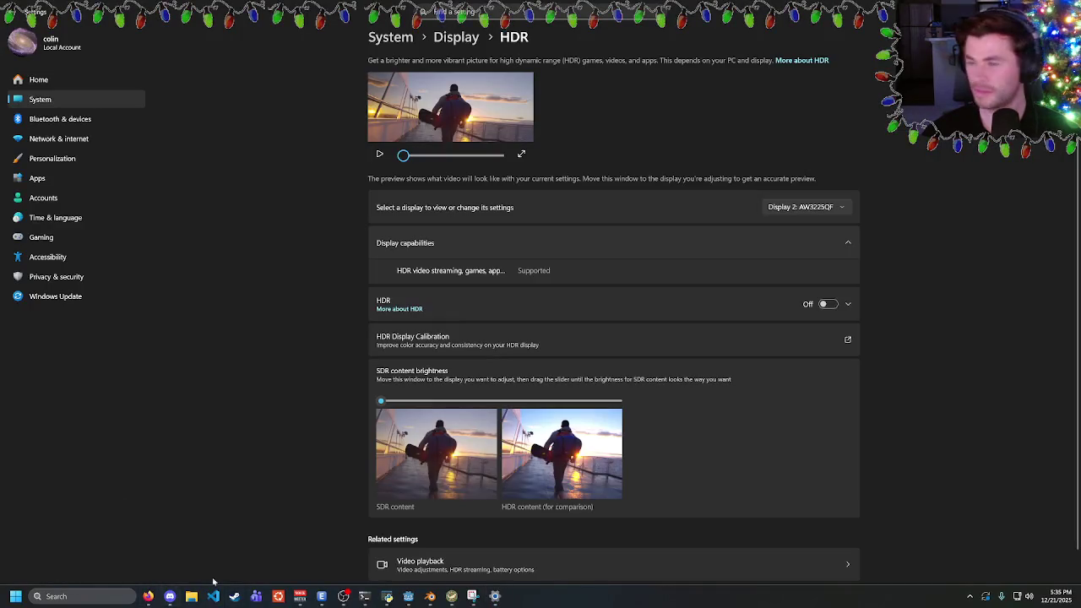
left_click(406, 597)
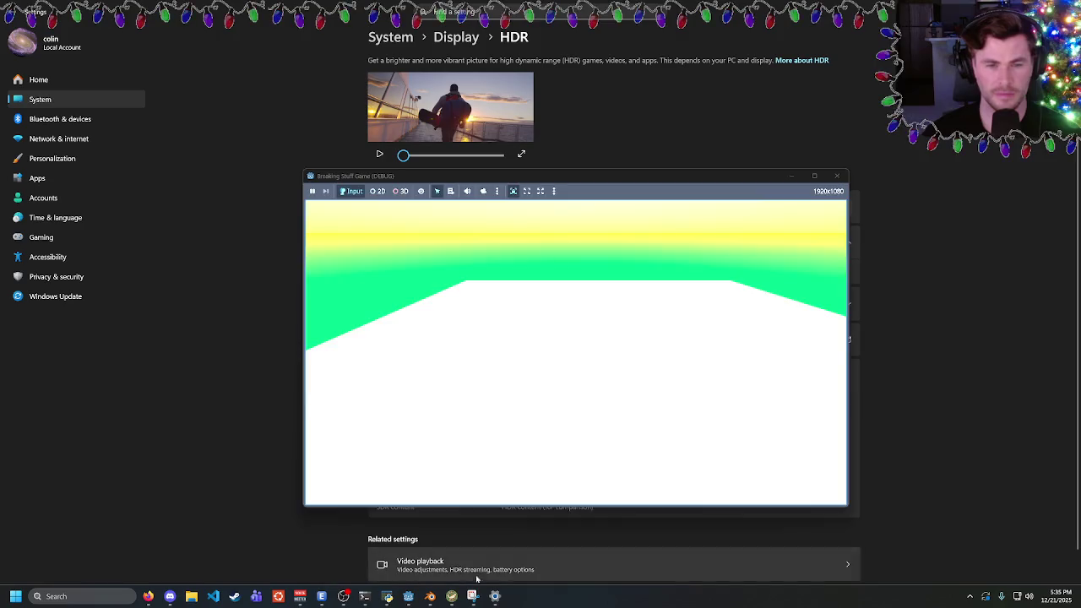
left_click(837, 179)
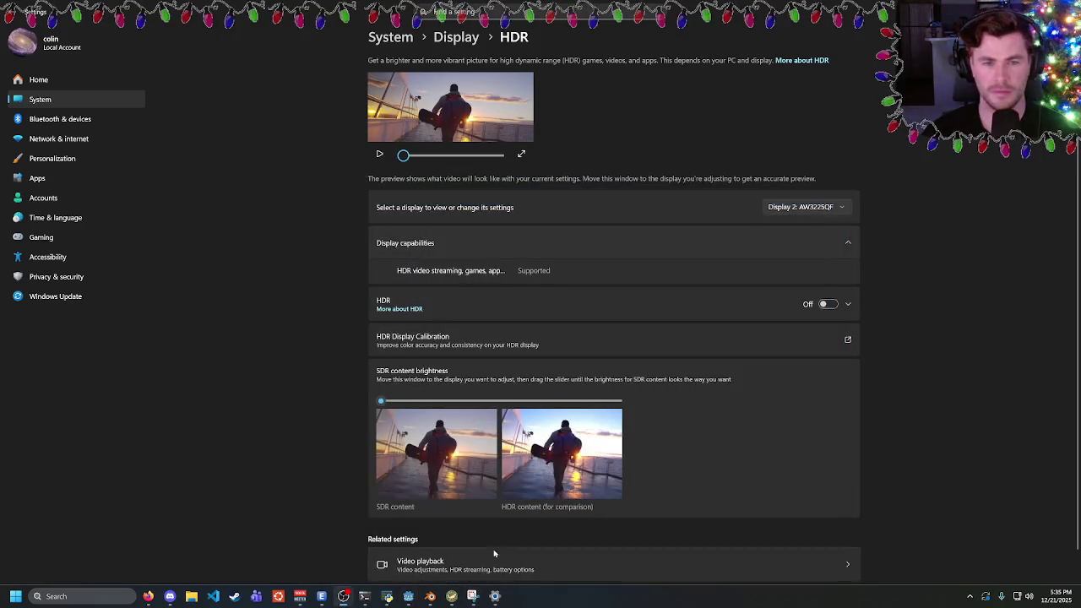
left_click(408, 596)
key("F5")
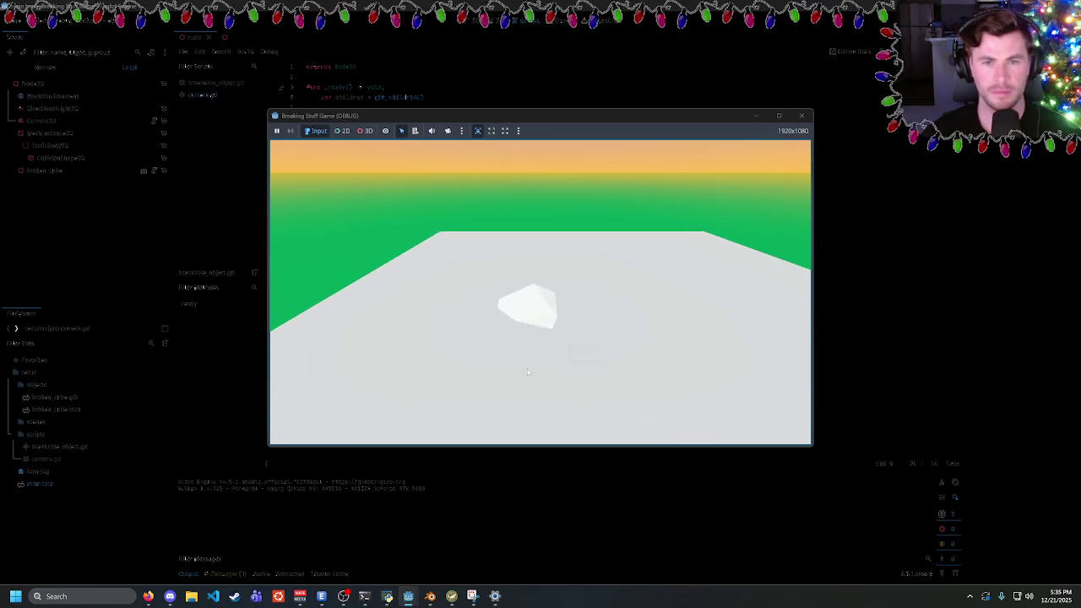
Capture the game window showing one fragment in Snipping Tool and copy the image
left_click(472, 596)
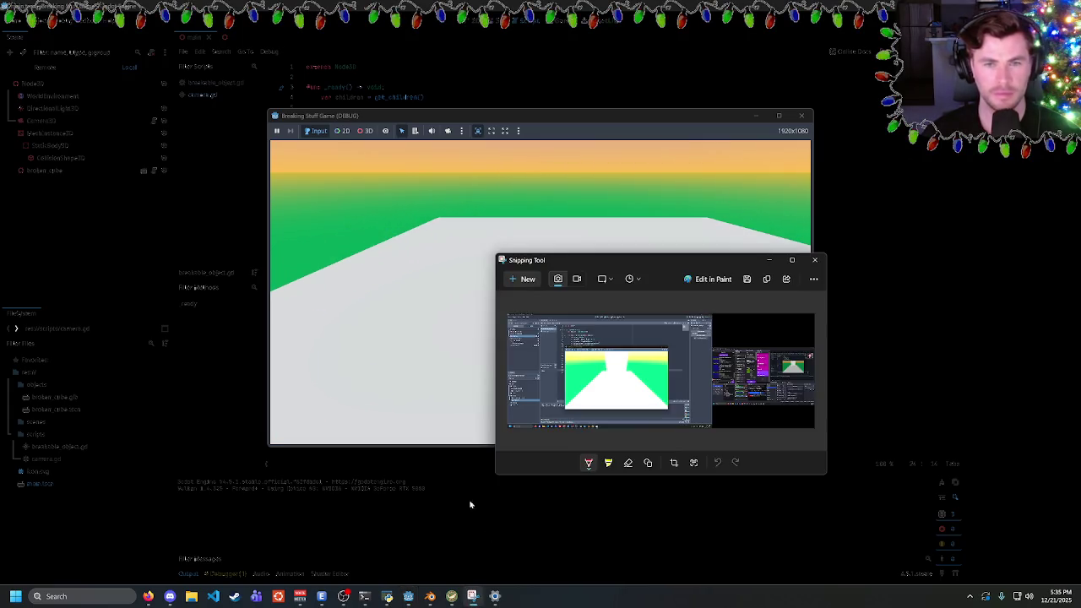
left_click(521, 279)
mouse_move(261, 101)
left_mouse_down()
mouse_move(522, 287)
mouse_move(825, 454)
left_mouse_up()
right_click(652, 346)
left_click(676, 377)
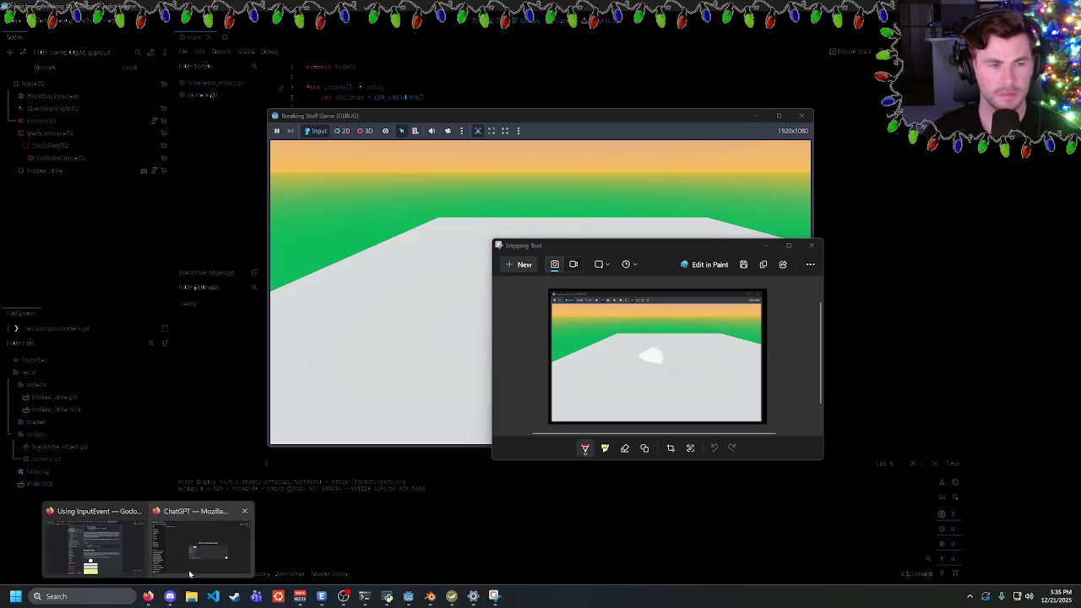
Close Snipping Tool and the running game, then toggle HDR on the display again
left_click(811, 245)
left_click(801, 115)
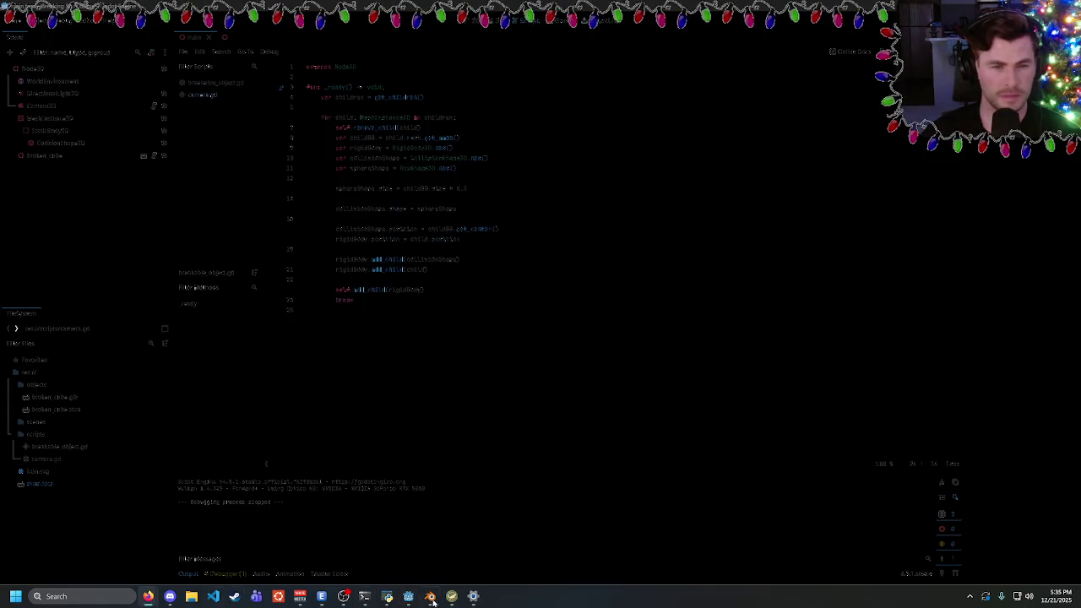
left_click(472, 596)
left_click(825, 304)
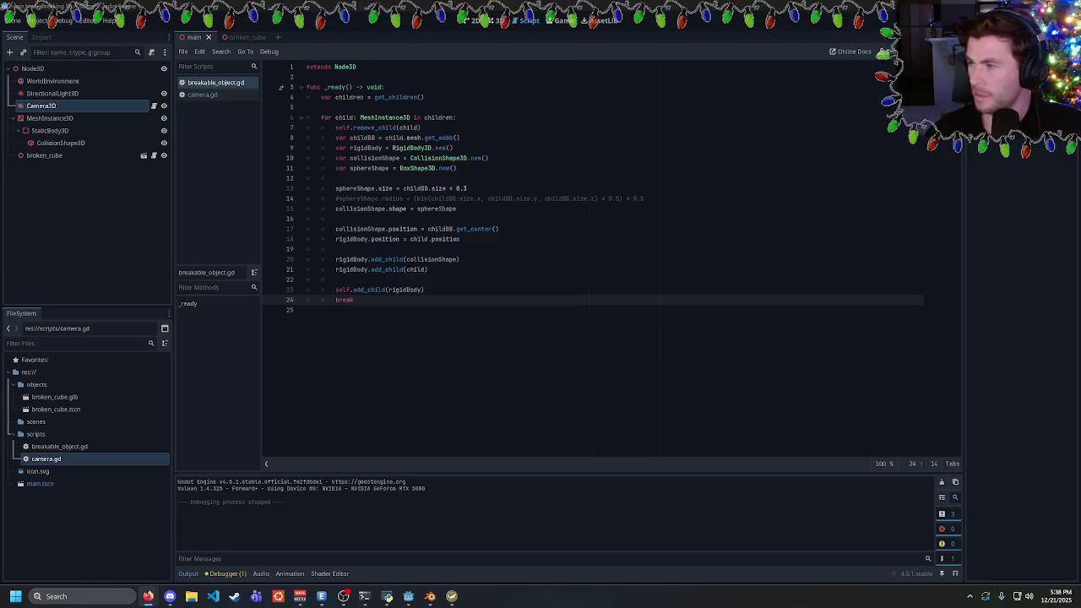
Begin line 19 of breakable_object.gd with child.global_position
left_click(342, 596)
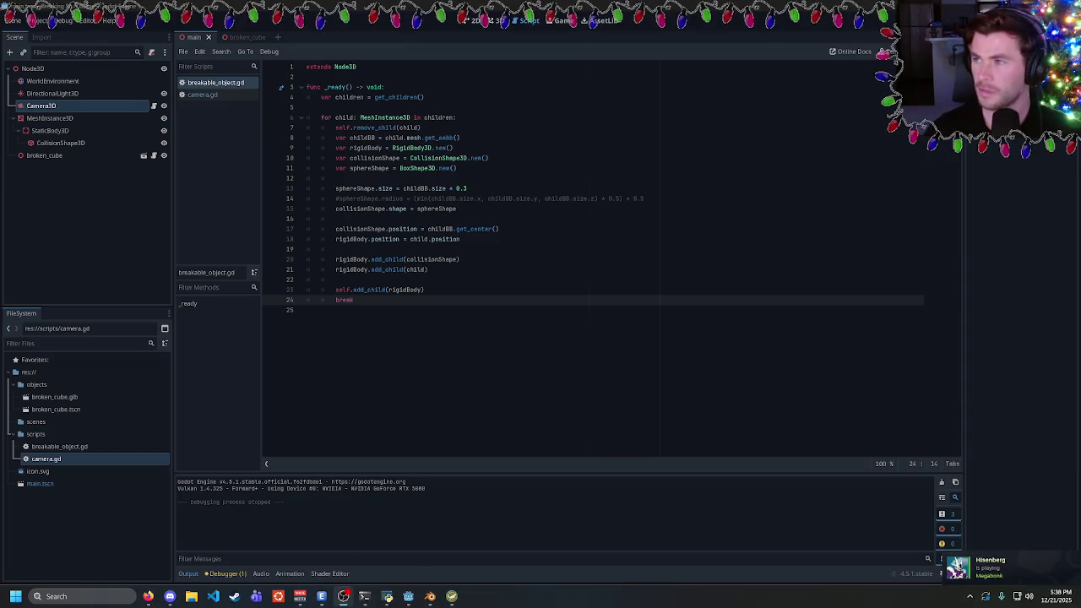
left_click(336, 279)
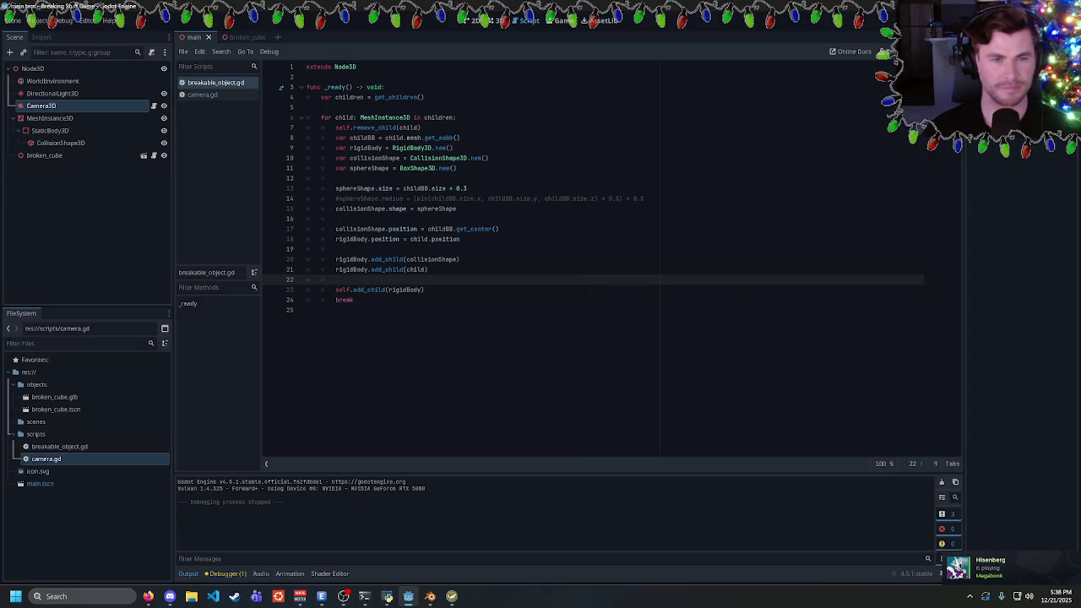
left_click(336, 249)
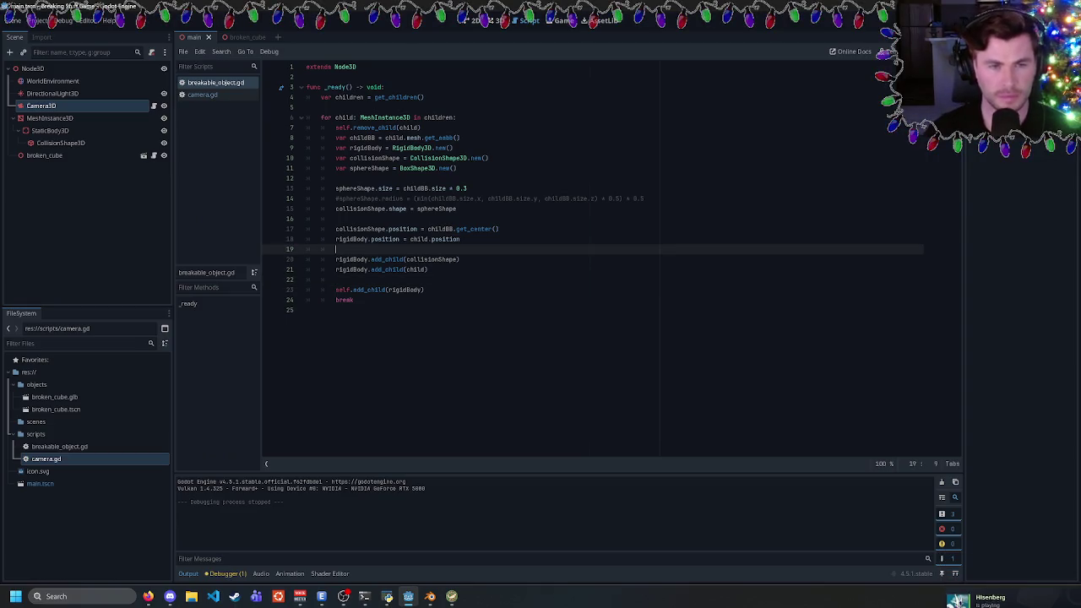
type("rigid")
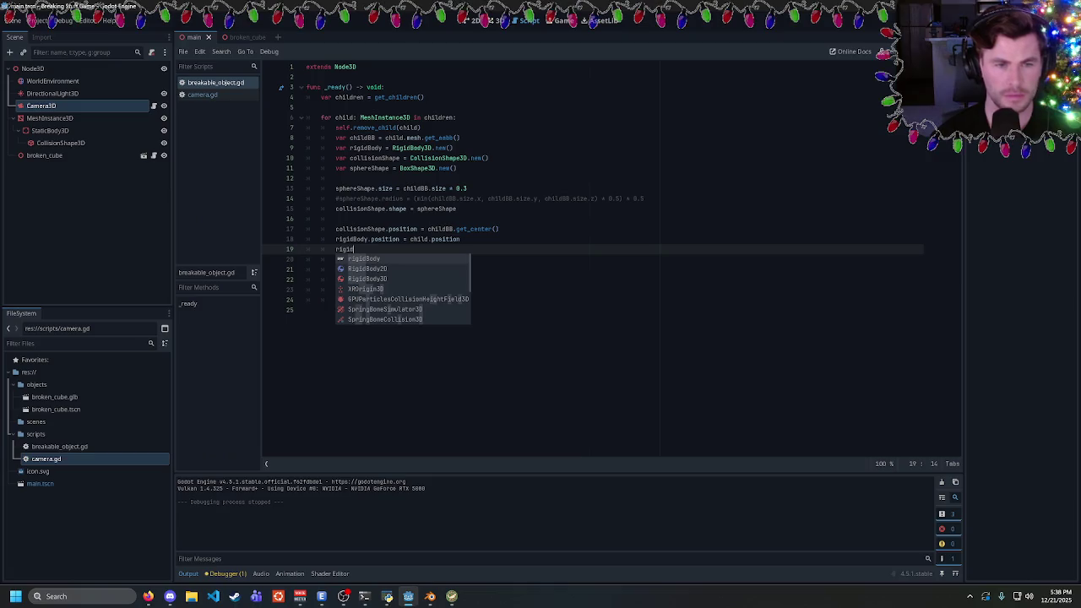
key("BackSpace")
key("BackSpace")
key("BackSpace")
type("ild.global")
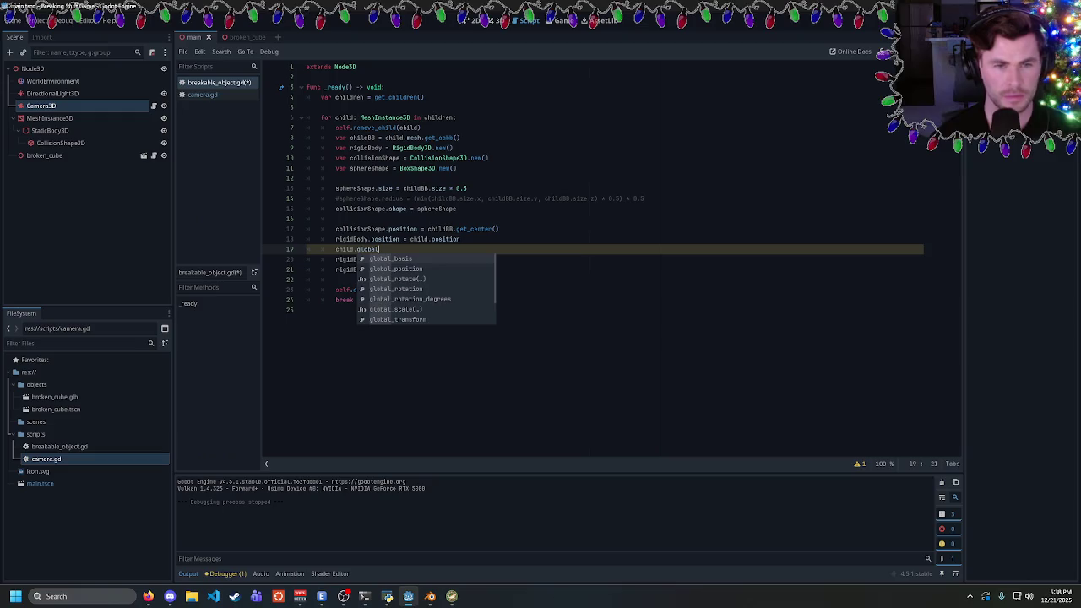
key("Down")
key("Return")
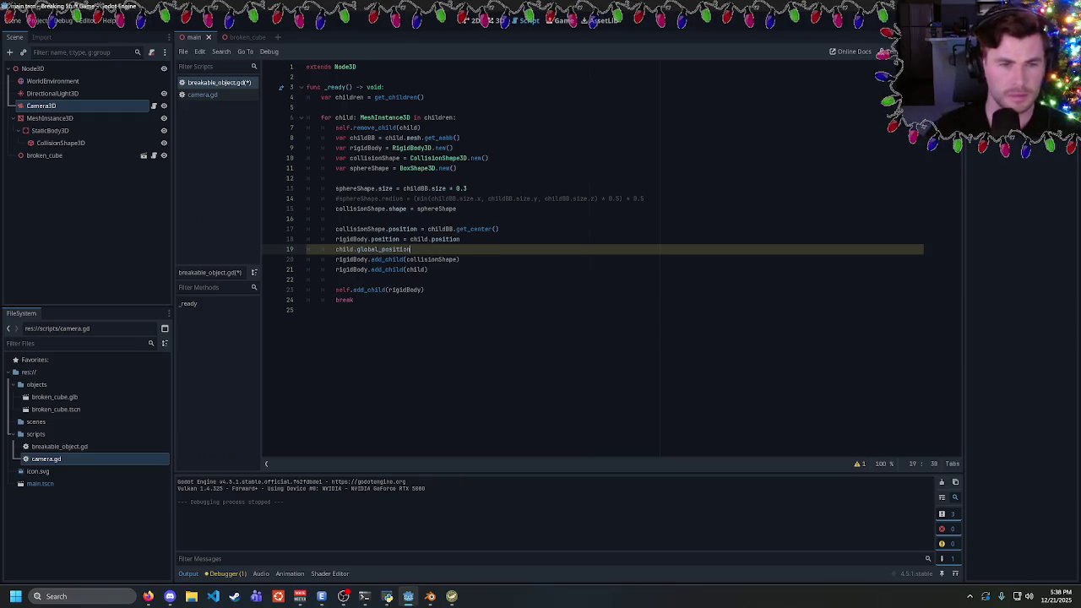
Delete the old rigidBody.position line and complete child.global_position = rigidBody.global_position
key("Up")
key("shift+Home")
key("BackSpace")
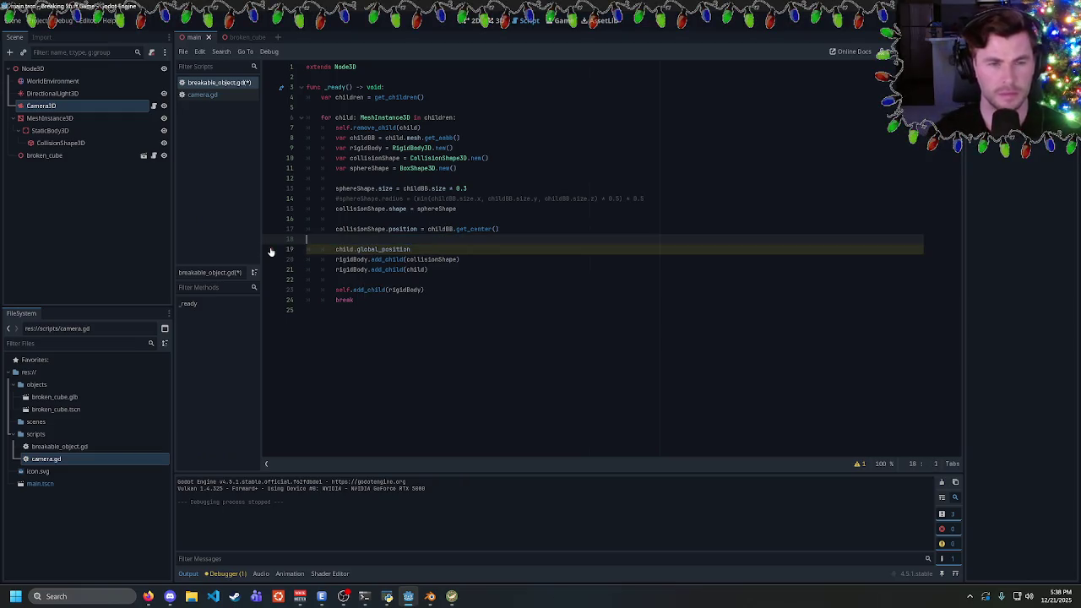
key("Down")
key("End")
type("= ")
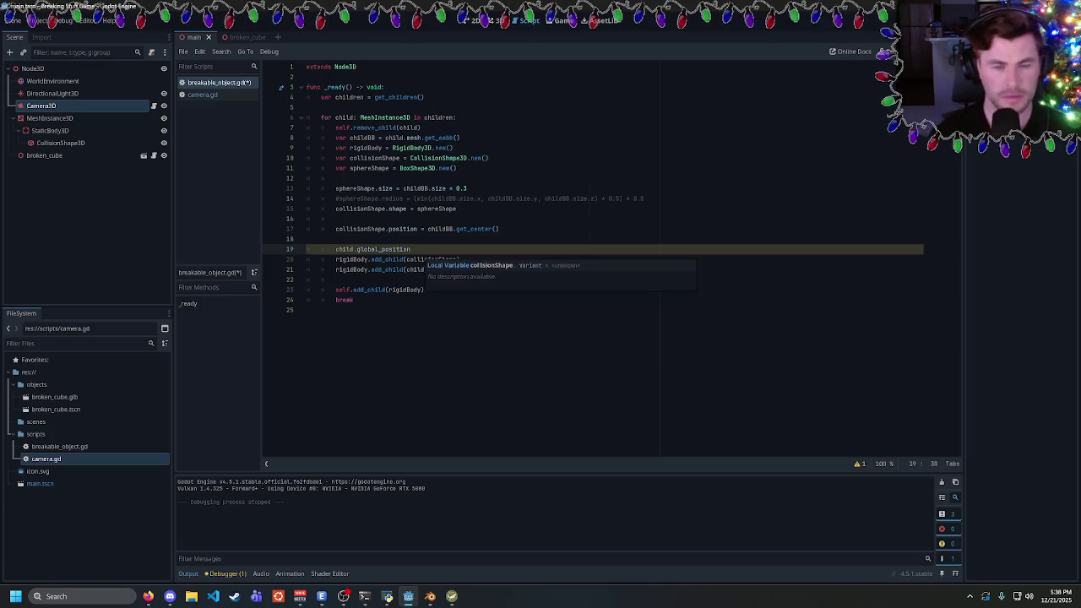
type("rigidB")
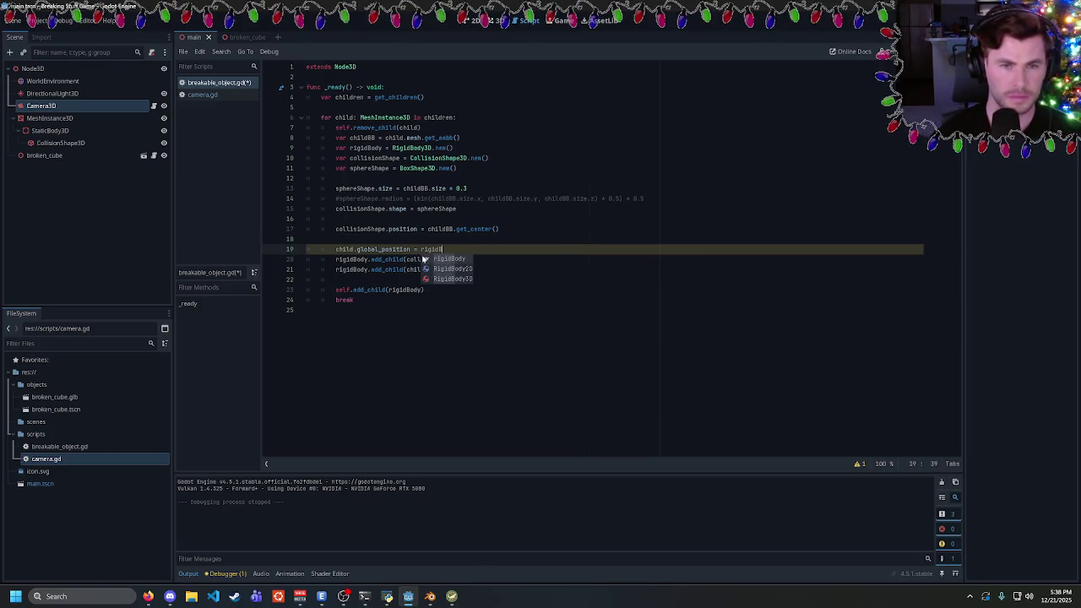
type("ody.globalposition")
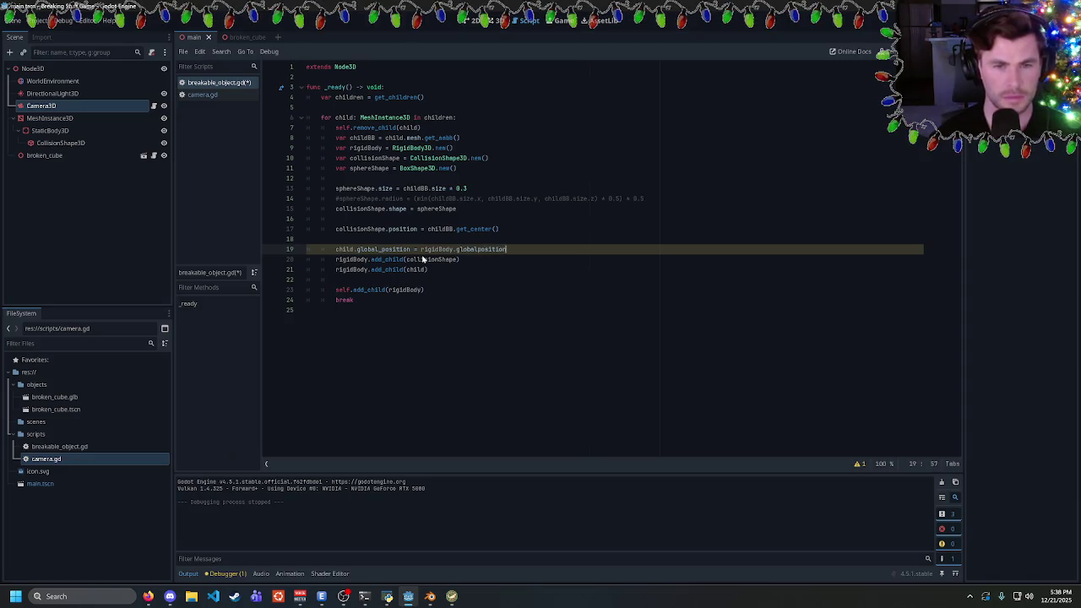
key("Return")
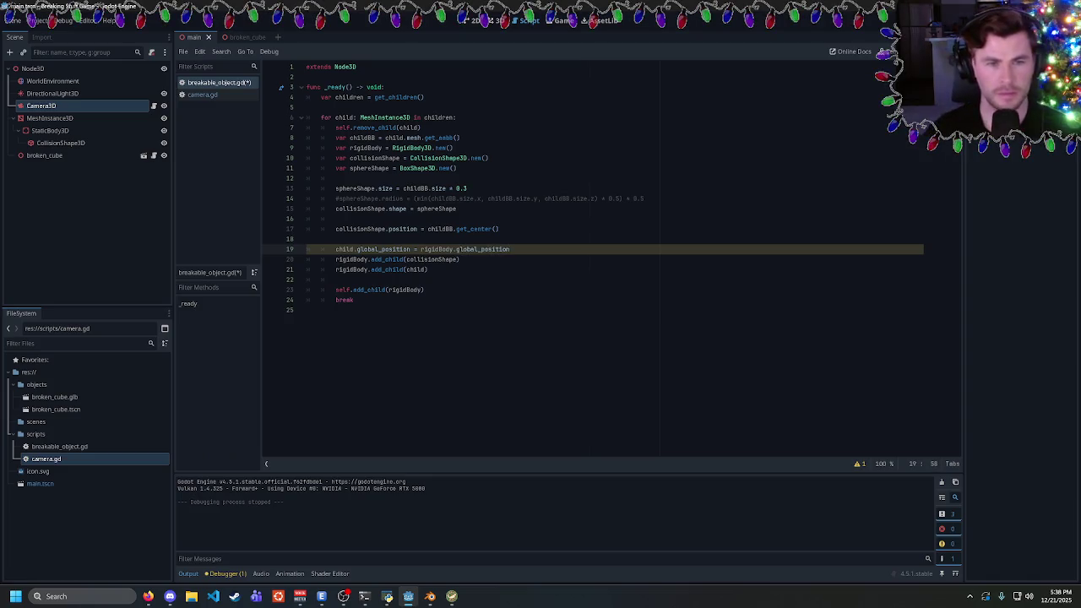
Save the script and run the game to test the shattering
key("ctrl+s")
key("Down")
key("Down")
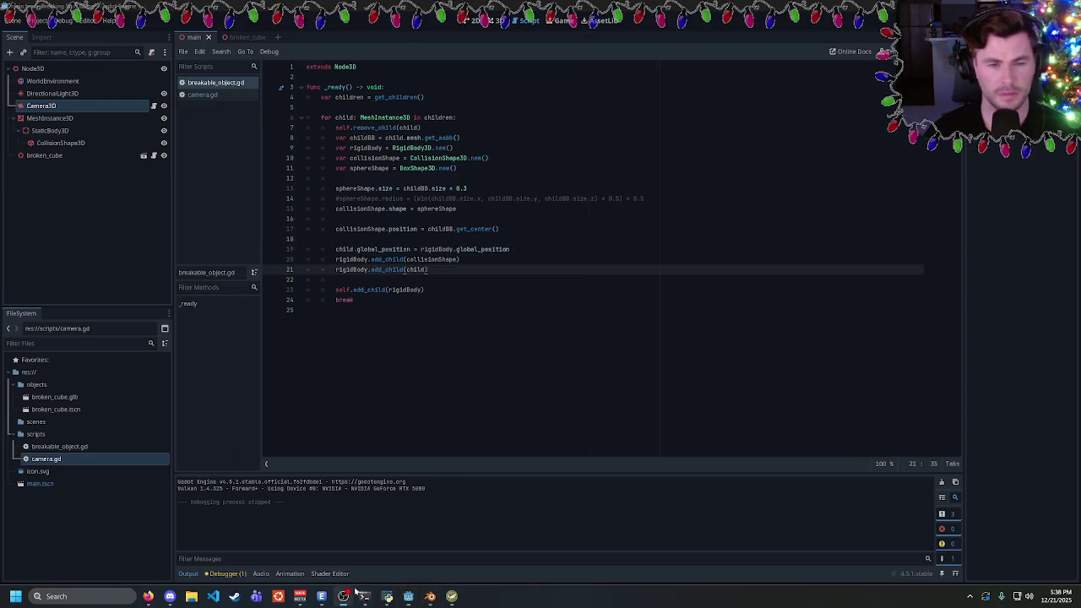
key("F5")
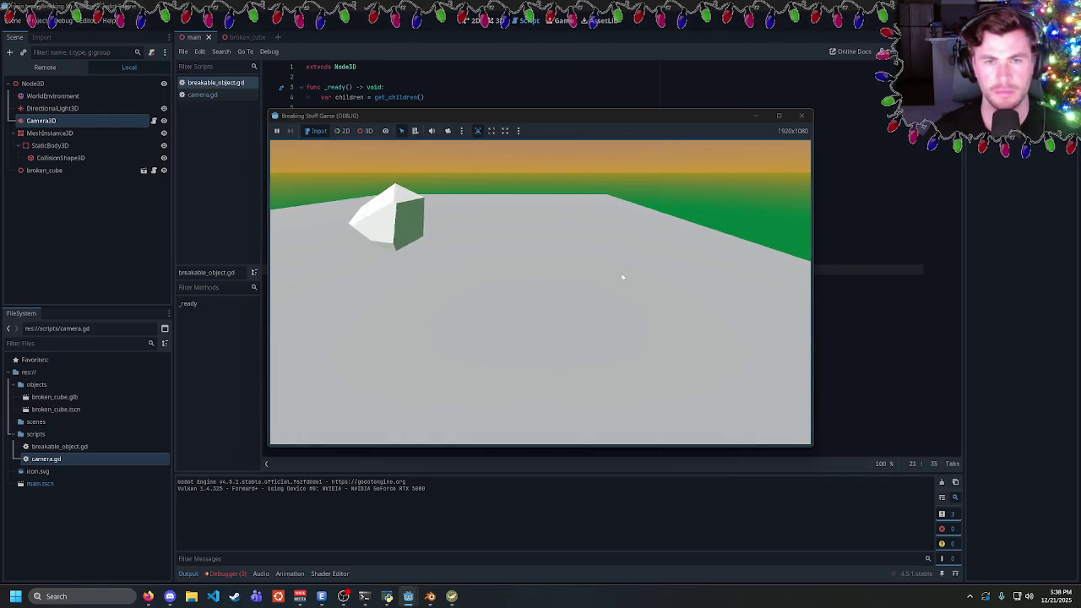
Close the debug game window after the fragment lands without shattering
left_click(803, 116)
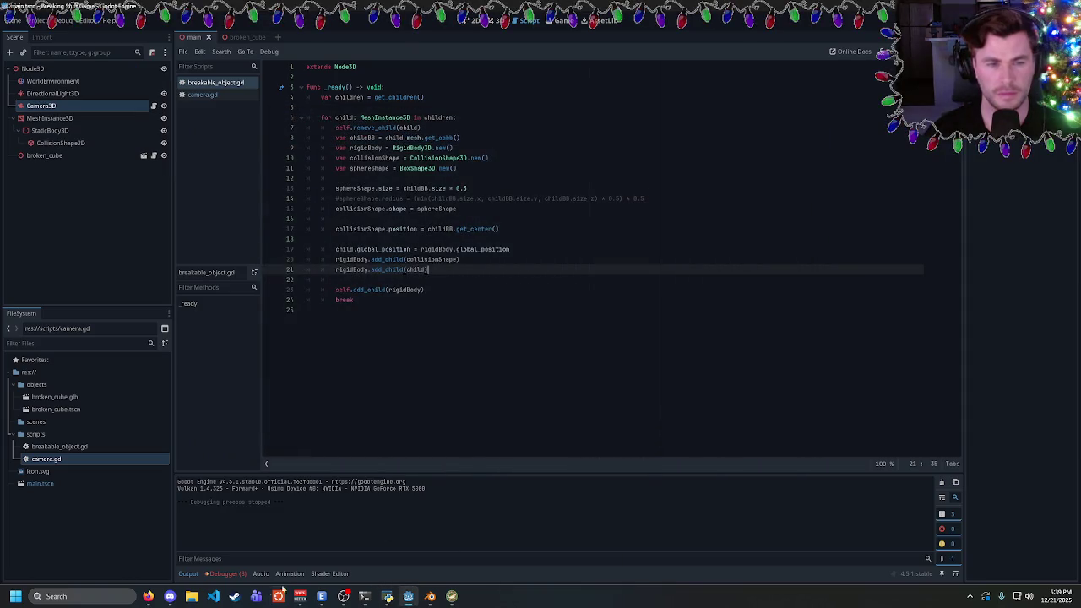
Review the three debugger errors, delete the break at the loop's end, and rerun the game
left_click(236, 574)
left_click(236, 467)
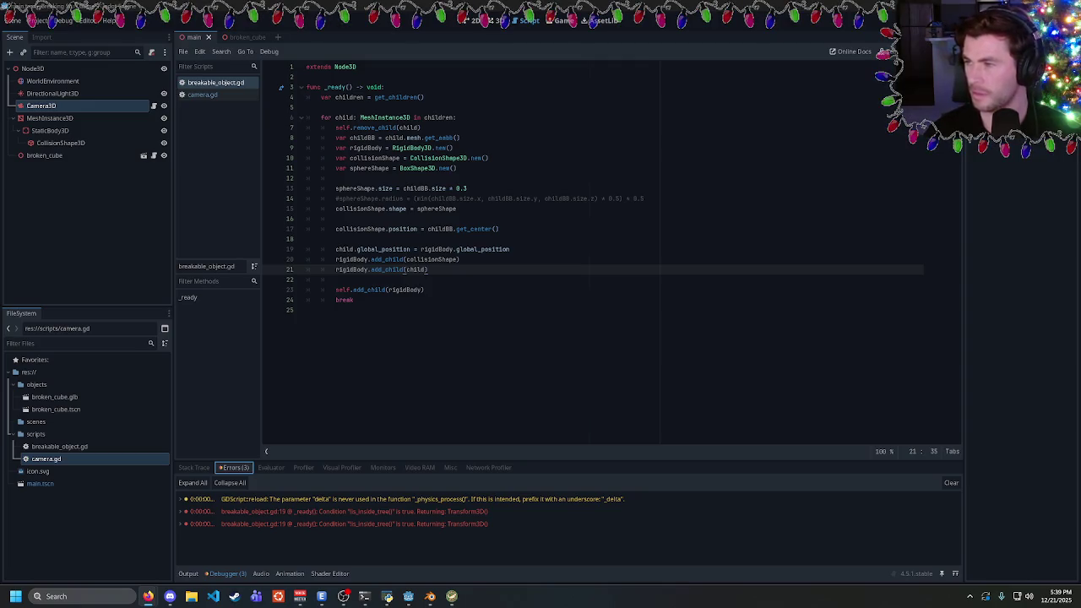
key("ctrl+End")
mouse_move(344, 596)
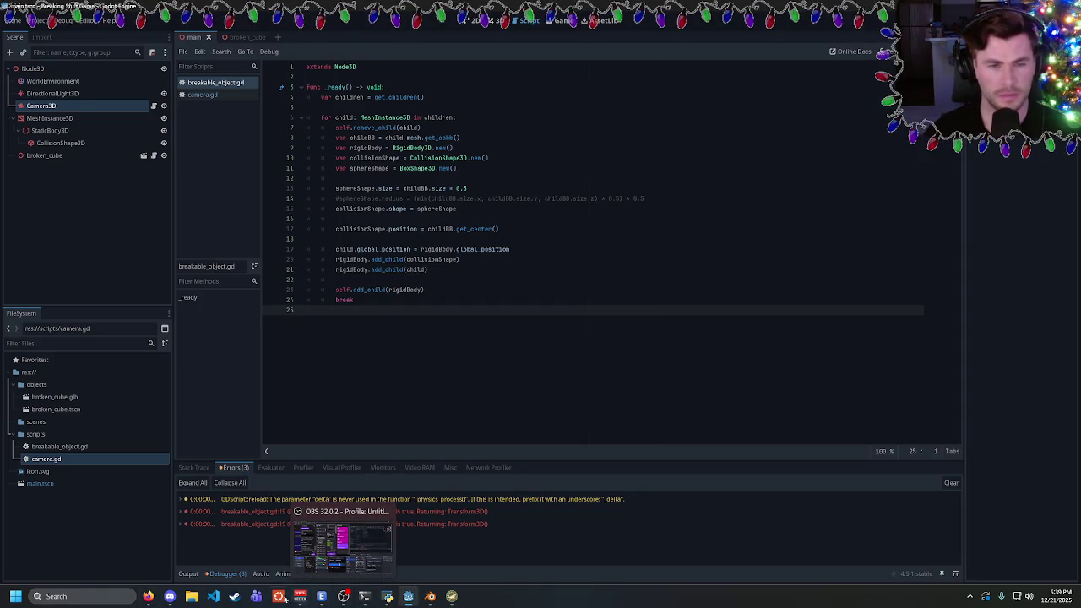
key("Left")
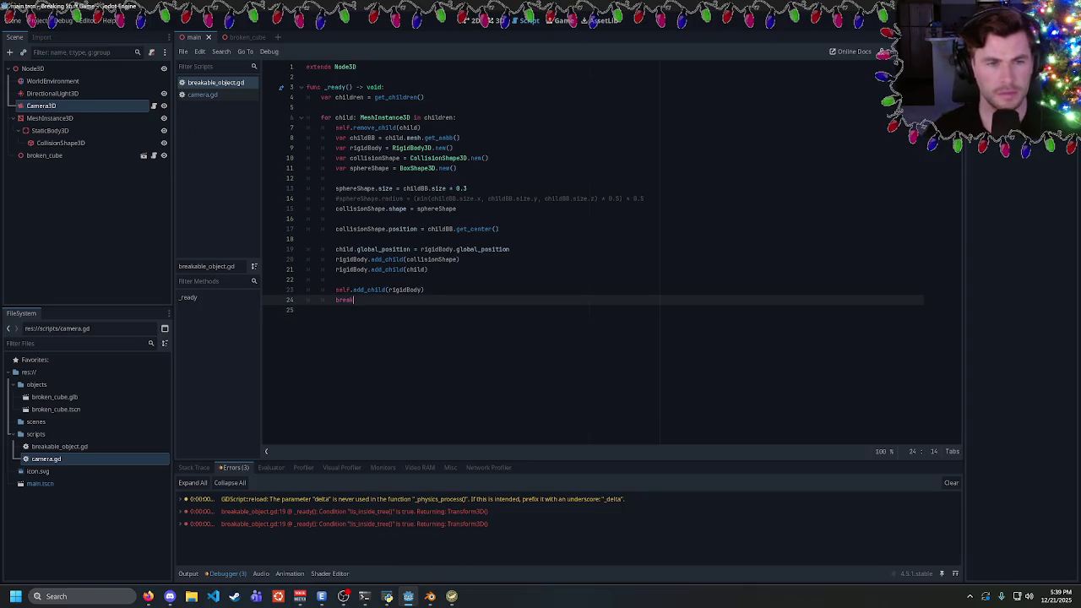
left_click_drag(271, 290, 271, 300)
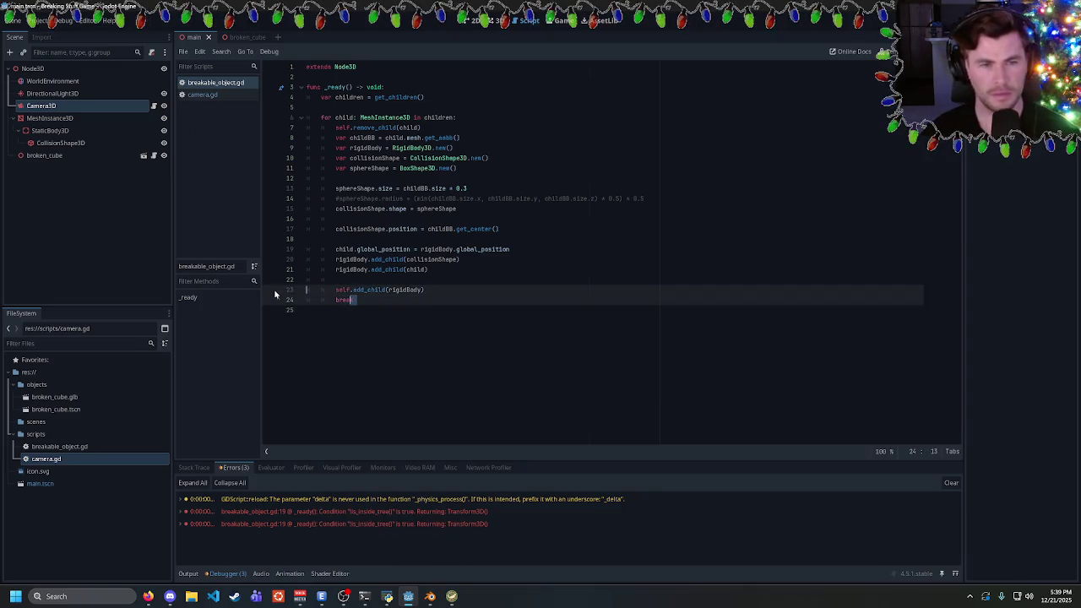
key("End")
key("BackSpace")
key("BackSpace")
key("BackSpace")
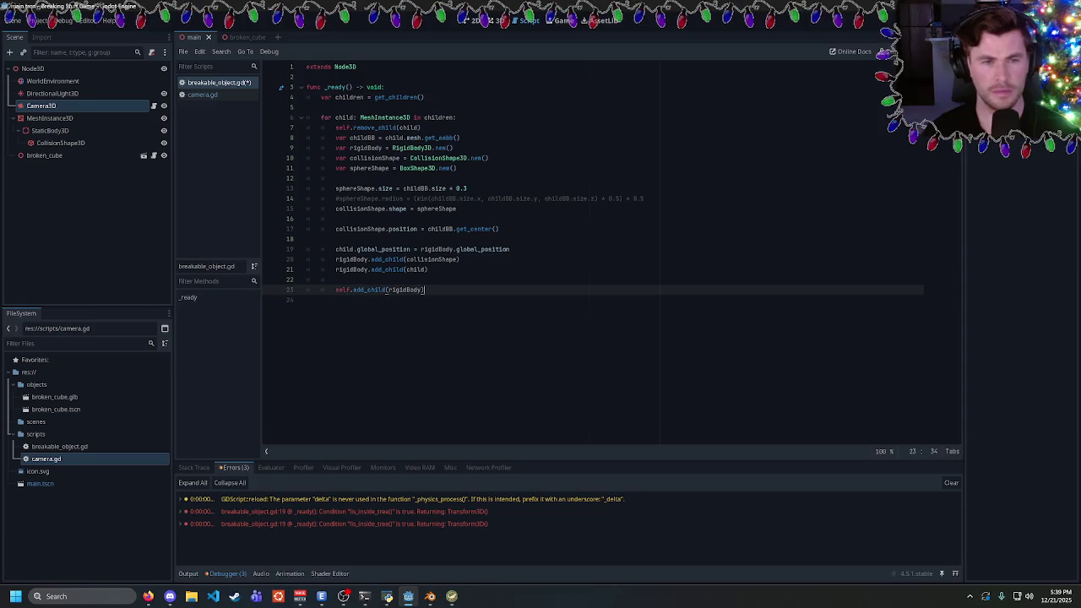
key("F5")
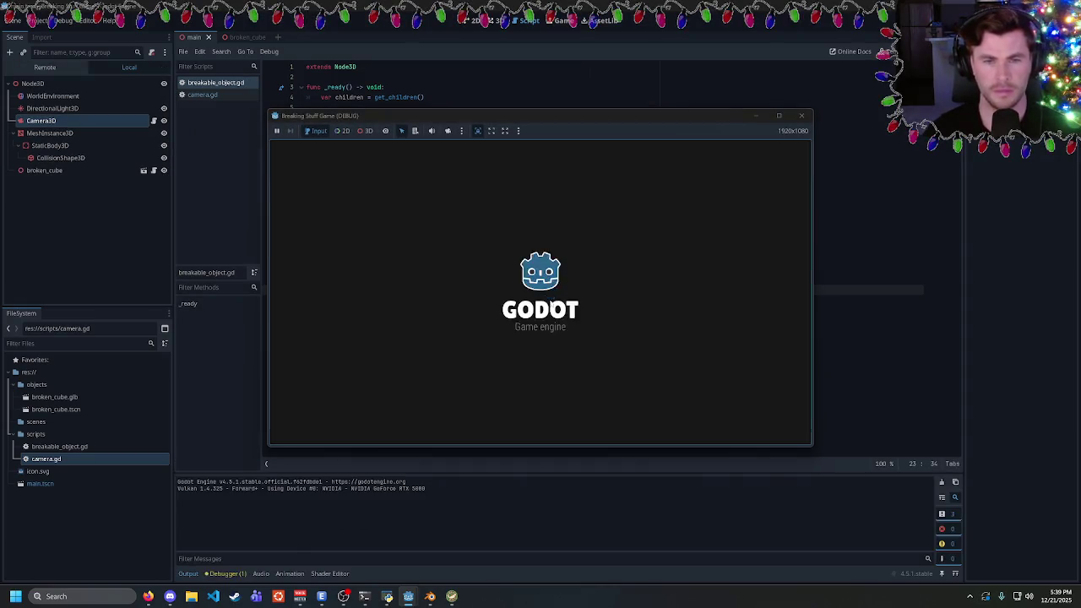
Close the game window after the cube shatters into many fragments, then switch to the browser
left_click(800, 116)
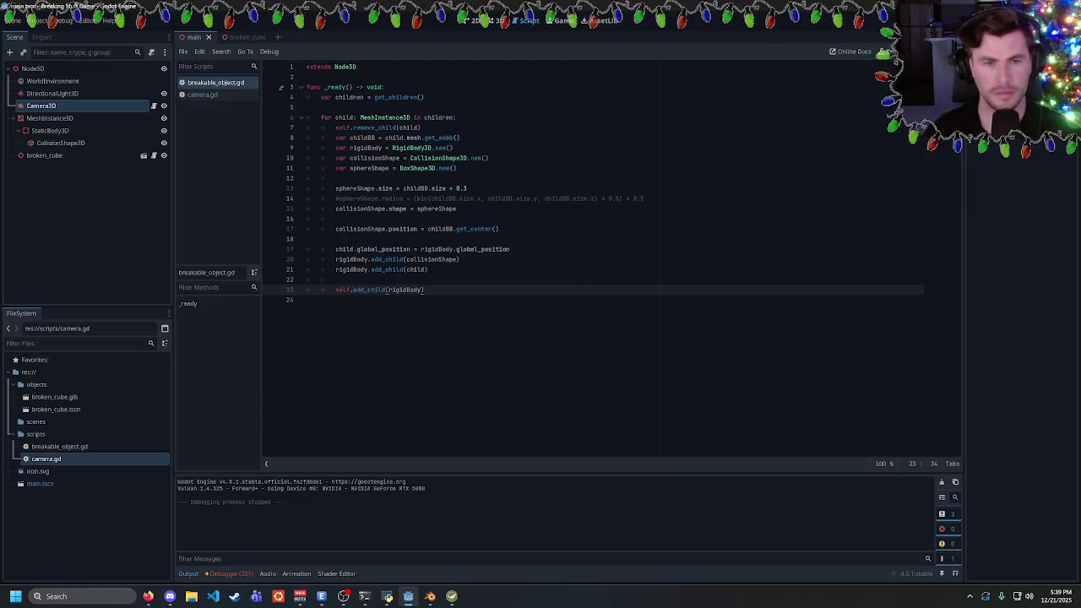
key("alt+Tab")
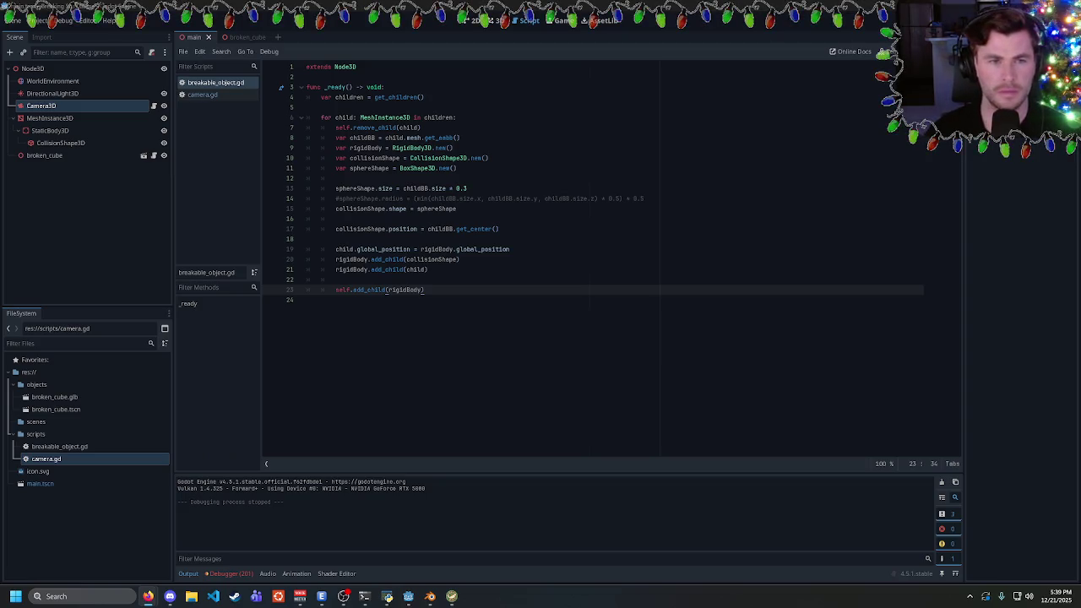
Write rigidBody.global_transform = child.global_transform on line 12
left_click(336, 178)
type("rigid")
left_click(429, 269)
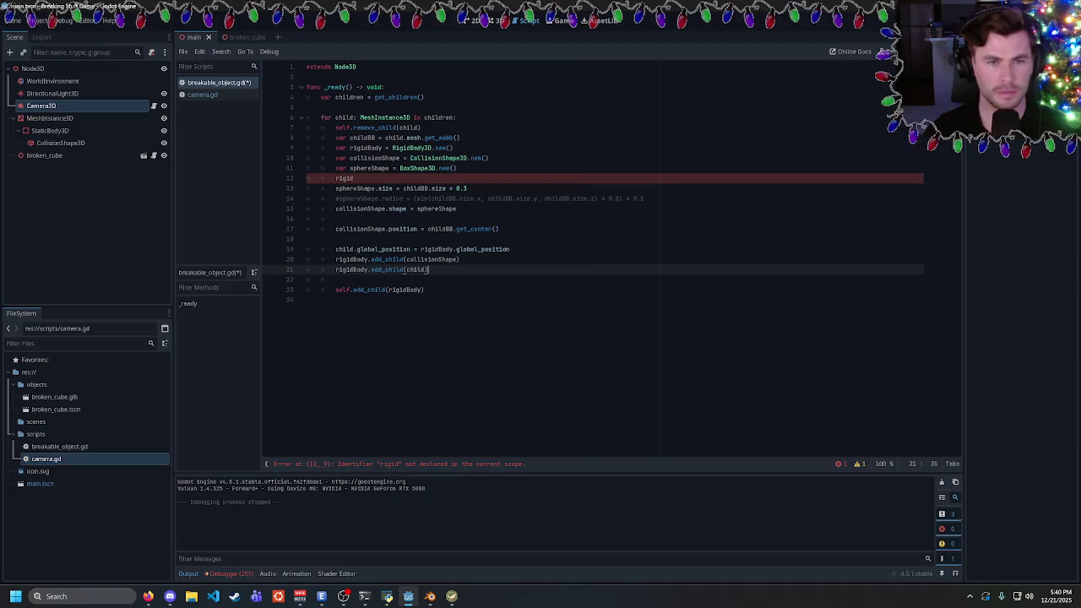
left_click(307, 239)
left_click(354, 229)
double_click(403, 228)
left_click(306, 239)
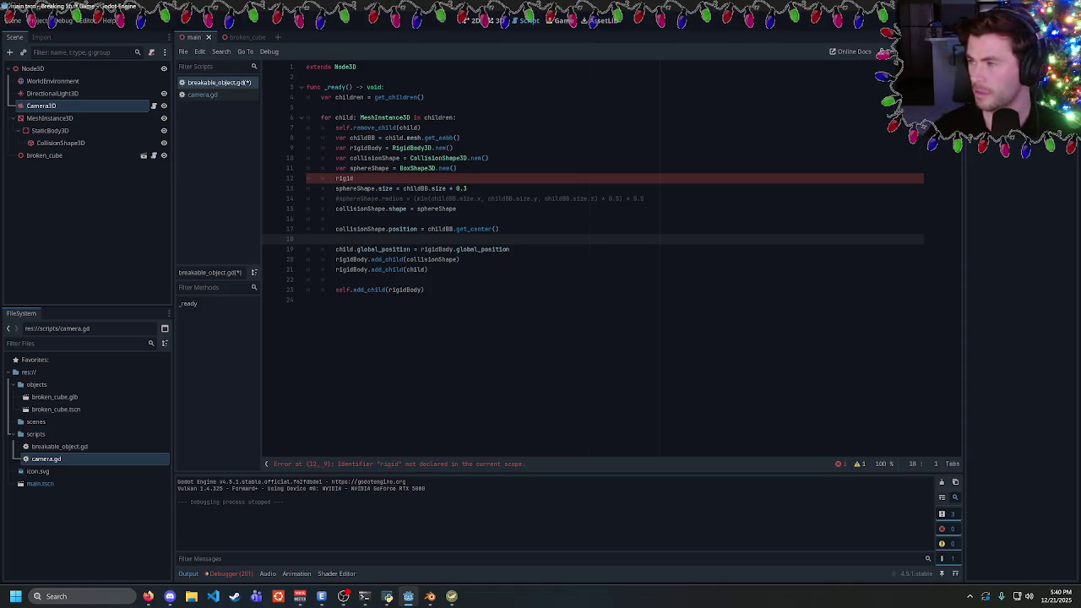
left_click(354, 178)
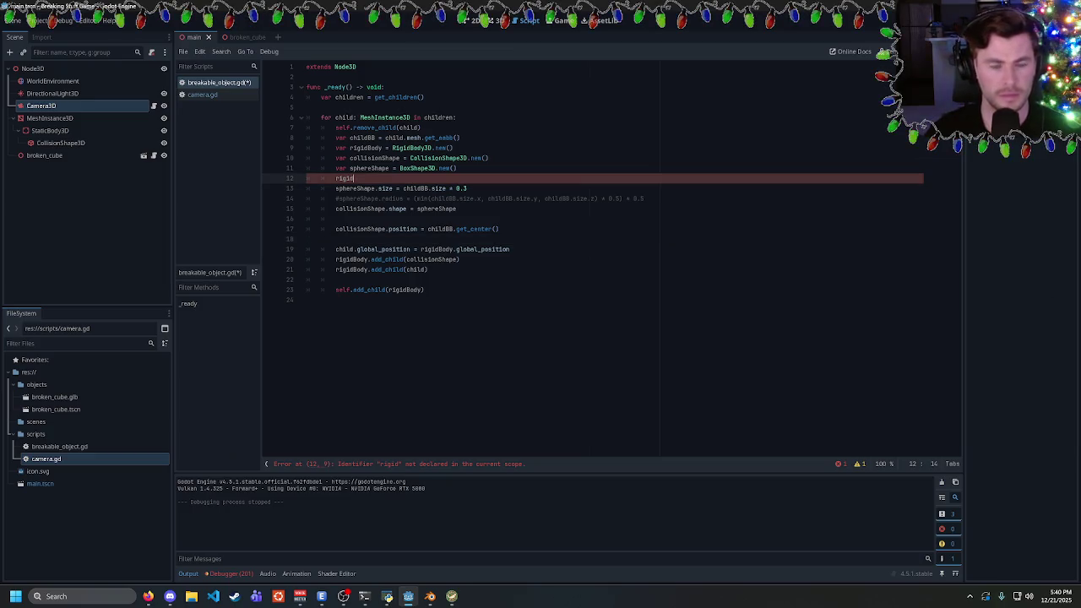
type("Body.")
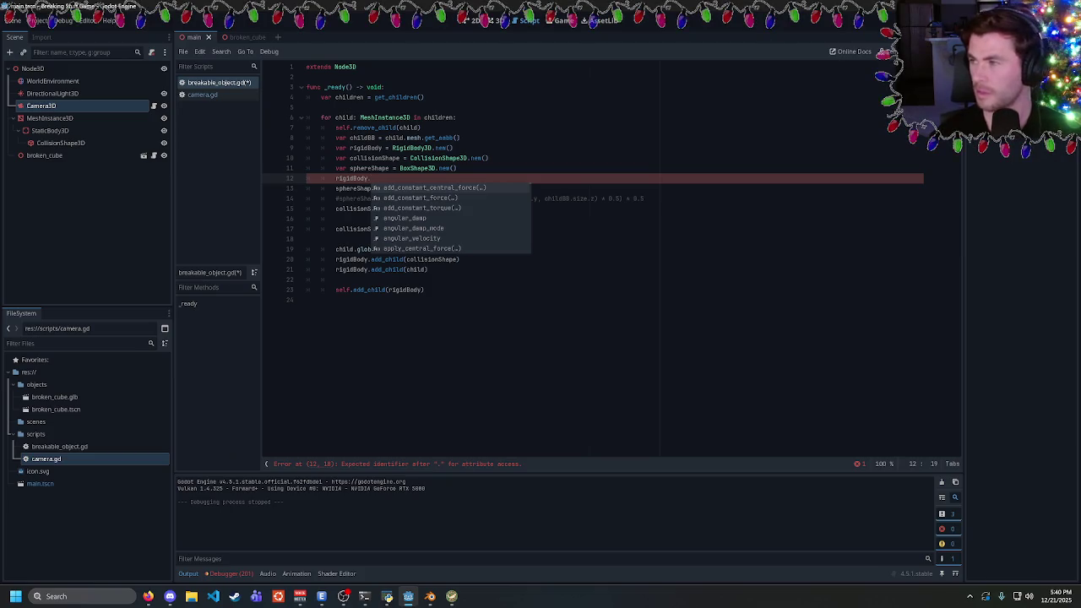
type("global_trans")
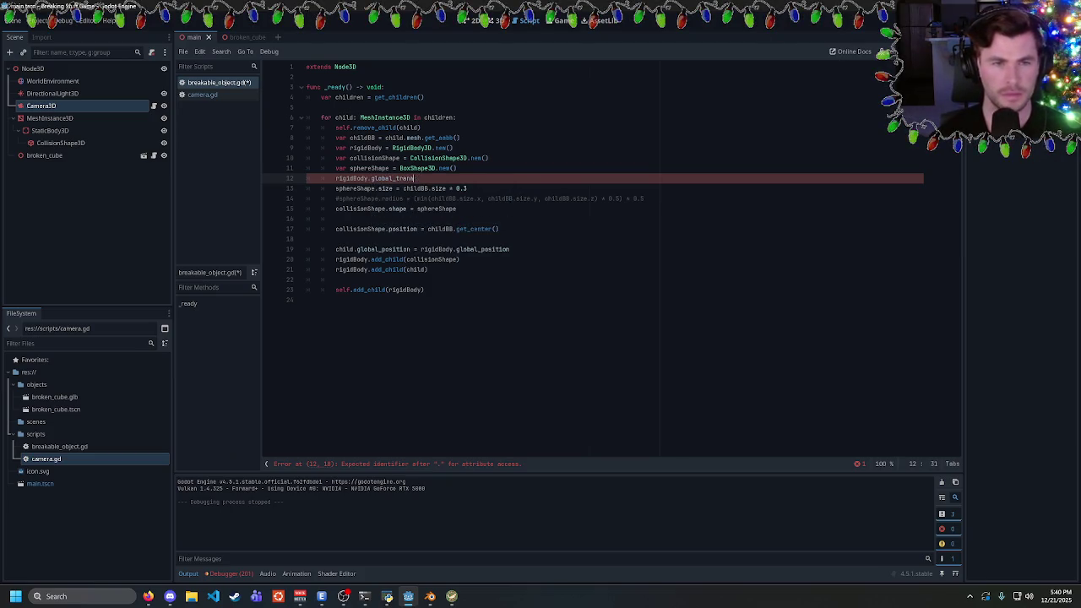
type("form")
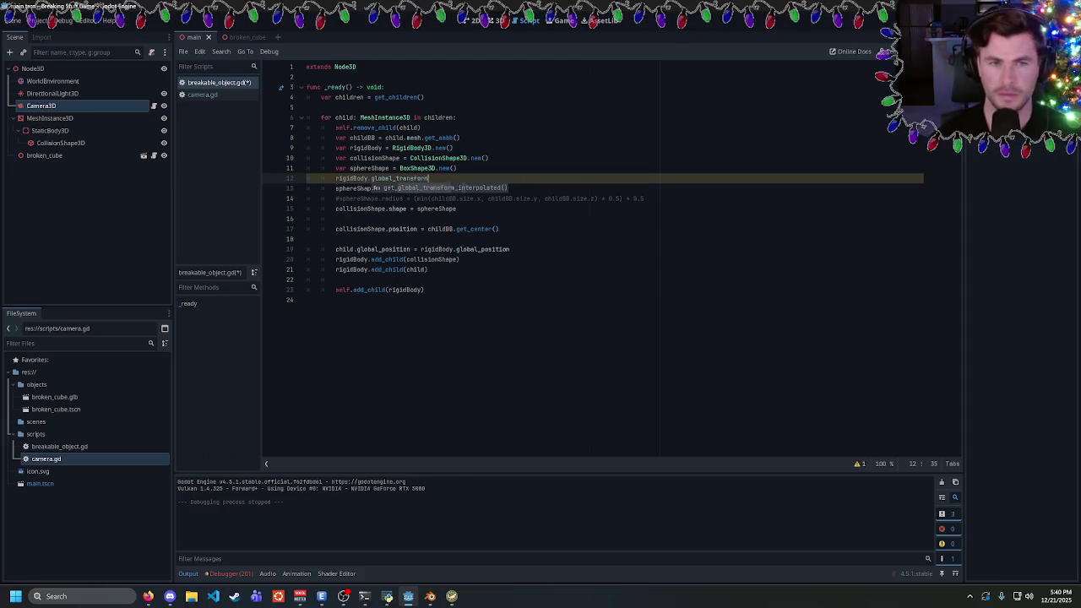
type(" =")
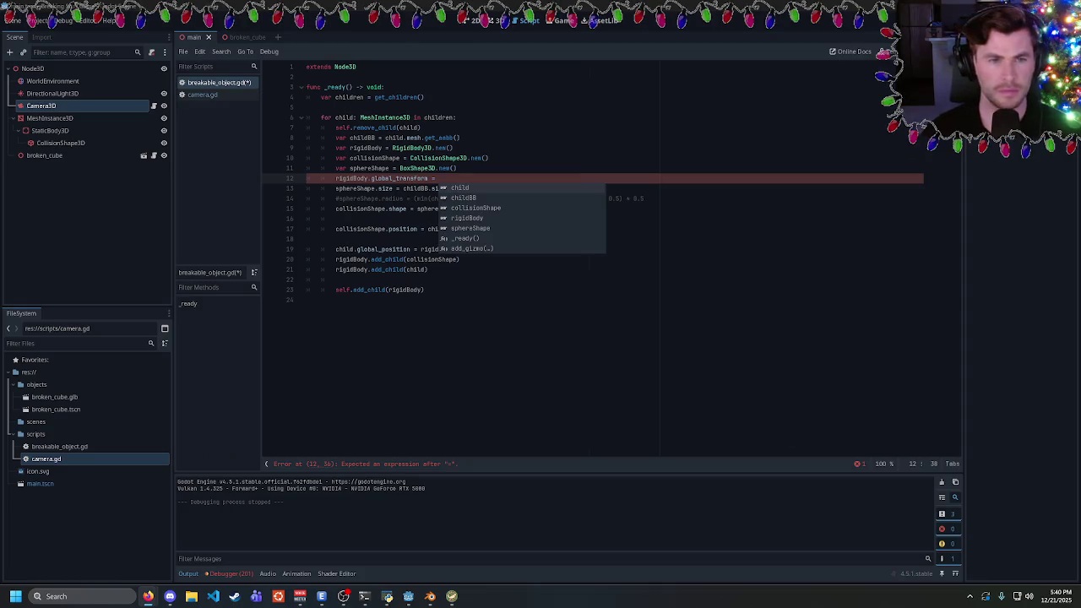
key("Escape")
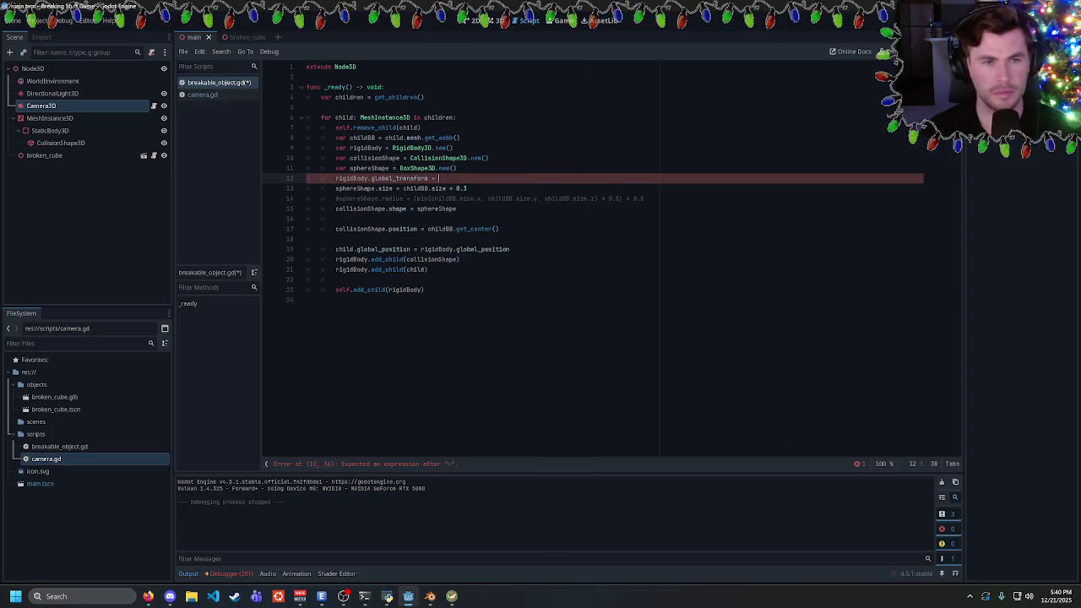
type("chi")
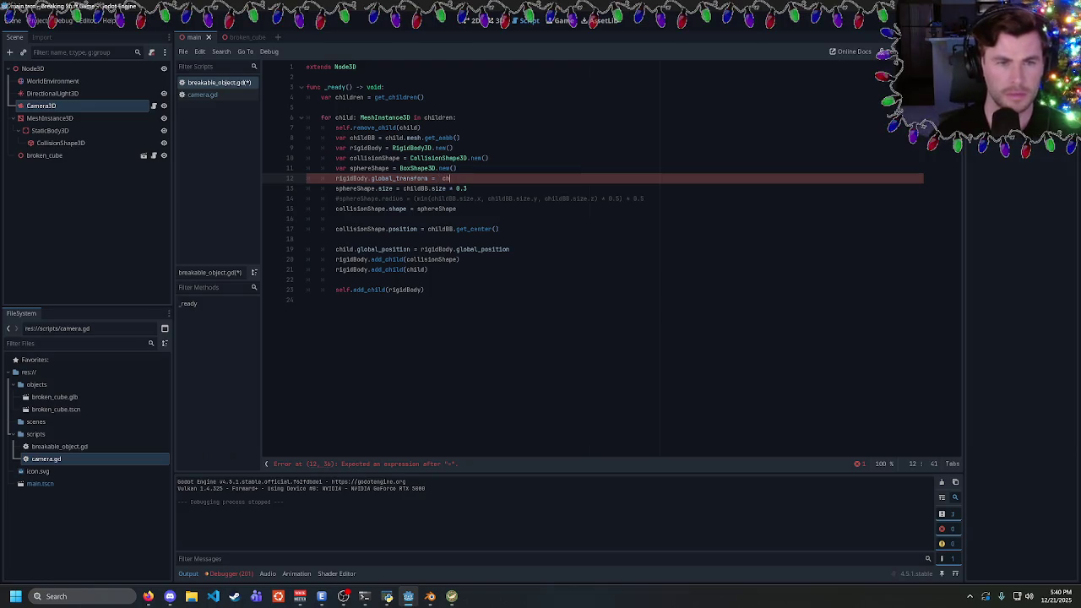
type("ld.global")
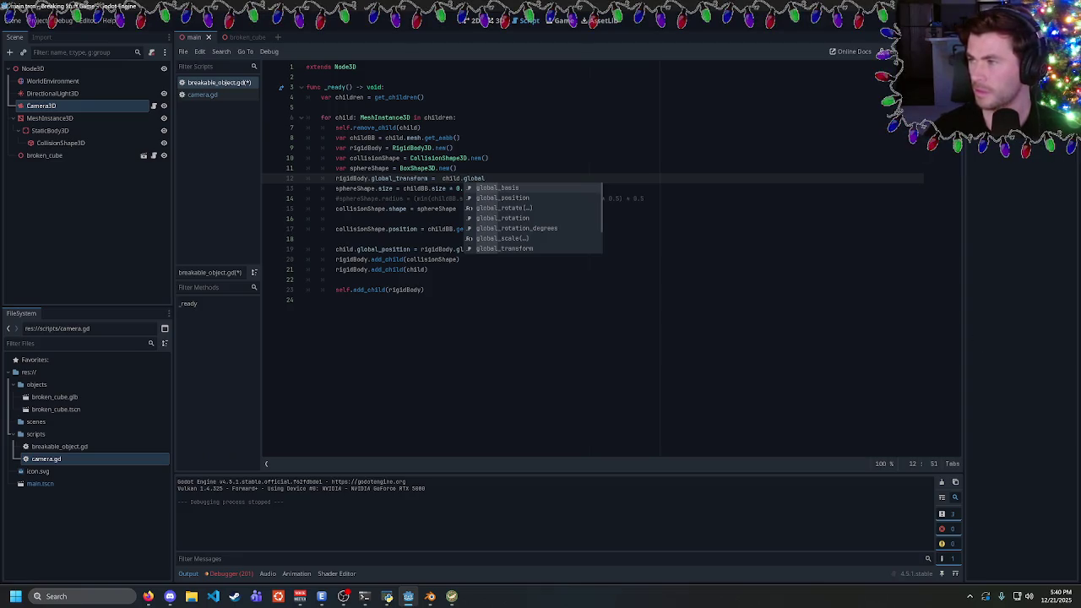
key("Escape")
type("_transform")
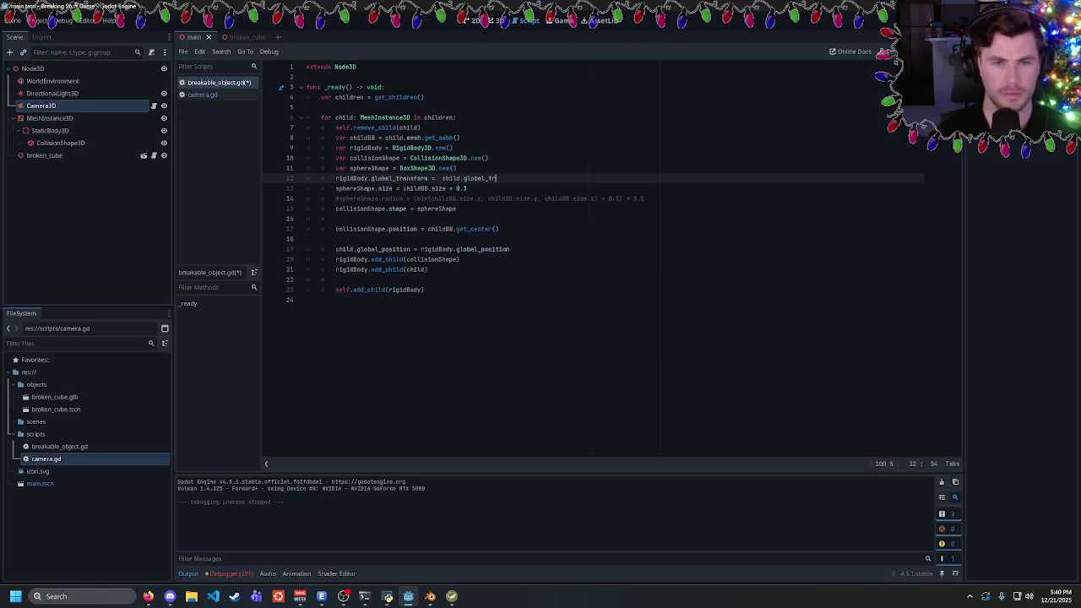
key("Return")
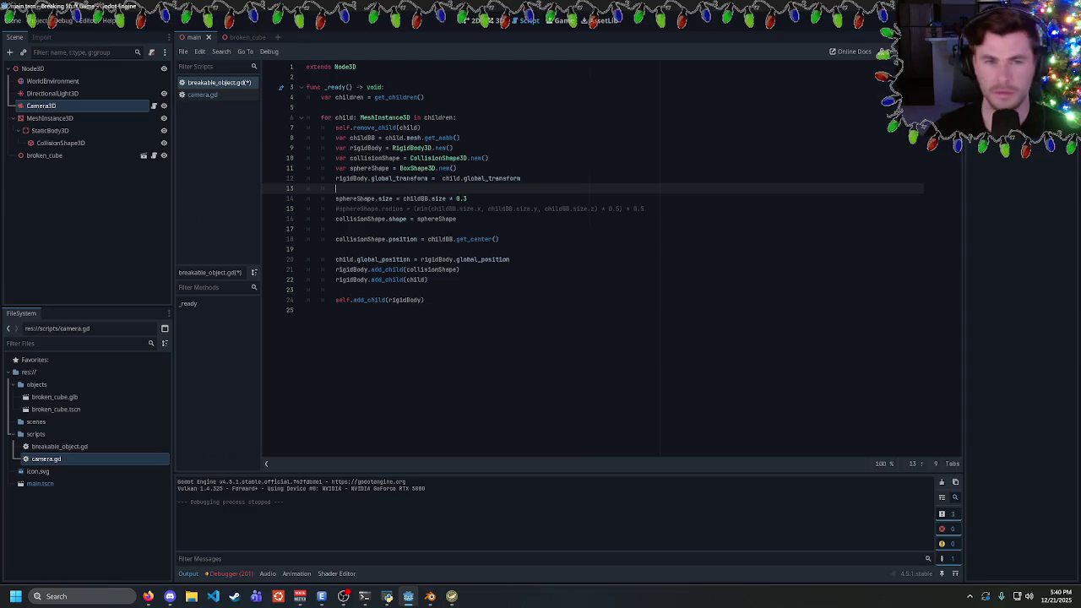
Delete the old add_child(child) line and add child.reparent(rigidBody, true) on line 13
type("child")
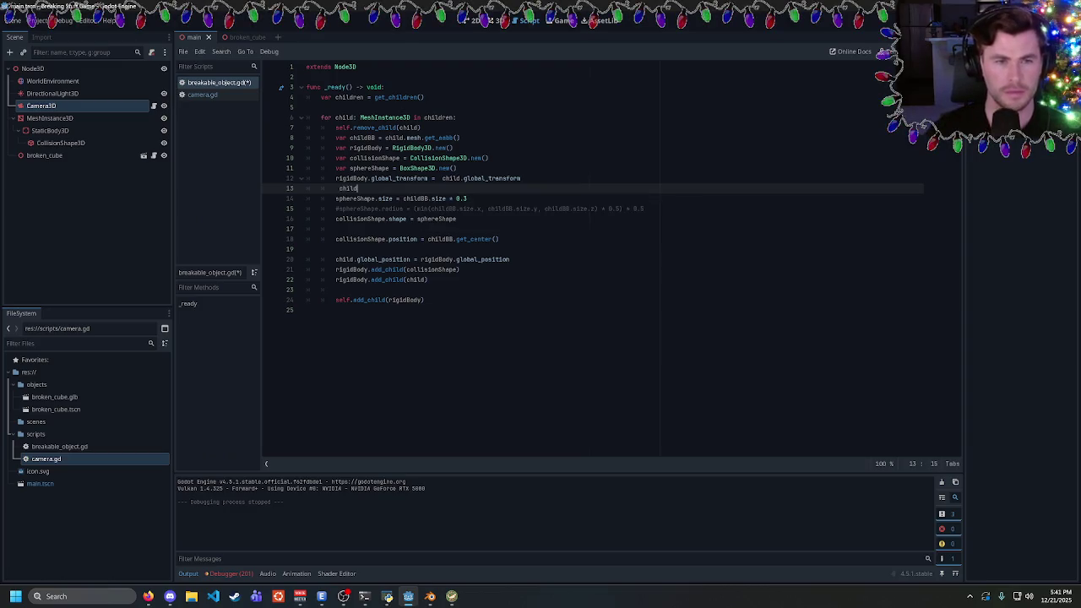
left_click(338, 280)
key("ctrl+shift+k")
left_click(358, 188)
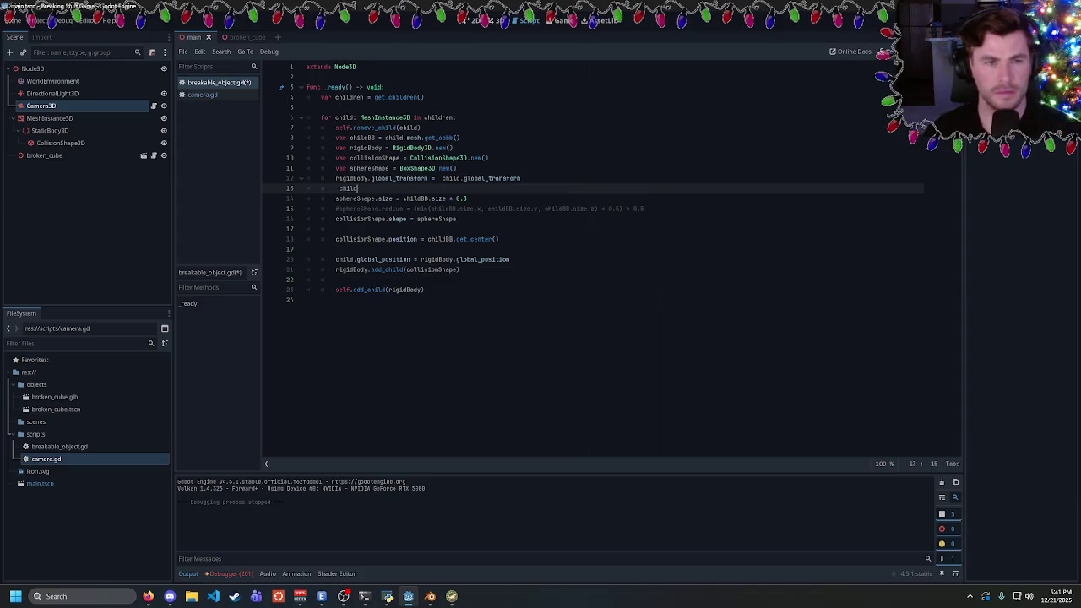
key("BackSpace")
key("BackSpace")
key("BackSpace")
key("BackSpace")
type("child")
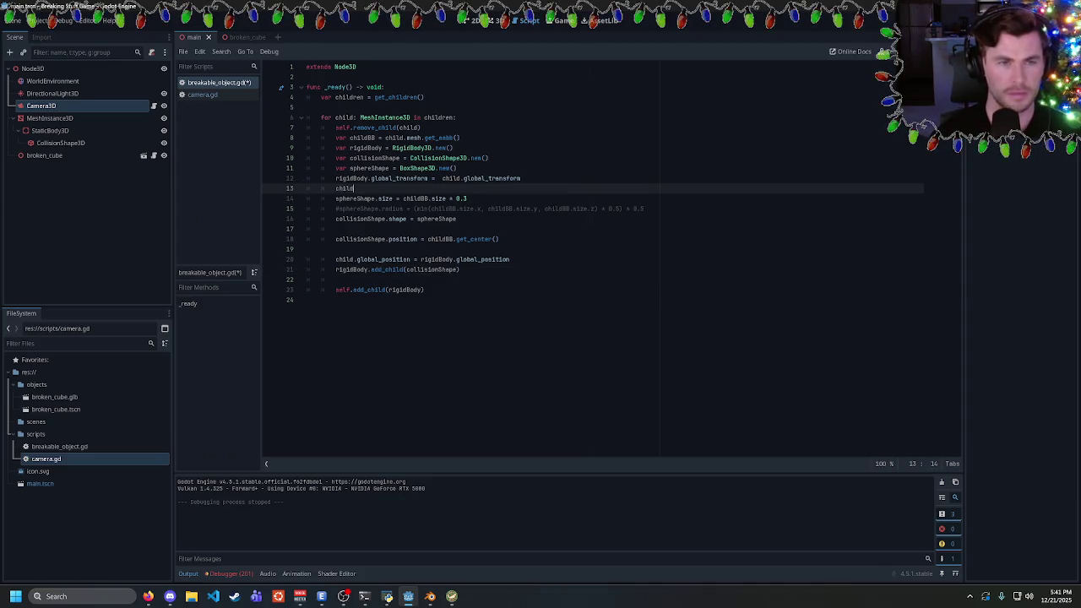
type(".reparent(")
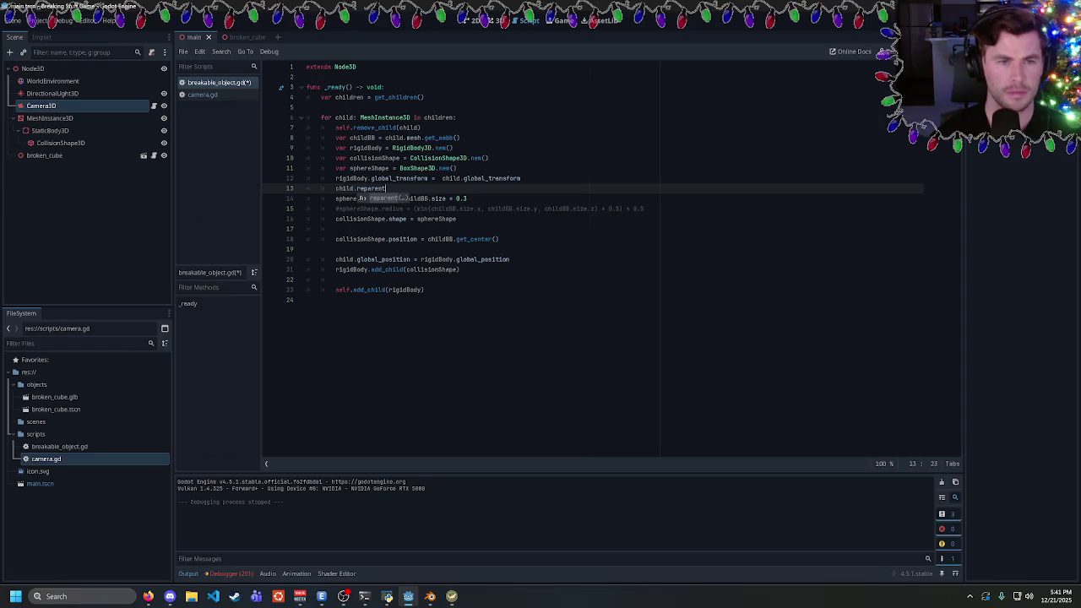
type("rigidBody, true")
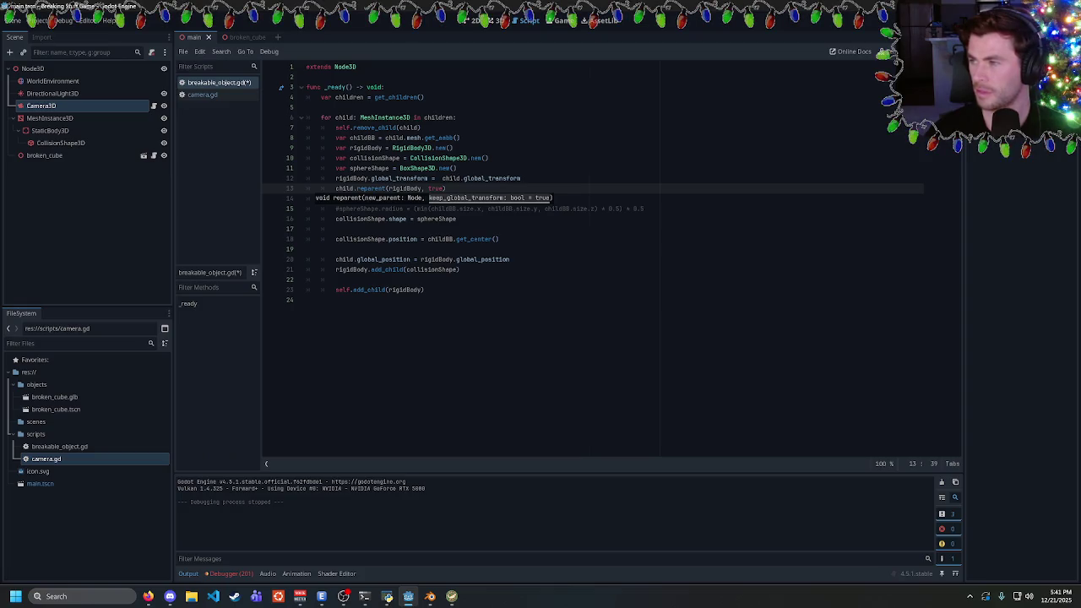
key("ctrl+s")
key("Return")
Add child.transform = Transform3D.IDENTITY below the reparent call
type("child.transform.")
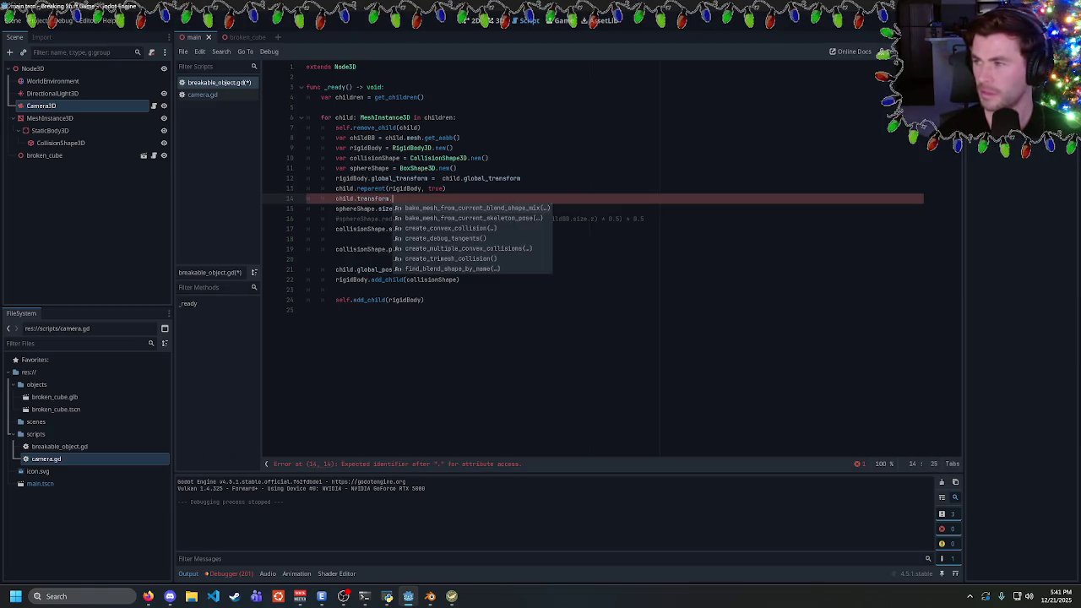
key("Return")
type("Trnas")
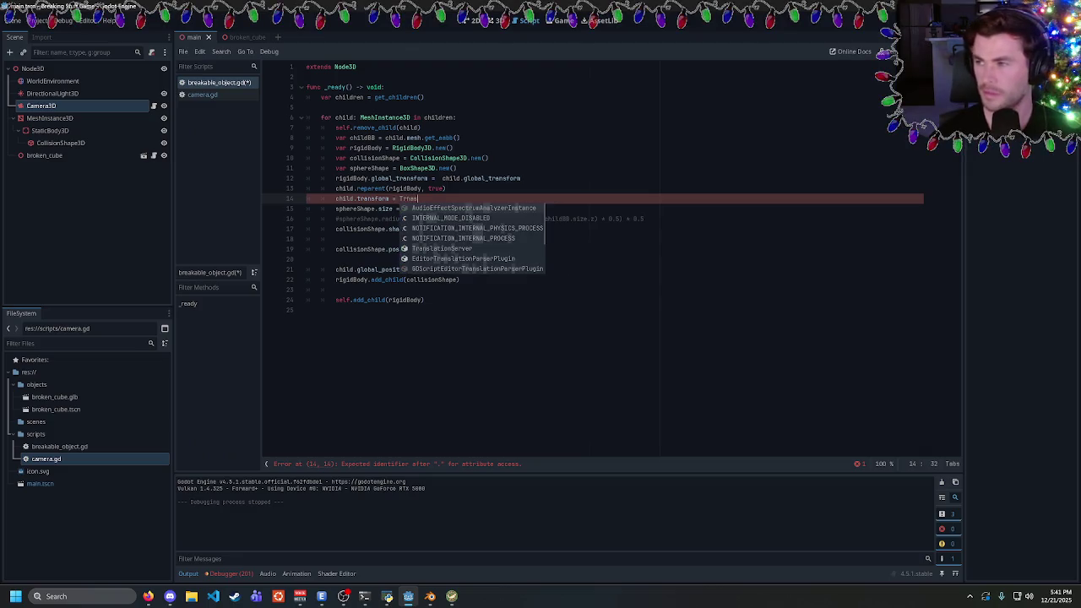
key("BackSpace")
key("BackSpace")
key("BackSpace")
type("ansform3")
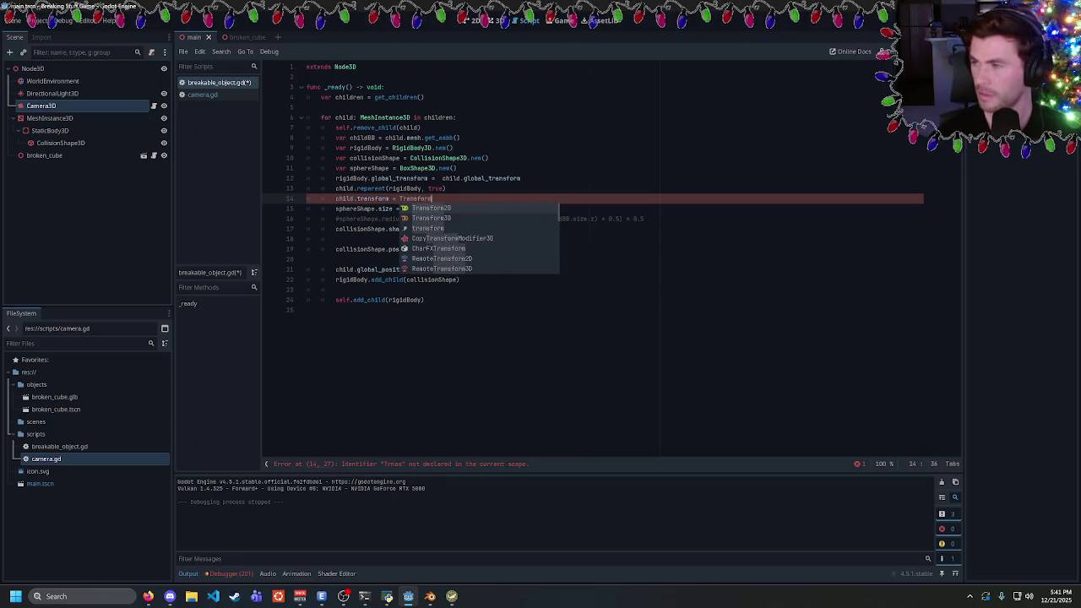
key("Return")
type(".IDENTIT")
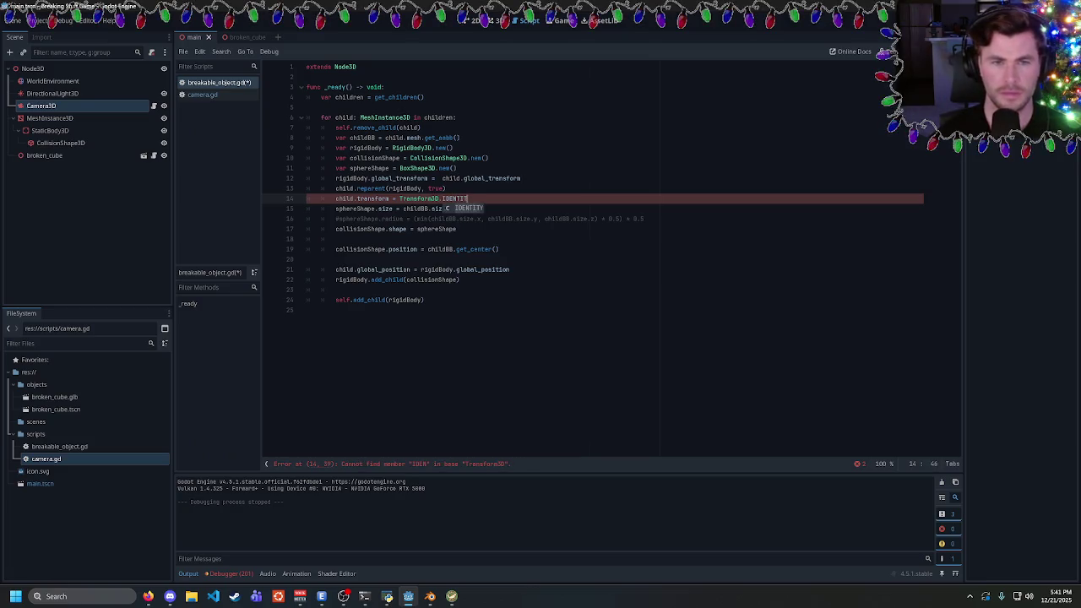
key("Return")
key("Return")
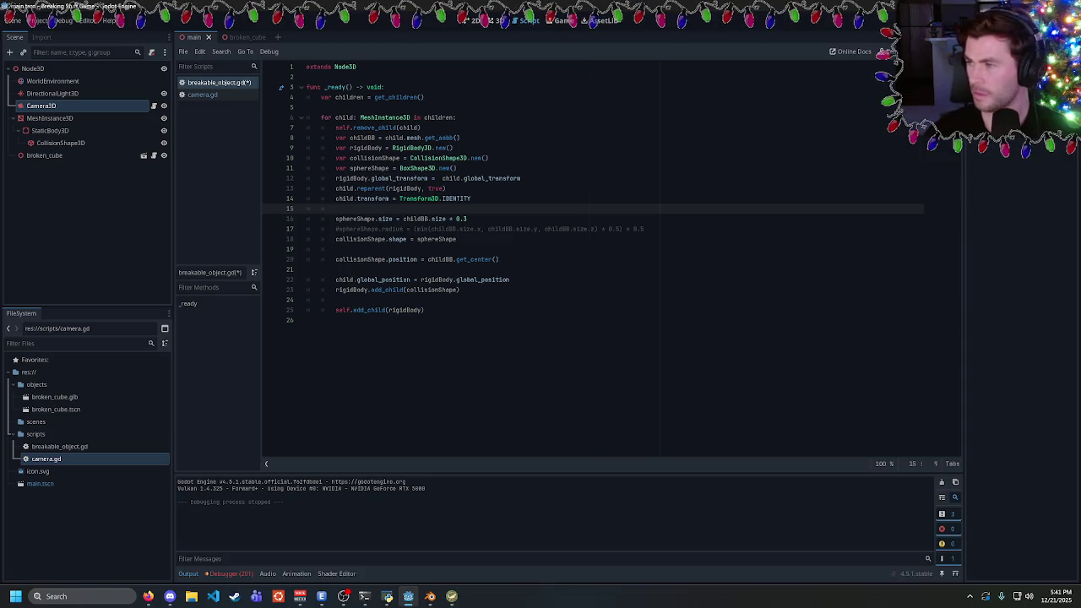
Delete the child.global_position = rigidBody.global_position line and run the game
key("alt+Tab")
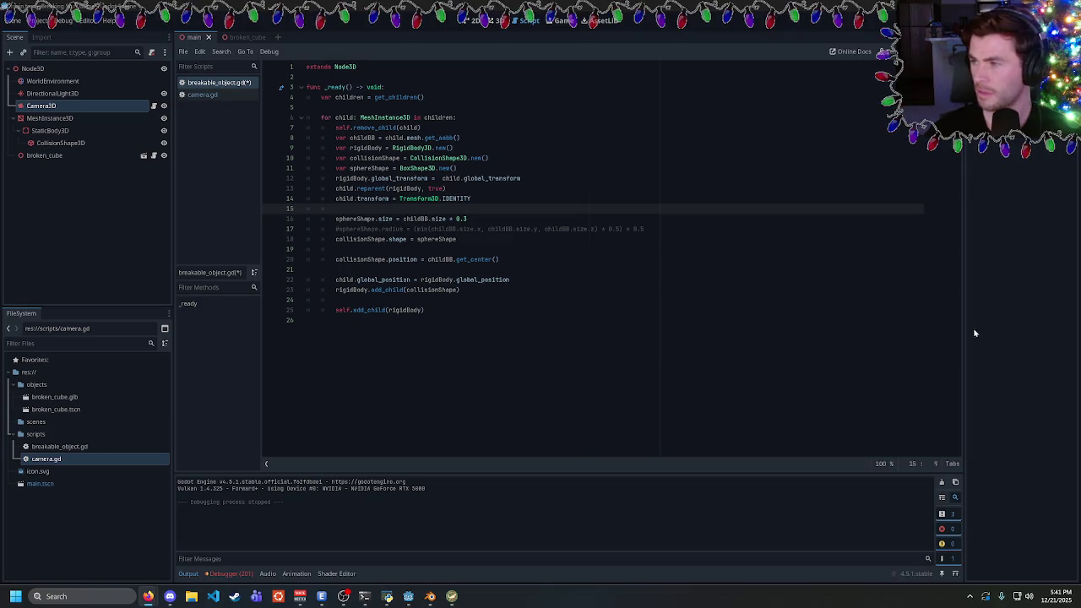
left_click(460, 290)
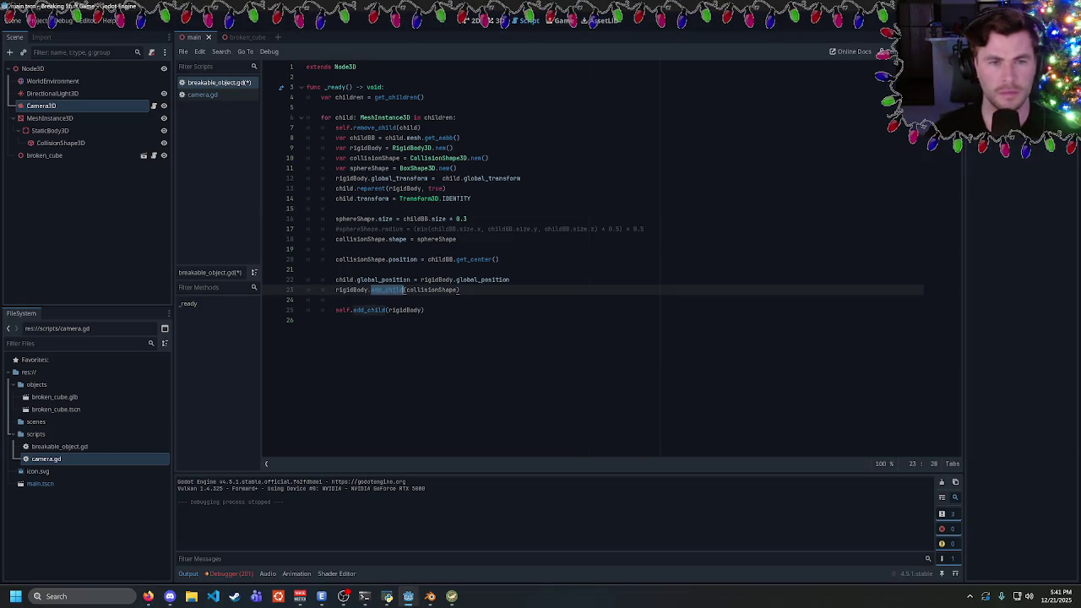
mouse_move(510, 280)
left_mouse_down()
mouse_move(374, 279)
mouse_move(307, 259)
mouse_move(306, 269)
left_mouse_up()
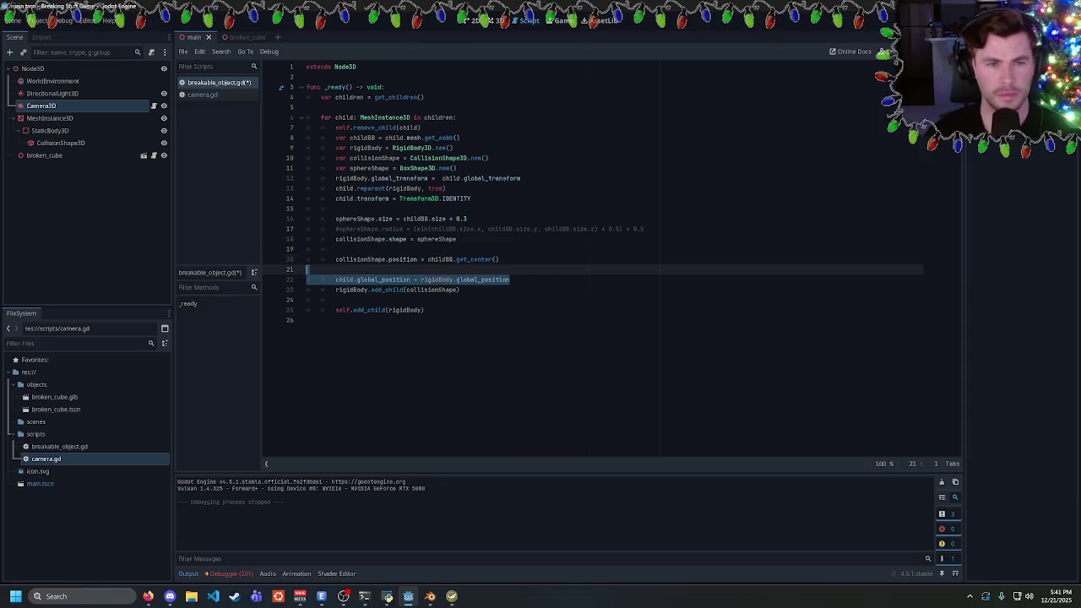
key("Delete")
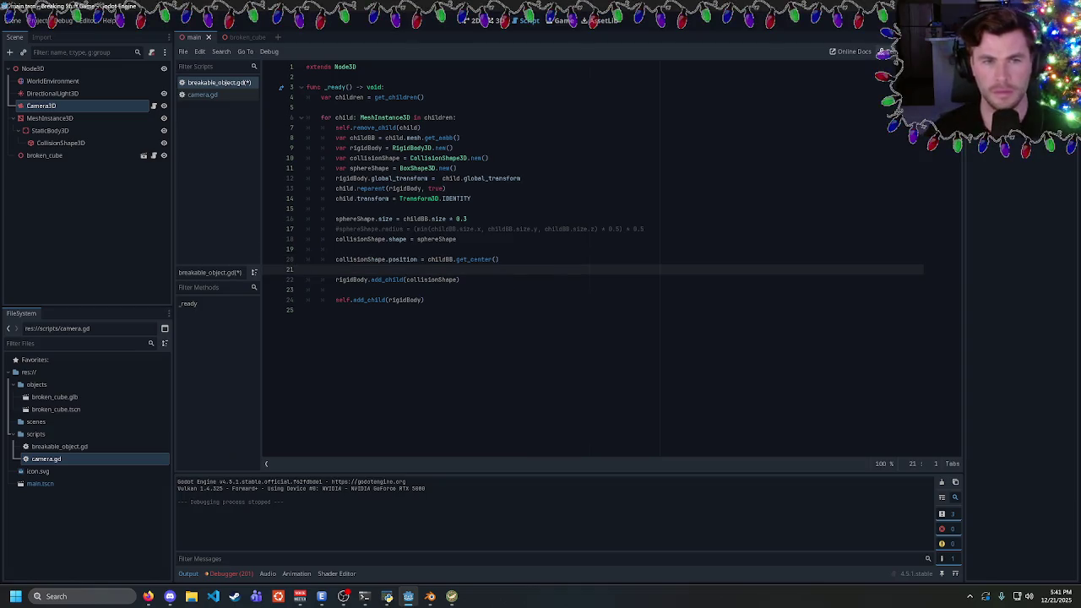
key("F5")
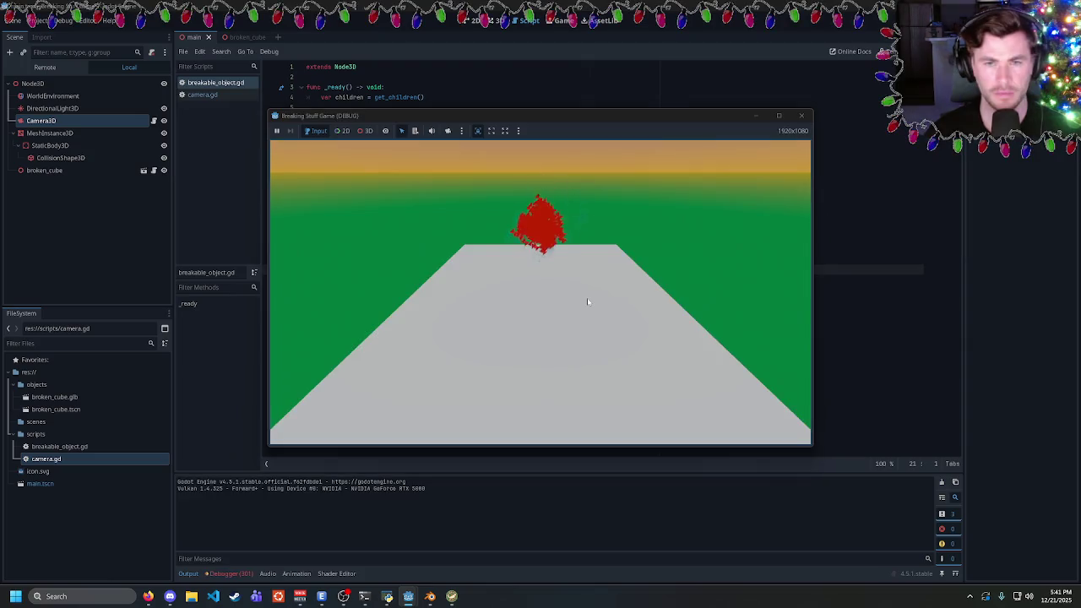
Close the game and highlight rigidBody's uses on lines 12, 13 and the loop end
left_click(801, 114)
left_click(336, 289)
double_click(352, 280)
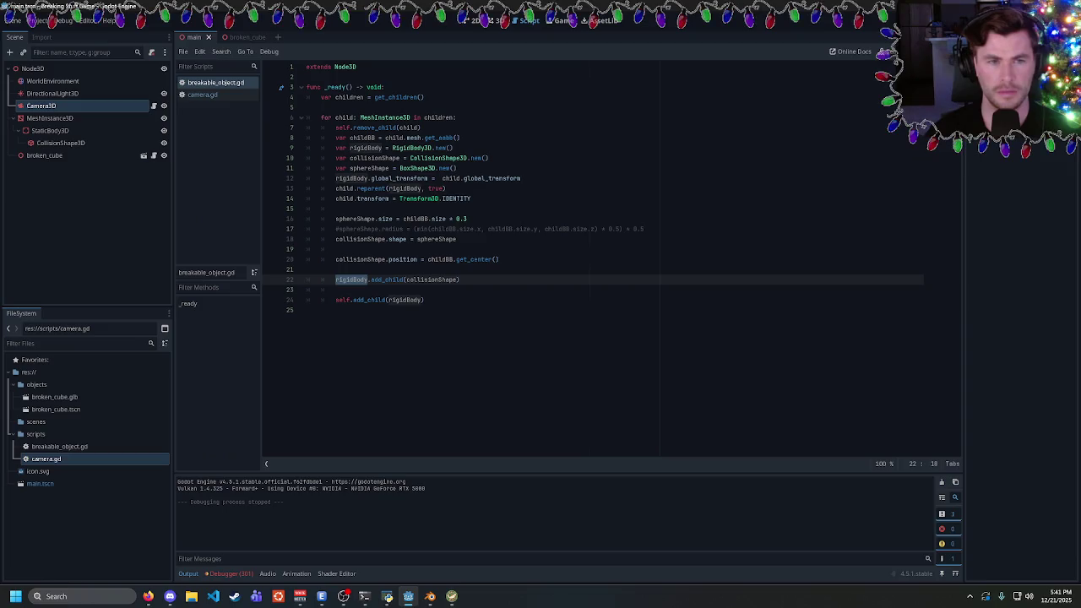
double_click(352, 178)
double_click(404, 189)
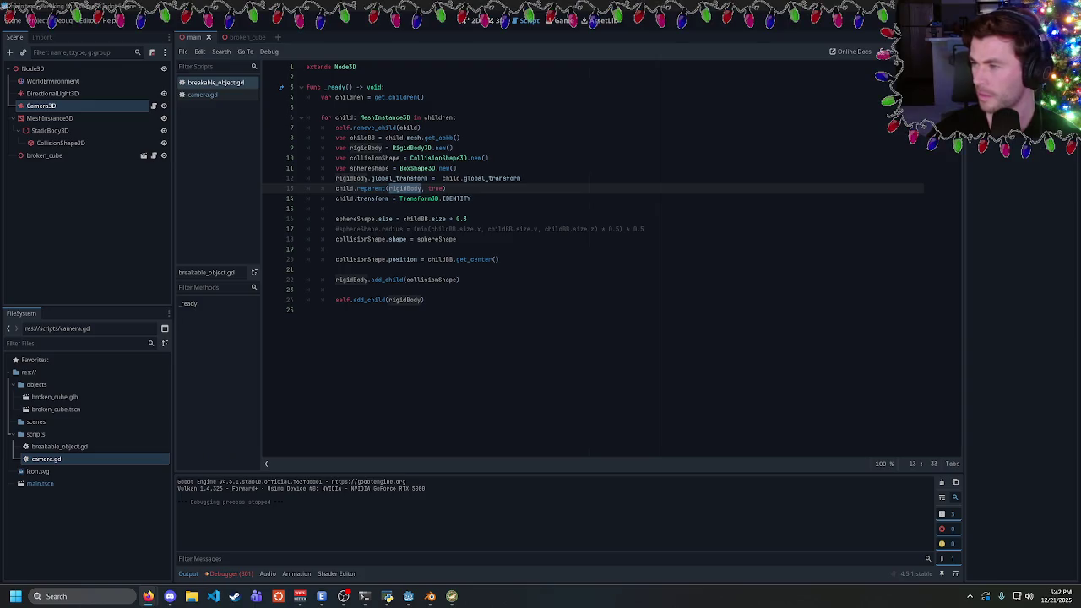
left_click(336, 289)
Open a new line after the reparent call and start typing rigidBody.add_child
left_click(446, 188)
key("Return")
type("rigi")
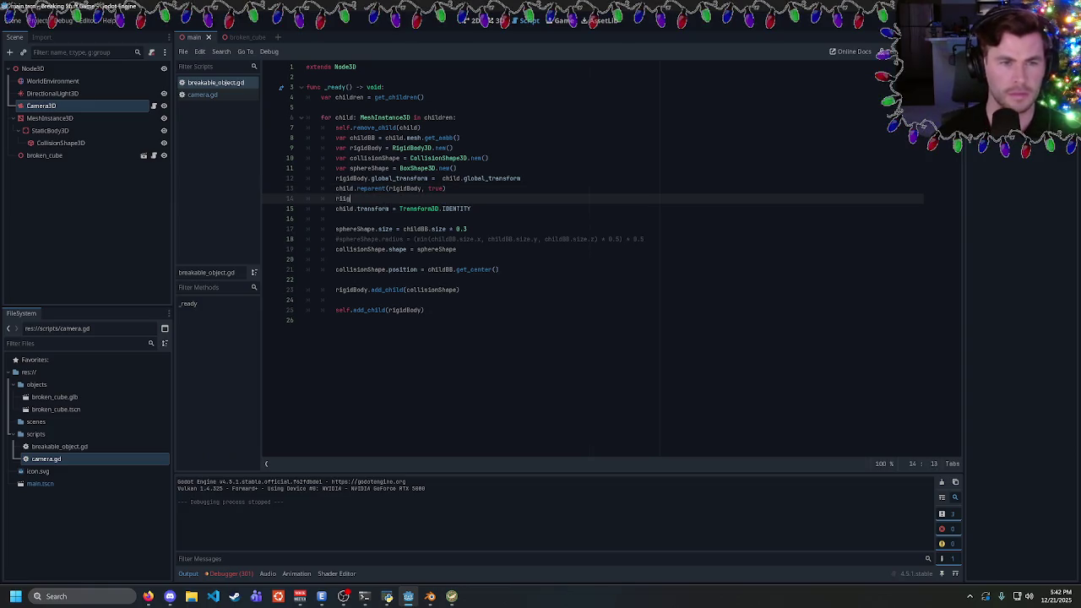
type("dBody")
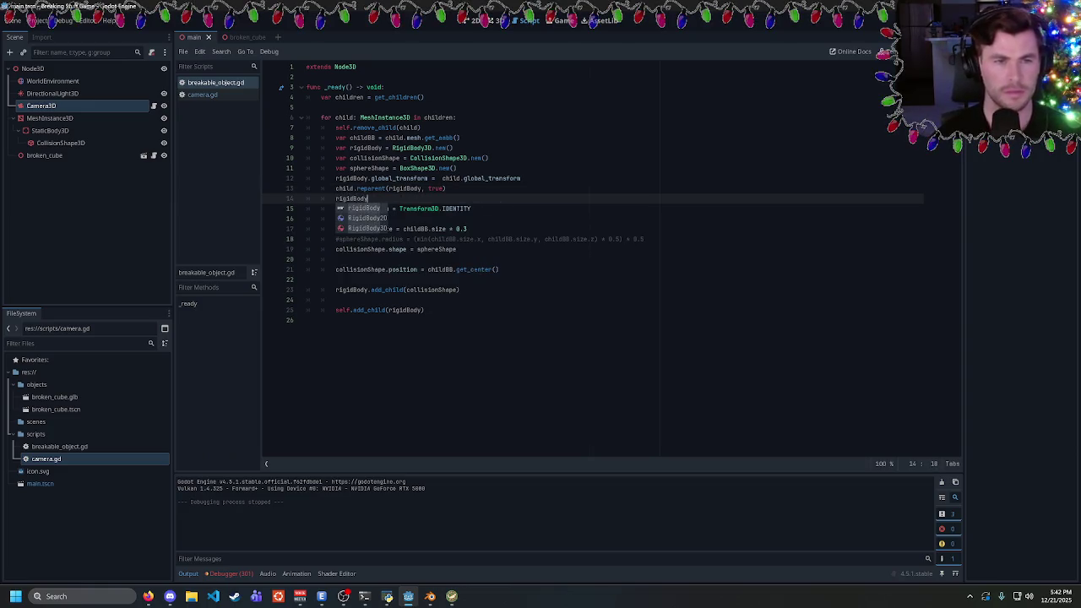
type(".add_ch")
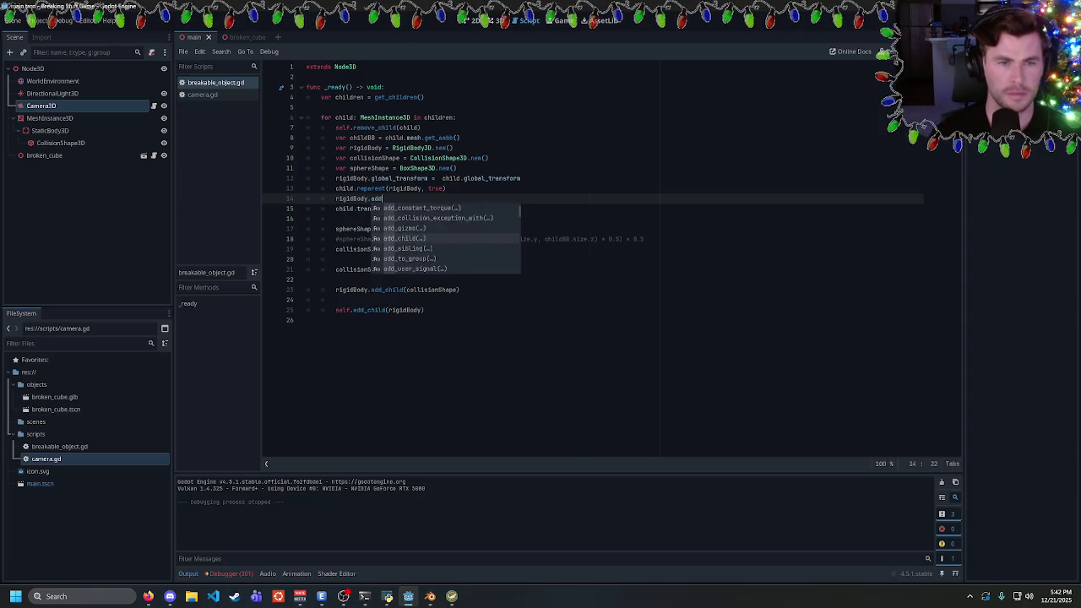
Complete rigidBody.add_child(child) on line 14, test-running the game along the way
key("Return")
type("child(child")
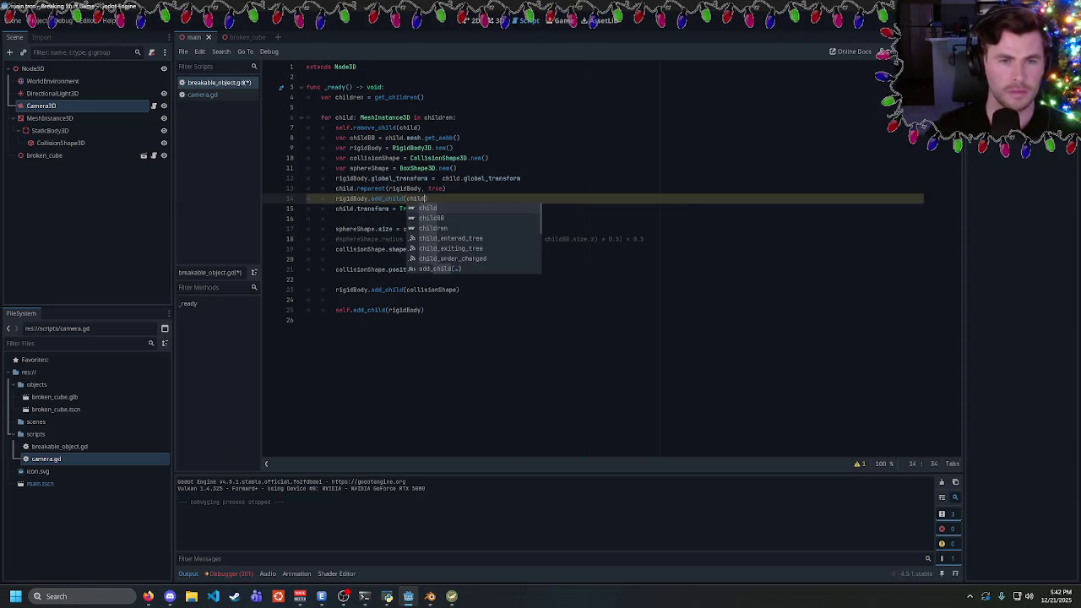
key("F5")
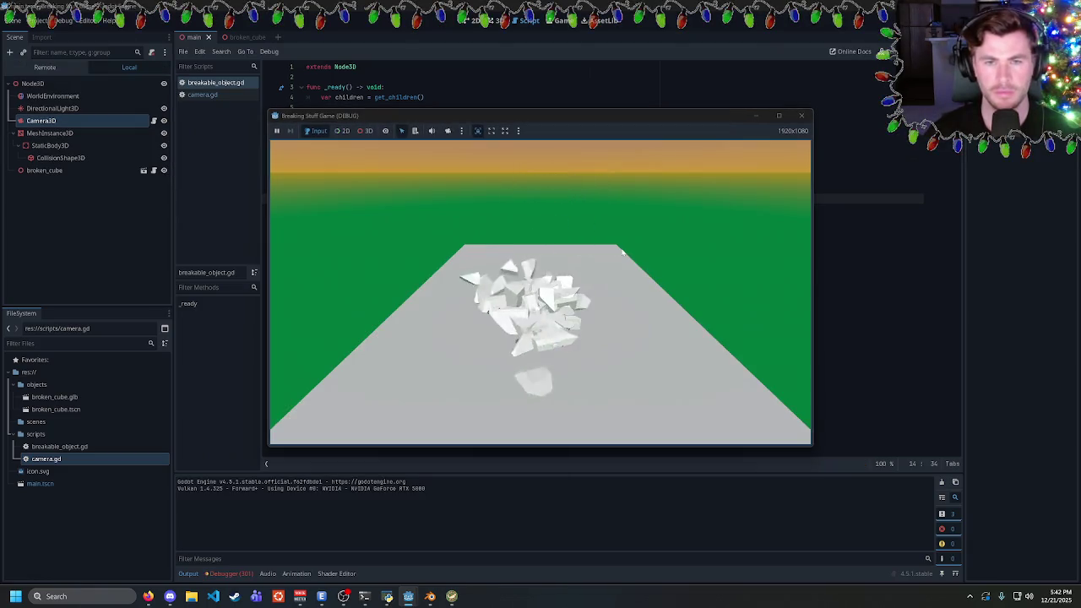
left_click(801, 114)
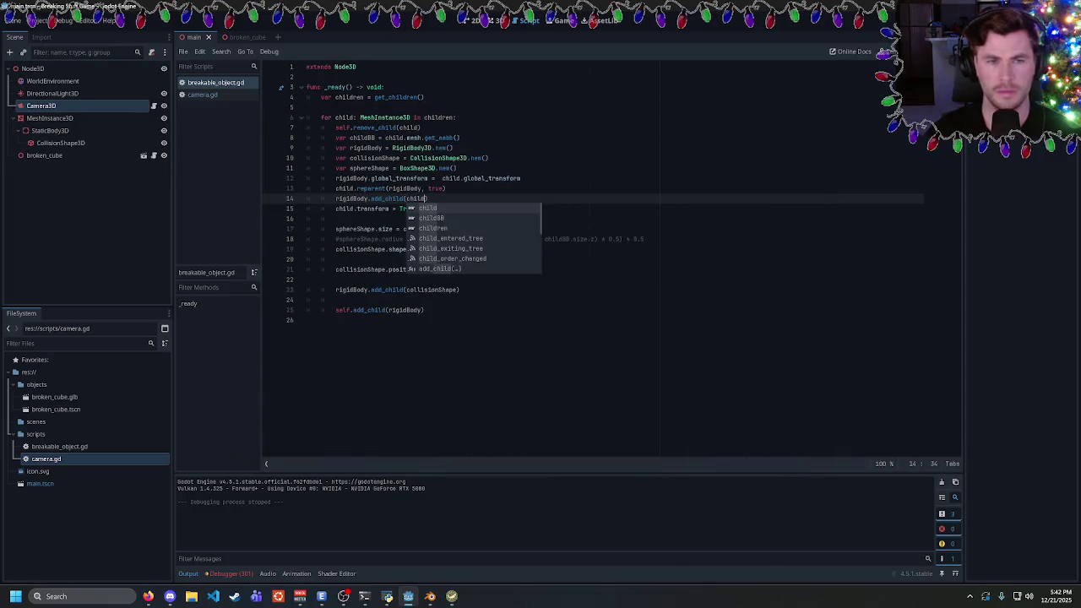
type(")")
Insert a blank line after the reparent call, type print on the loop's last line, and rerun
left_click(447, 188)
key("Return")
left_click(306, 330)
type("print")
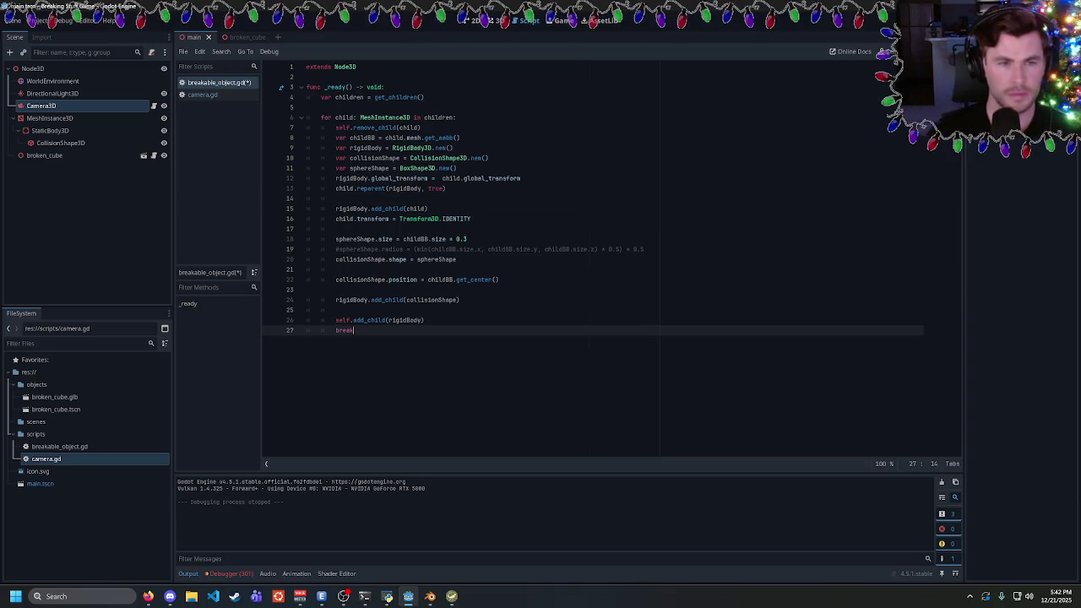
key("F5")
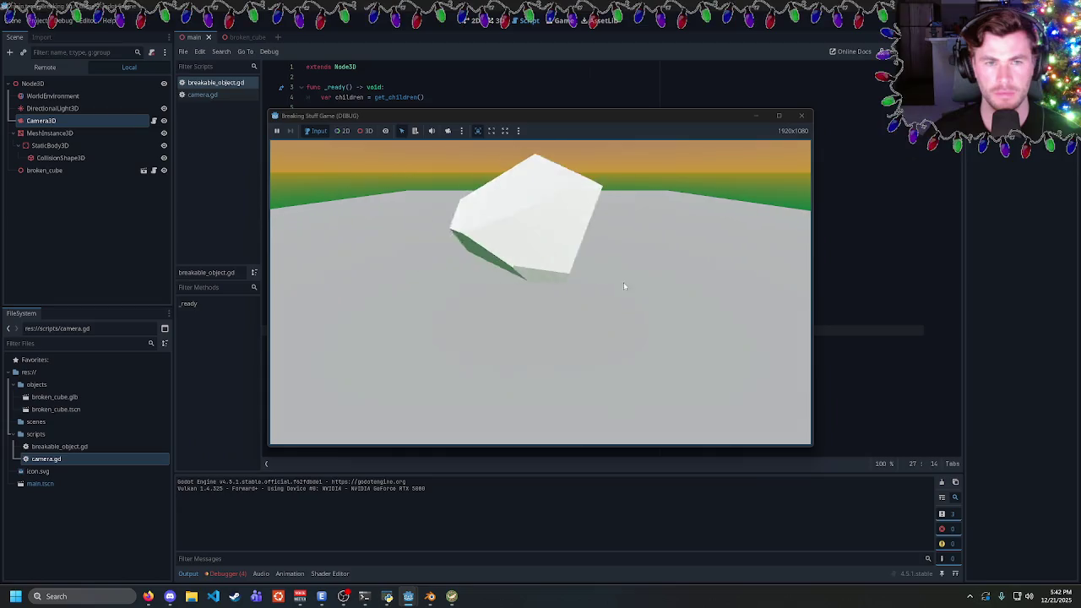
Remove the * 0.3 scaling from the sphereShape size line, then save, run and close the game
left_click(801, 115)
left_click(467, 239)
key("BackSpace")
key("BackSpace")
key("BackSpace")
key("ctrl+s")
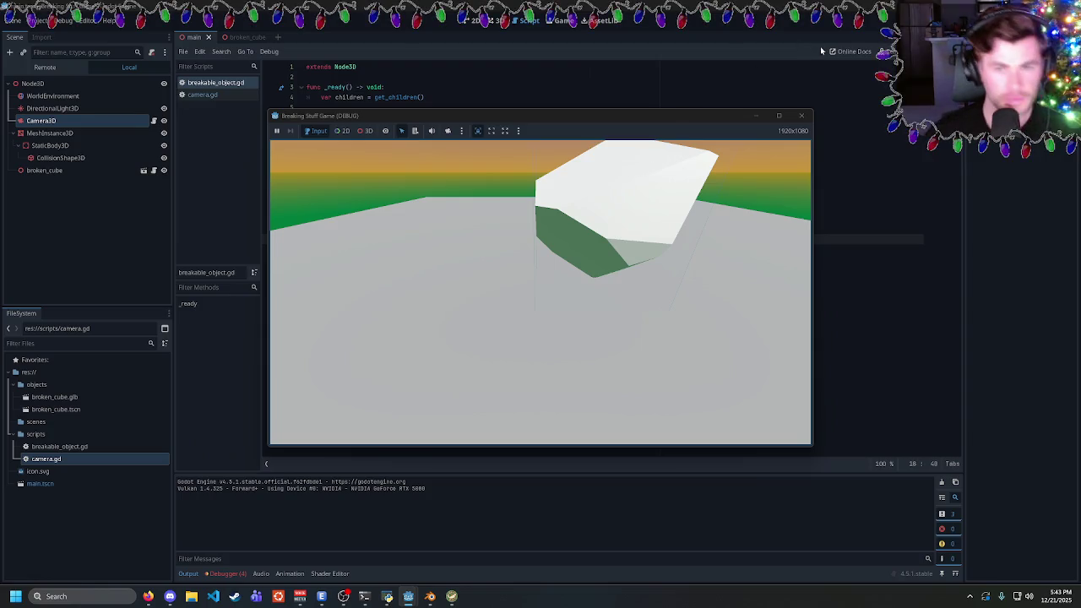
left_click(801, 115)
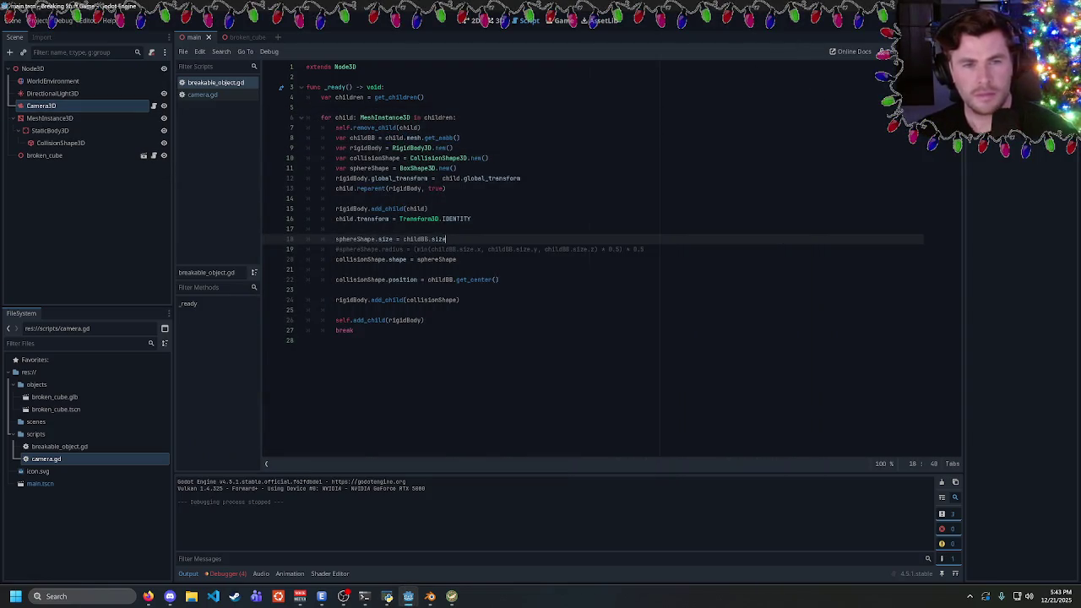
Delete the add_child(child) line and test-run the game
key("Up")
key("Up")
key("Up")
key("shift+Down")
key("BackSpace")
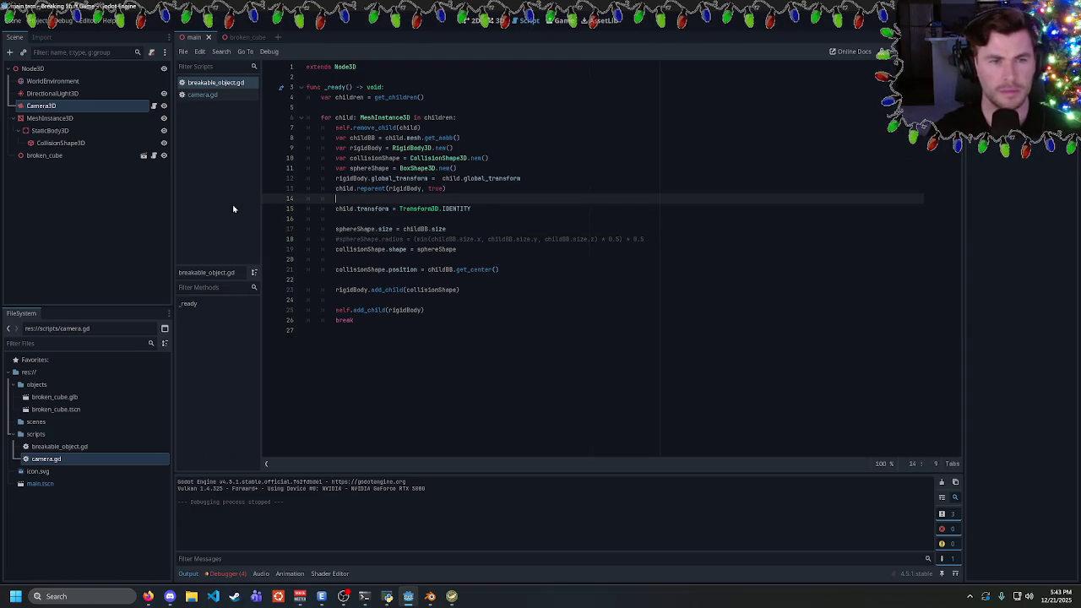
key("F5")
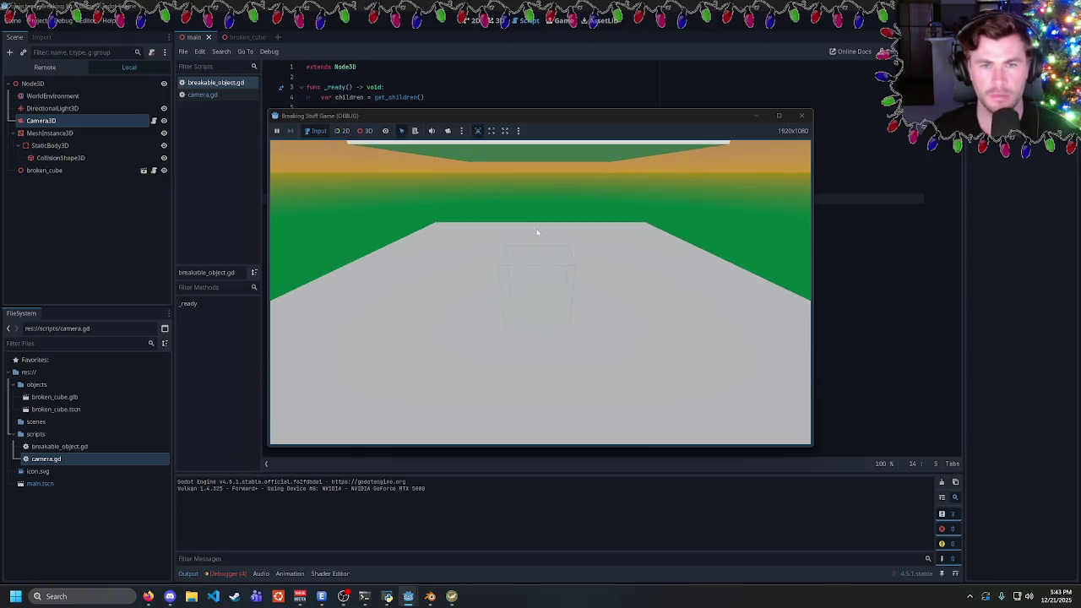
left_click(802, 115)
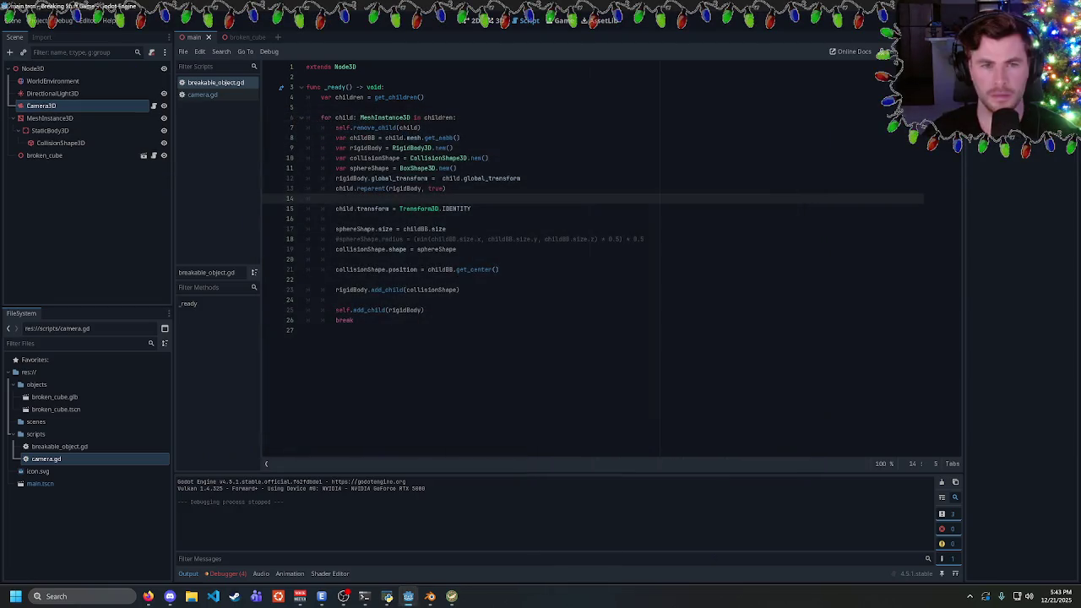
Replace the entire script with the pasted rewritten _ready() code
left_click(336, 219)
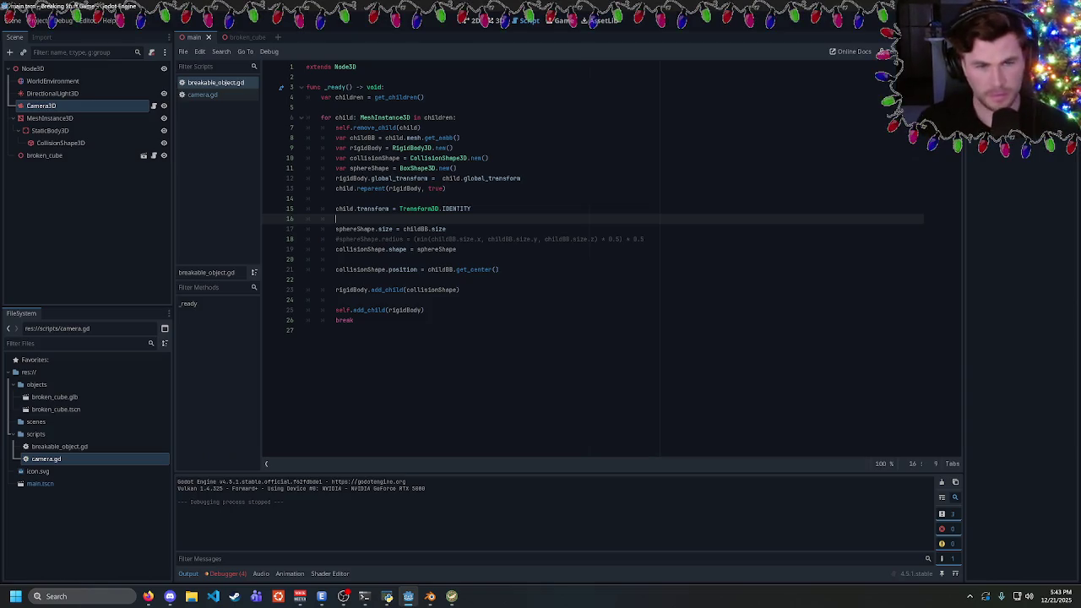
left_click(321, 198)
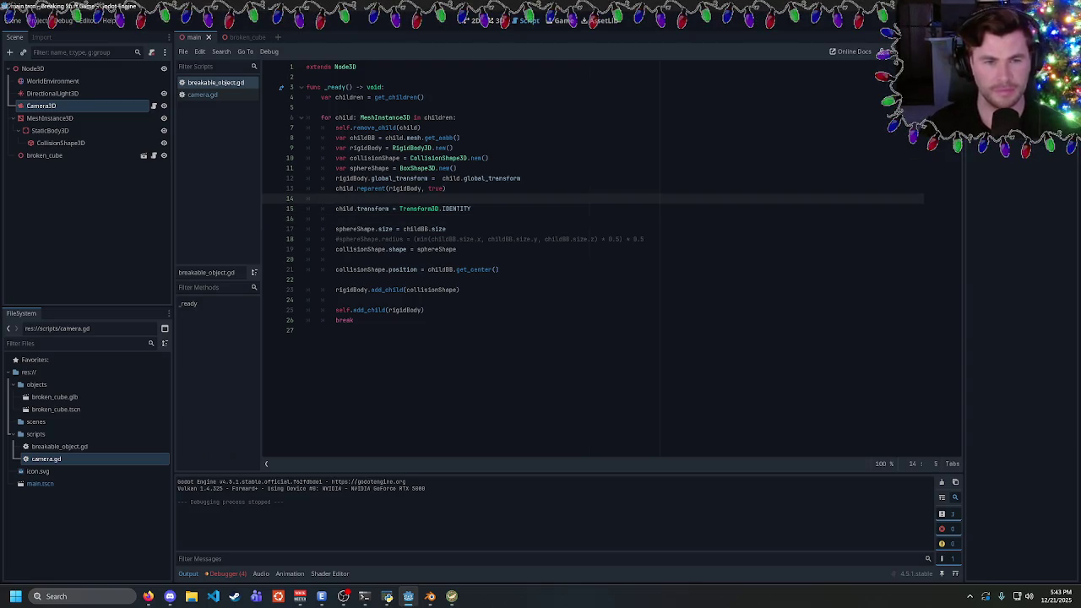
double_click(404, 310)
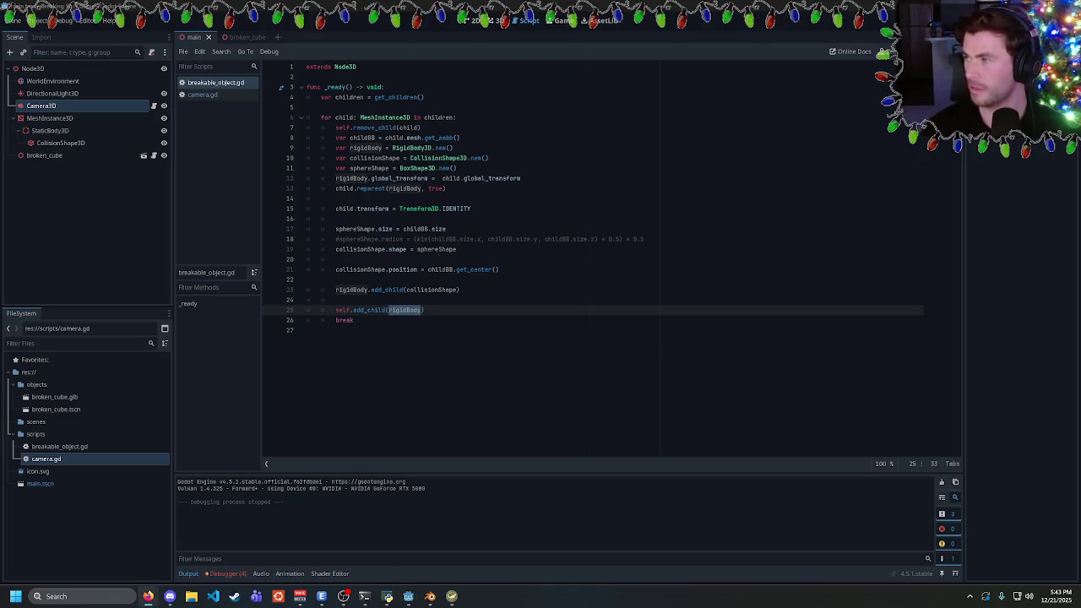
key("ctrl+a")
type("extends Node3D  func _ready() -> void: \tfor n in get_children(): \t\tif n is MeshInstance3D: \t\t\tvar mi := n as MeshInstance3D  \t\t\t# Save world transform before moving anything \t\t\tvar gt := mi.global_transform  \t\t\t# Make the rigidbody and put it where the mesh was in world space \t\t\tvar rb := RigidBody3D.new() \t\t\tadd_child(rb) \t\t\trb.global_transform = gt  \t\t\t# Reparent the mesh, keeping its world transform \t\t\tmi.reparent(rb, true)  \t\t\t# Now that rb == mi in world space, mi should be identity locally \t\t\t# (do this explicitly to avoid surprises) \t\t\tmi.transform = Transform3D.IDENTITY  \t\t\t# Build a simple box collider in the mesh's local space \t\t\tvar aabb := mi.mesh.get_aabb() \t\t\tvar shape := BoxShape3D.new() \t\t\tshape.size = aabb.size  \t\t\tvar cs := CollisionShape3D.new() \t\t\tcs.shape = shape \t\t\tcs.position = aabb.get_center()  # offset only if geometry isn't centered \t\t\trb.add_child(cs)")
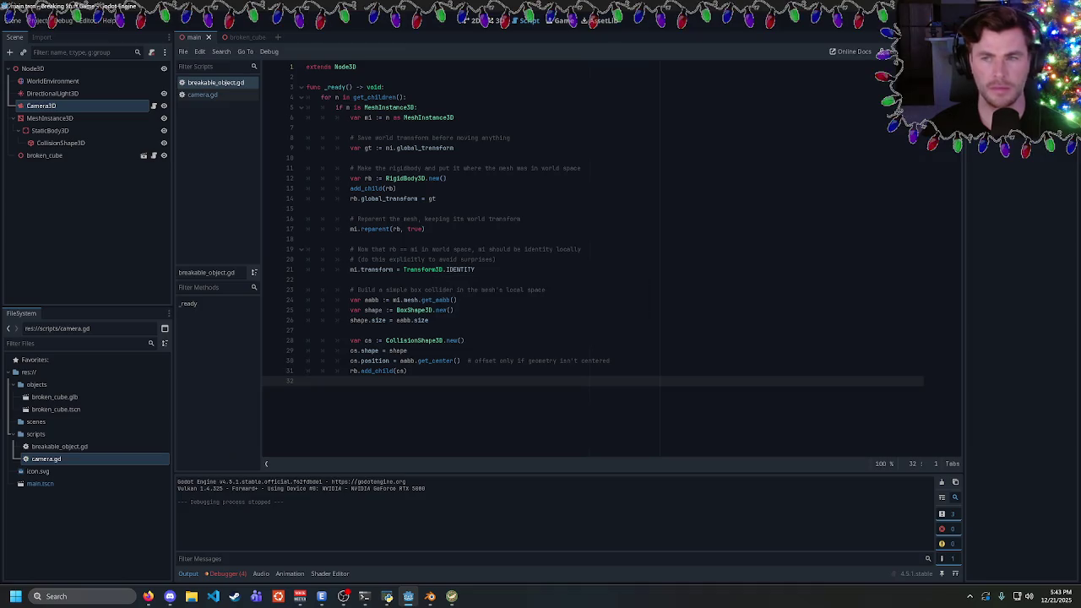
Test-run the game, add an indented 'break' on line 32 to end the loop, and rerun
key("F5")
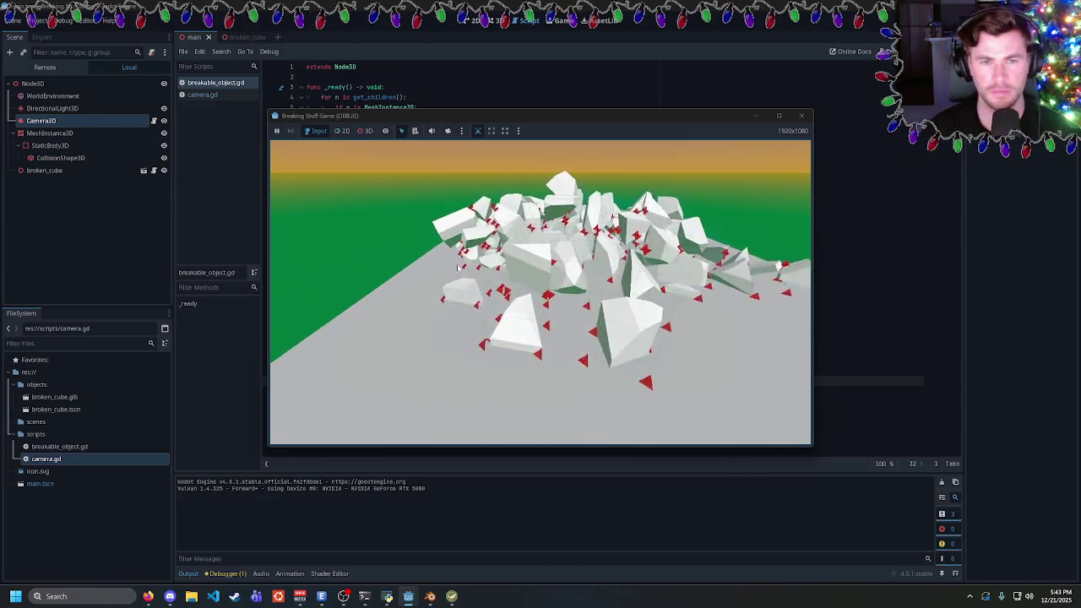
left_click(801, 116)
key("Tab")
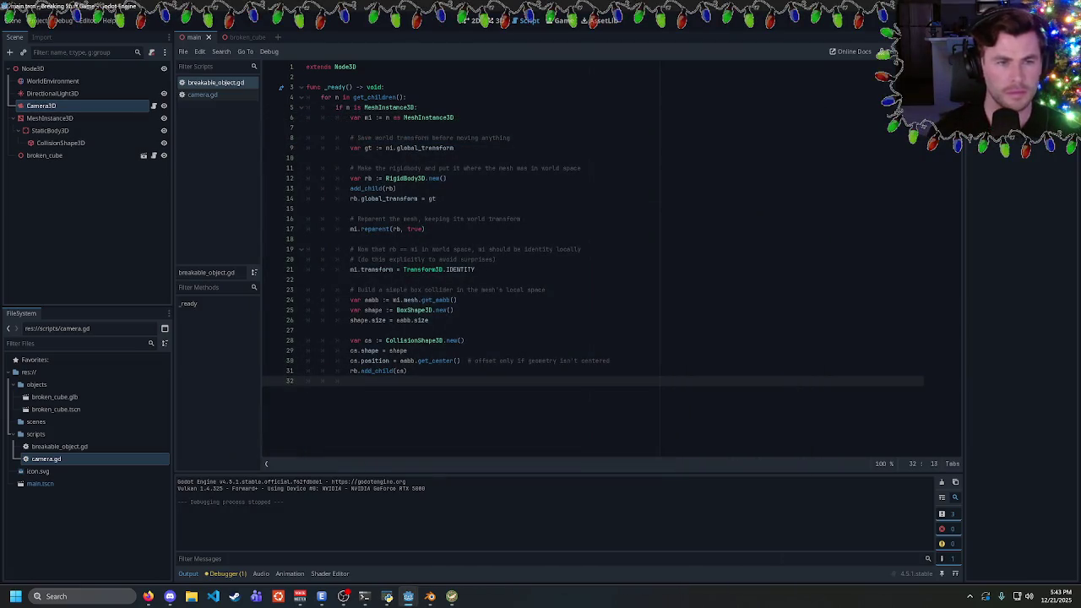
type("break")
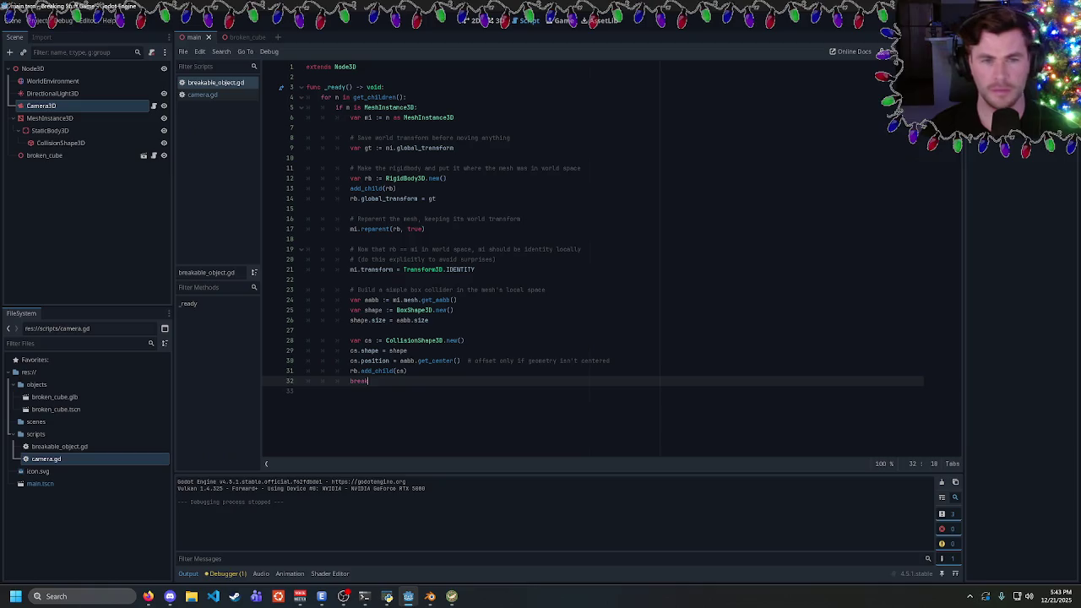
key("F5")
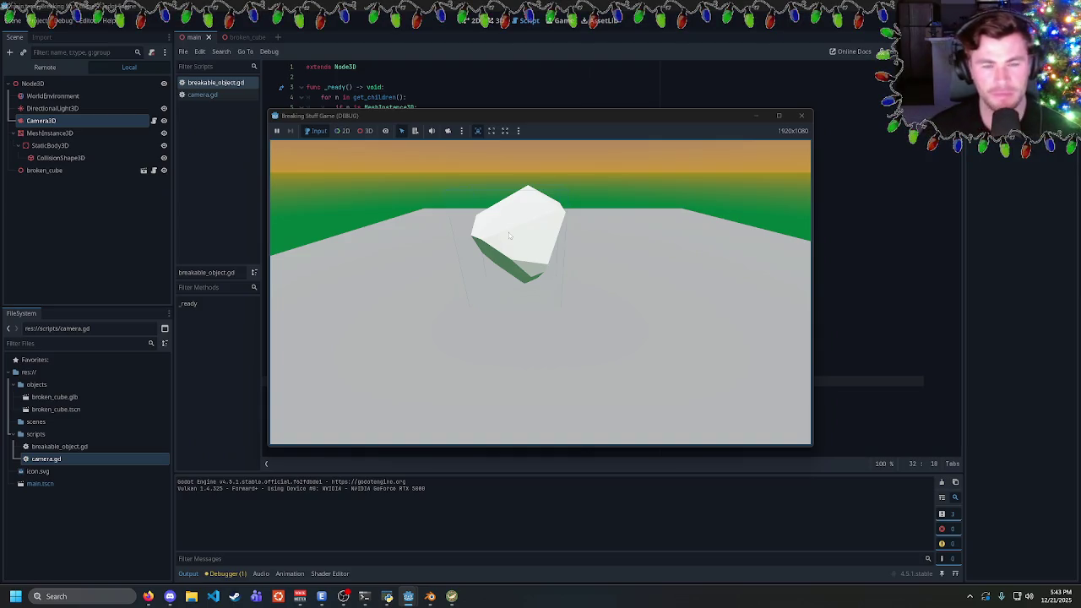
key("F8")
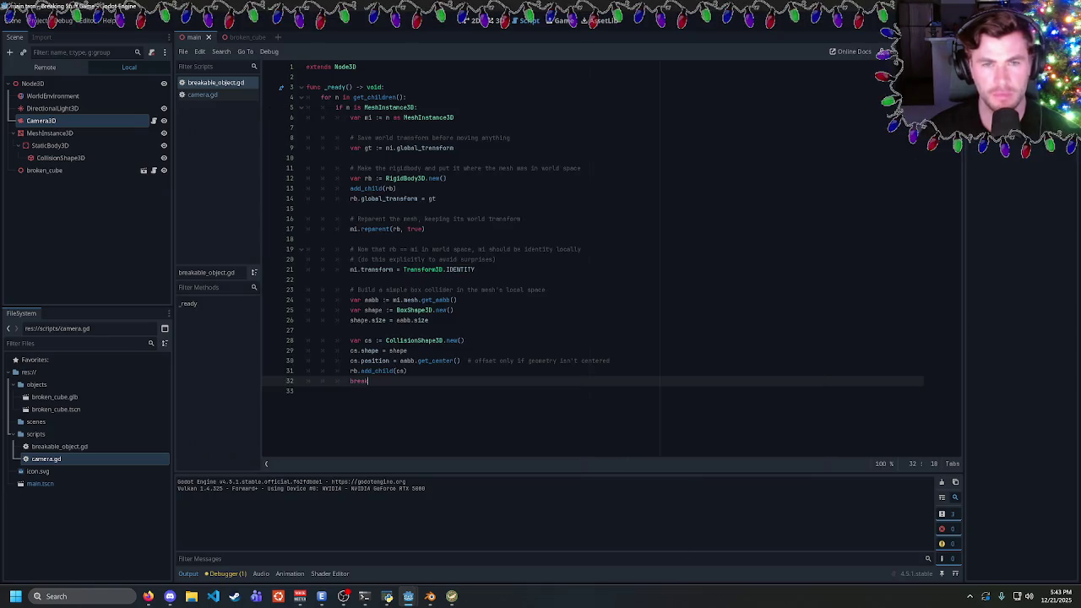
double_click(377, 270)
left_click(500, 250)
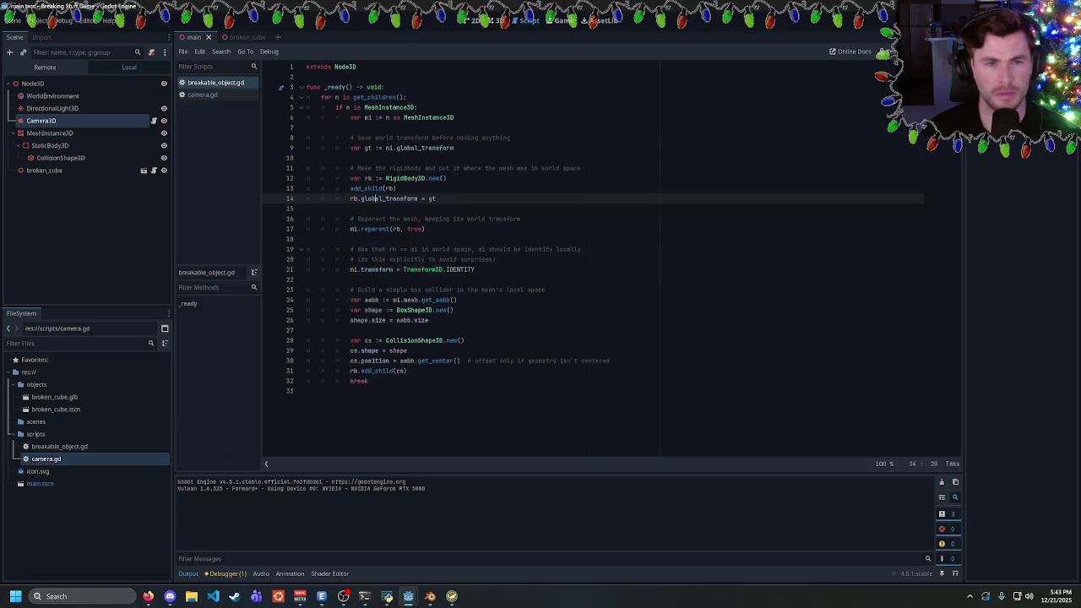
double_click(389, 199)
left_click(396, 198)
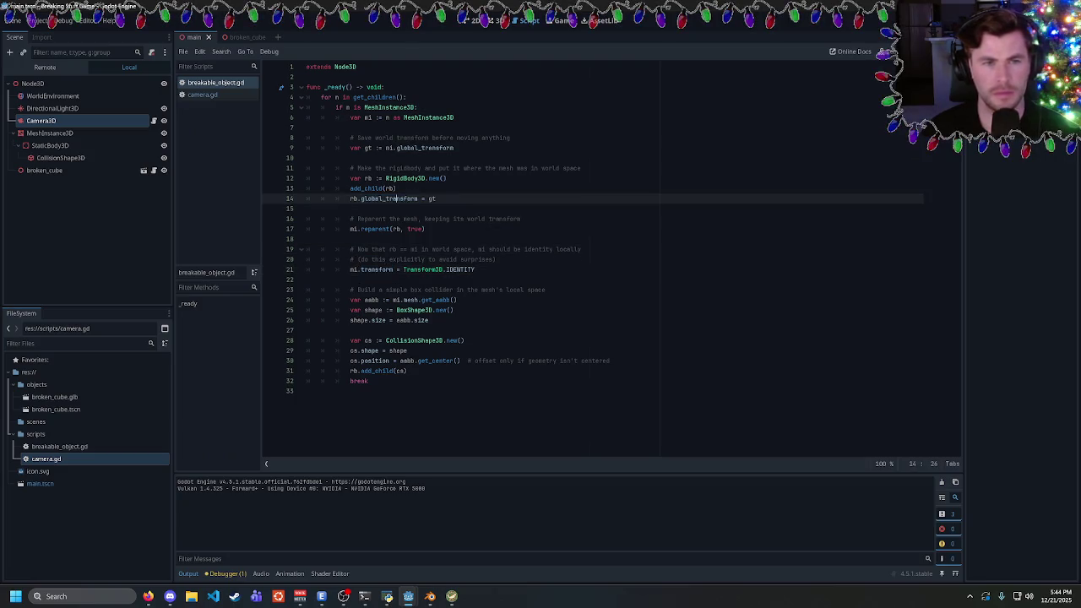
left_click(365, 117)
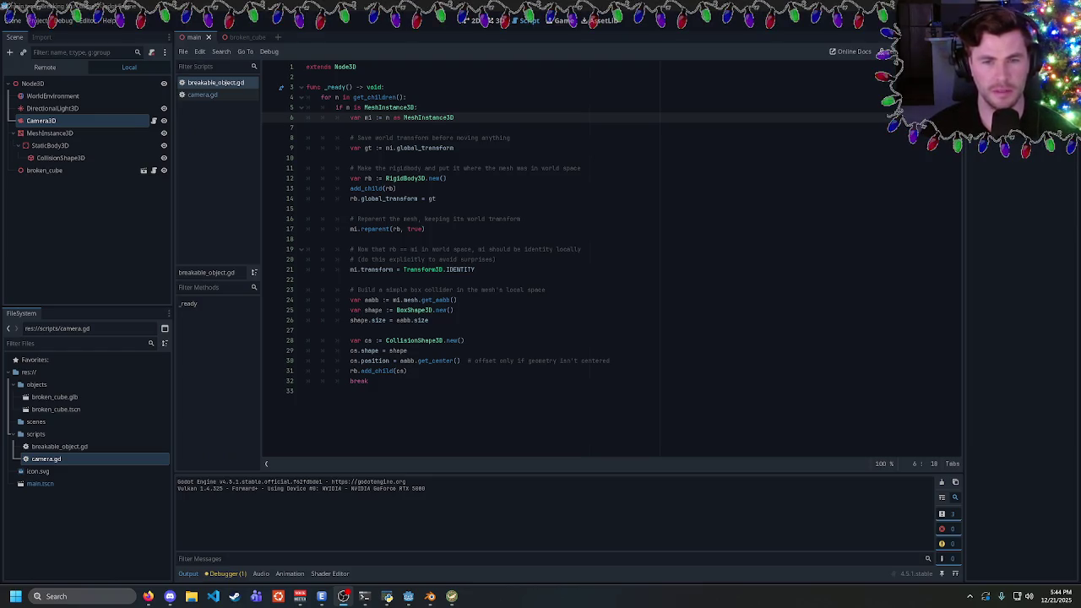
left_click(408, 370)
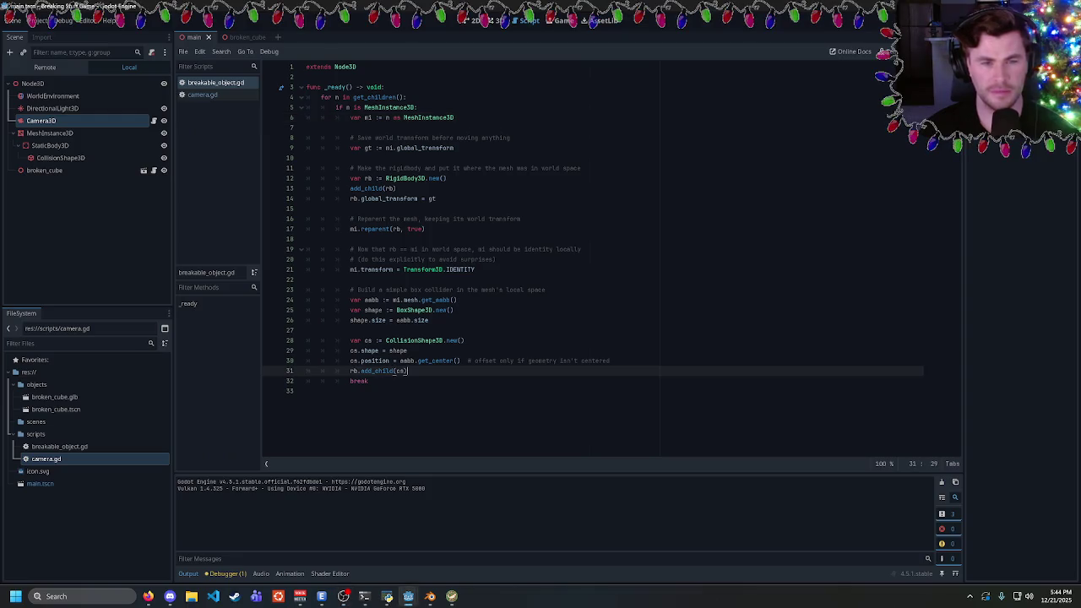
double_click(374, 361)
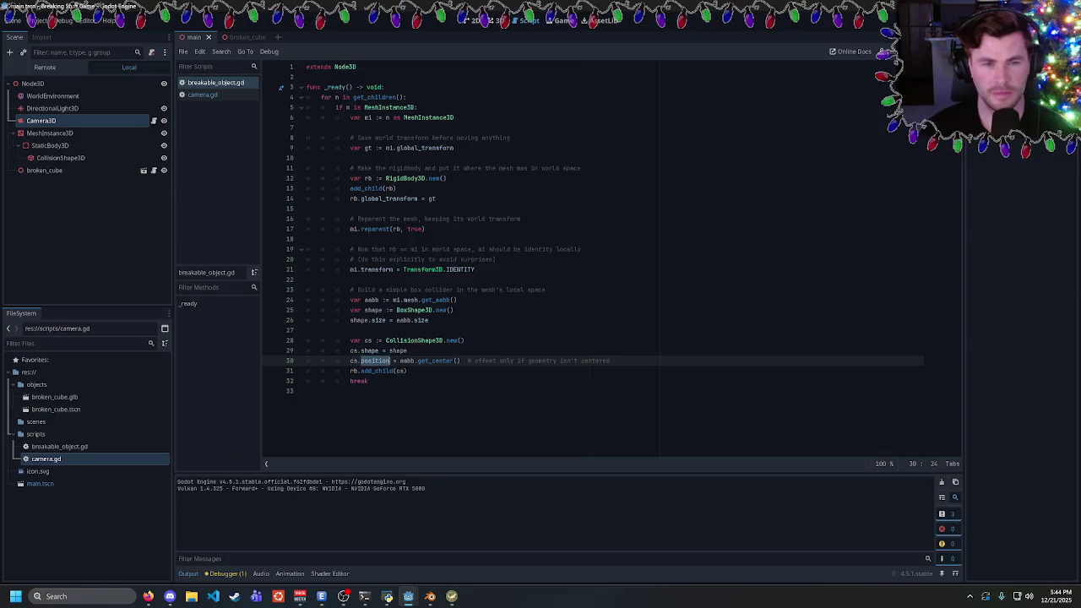
double_click(435, 361)
left_click(408, 370)
double_click(434, 361)
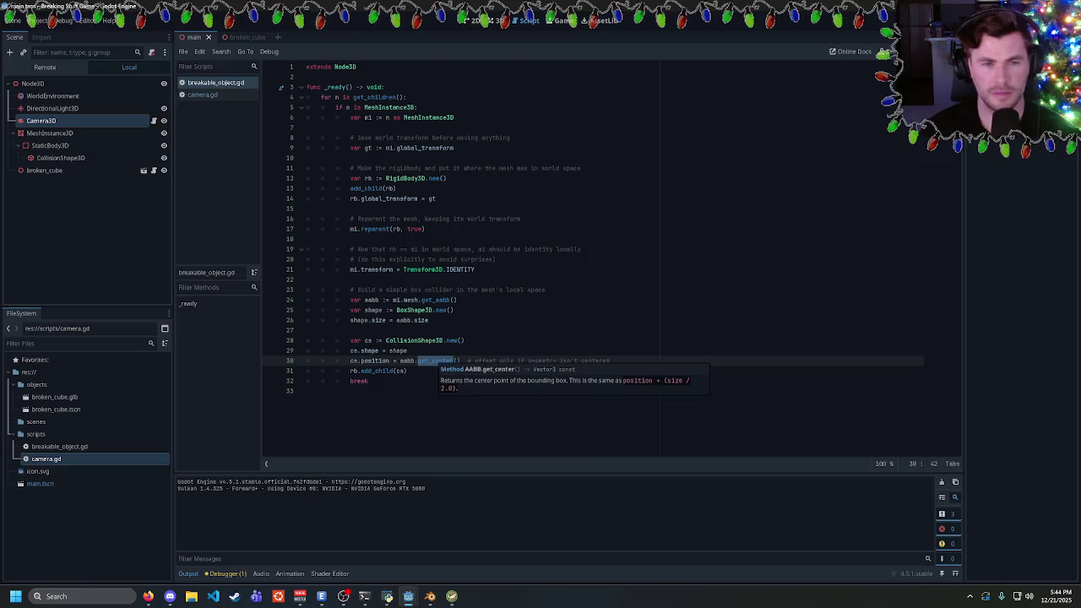
double_click(377, 269)
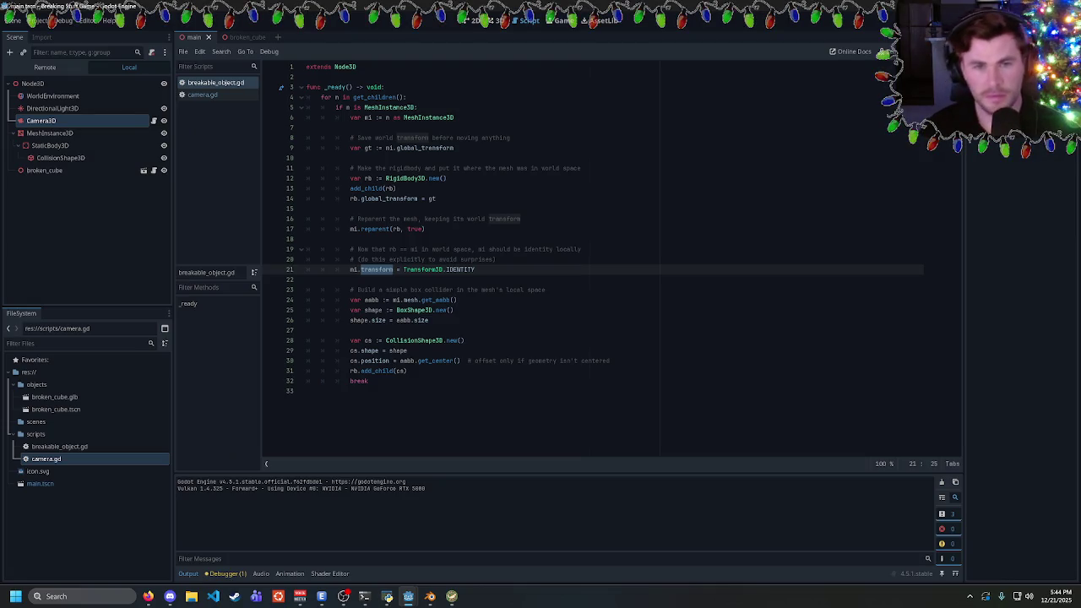
left_click_drag(475, 270, 247, 249)
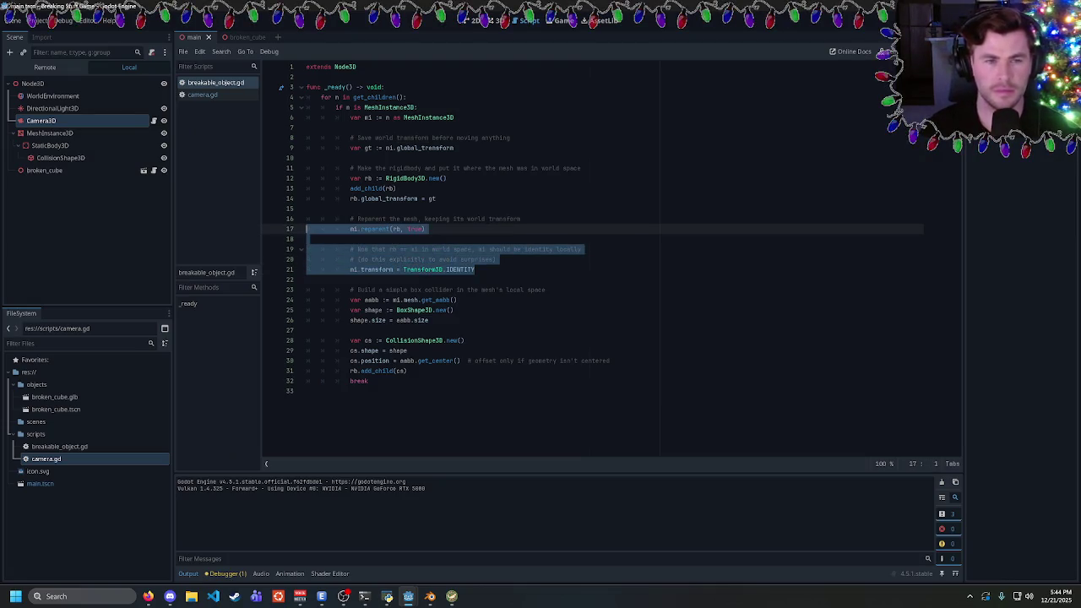
left_click(475, 269)
double_click(375, 229)
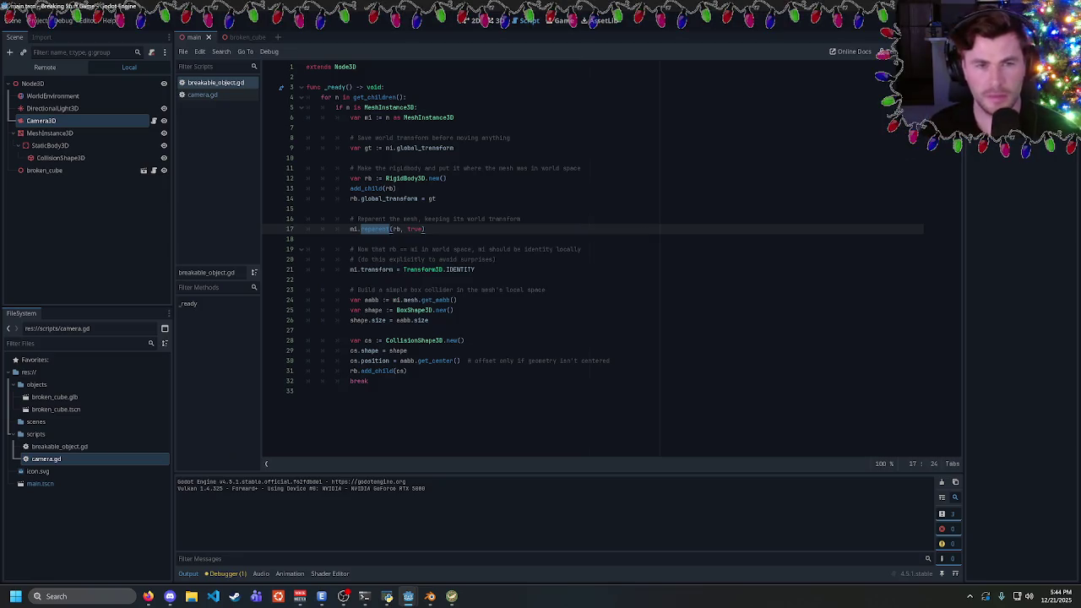
double_click(390, 199)
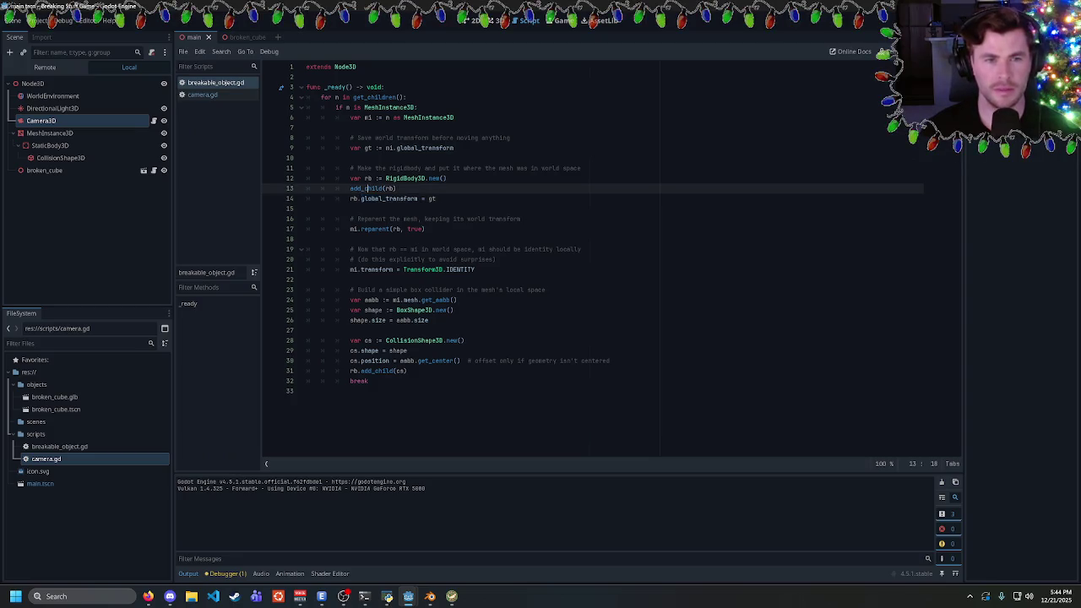
left_click(396, 188)
double_click(366, 188)
left_click(397, 188)
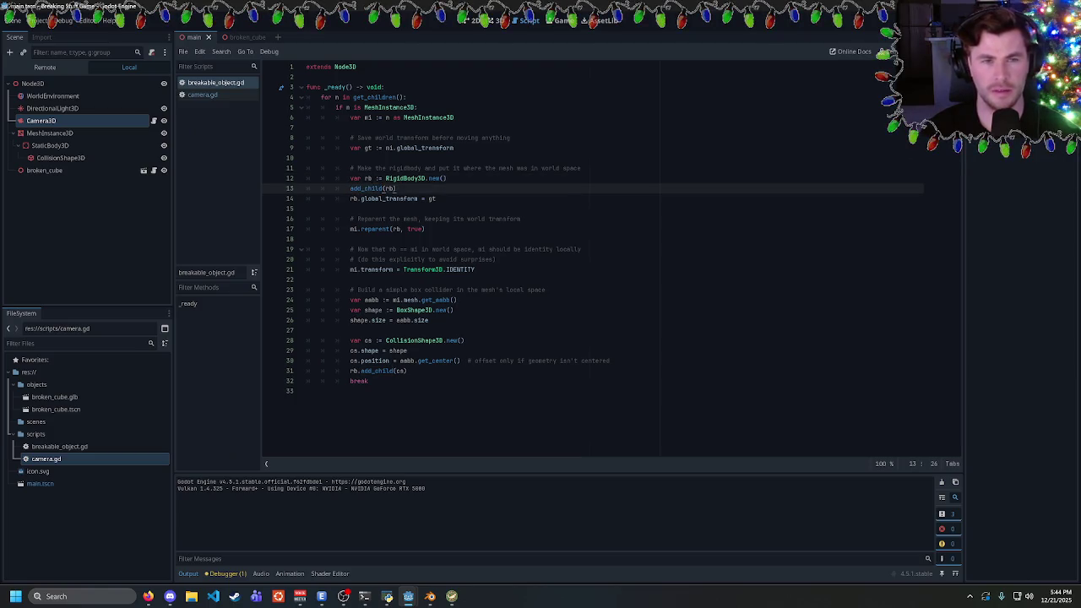
left_click(306, 239)
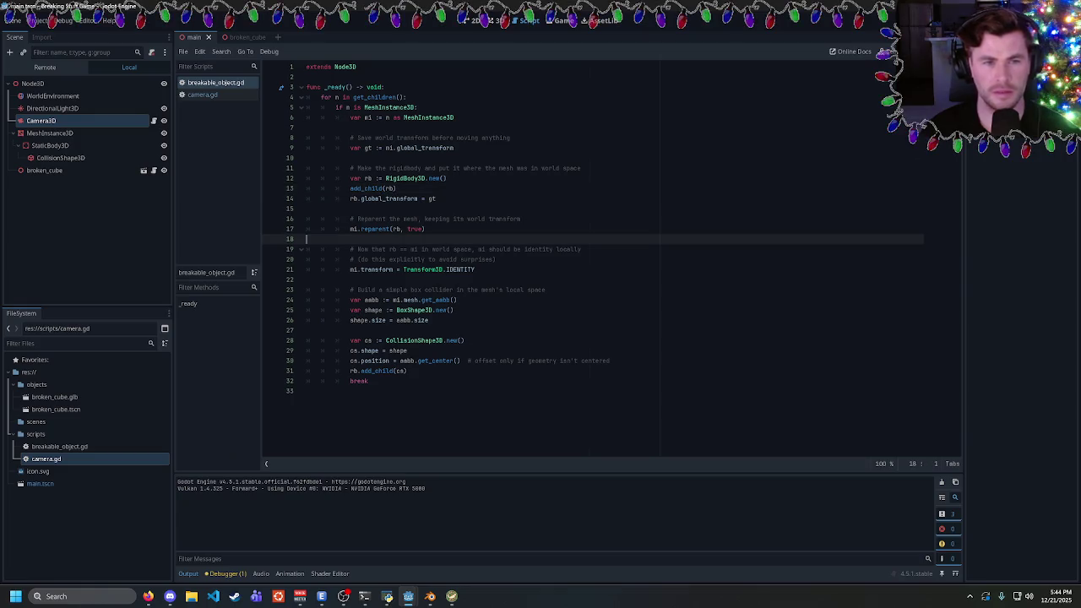
Delete the identity-transform reset on lines 19–21 and remove the unfinished mi.position line
type("mi.")
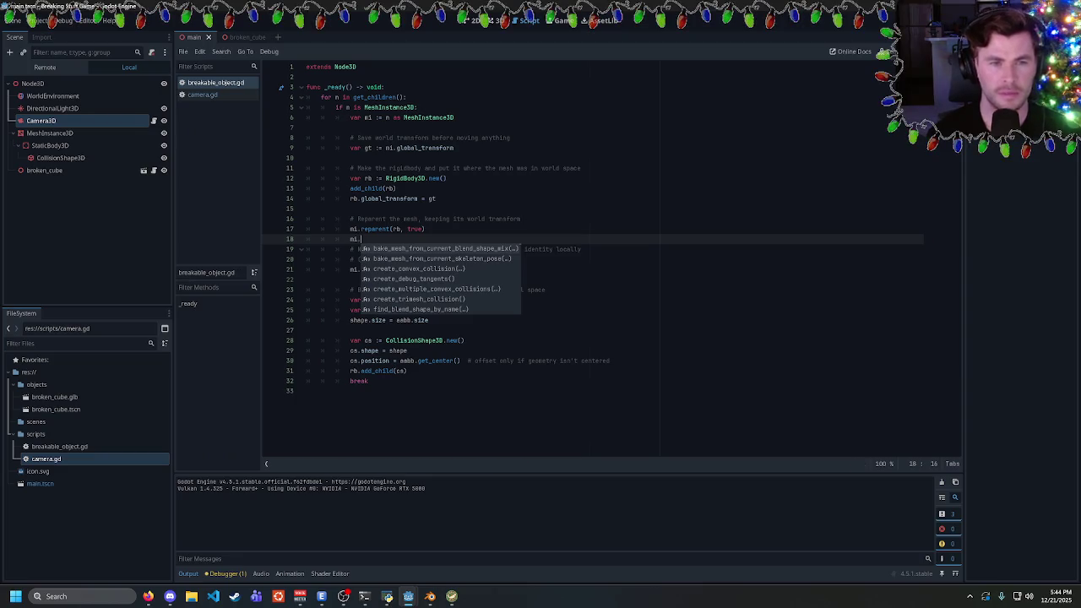
type("position")
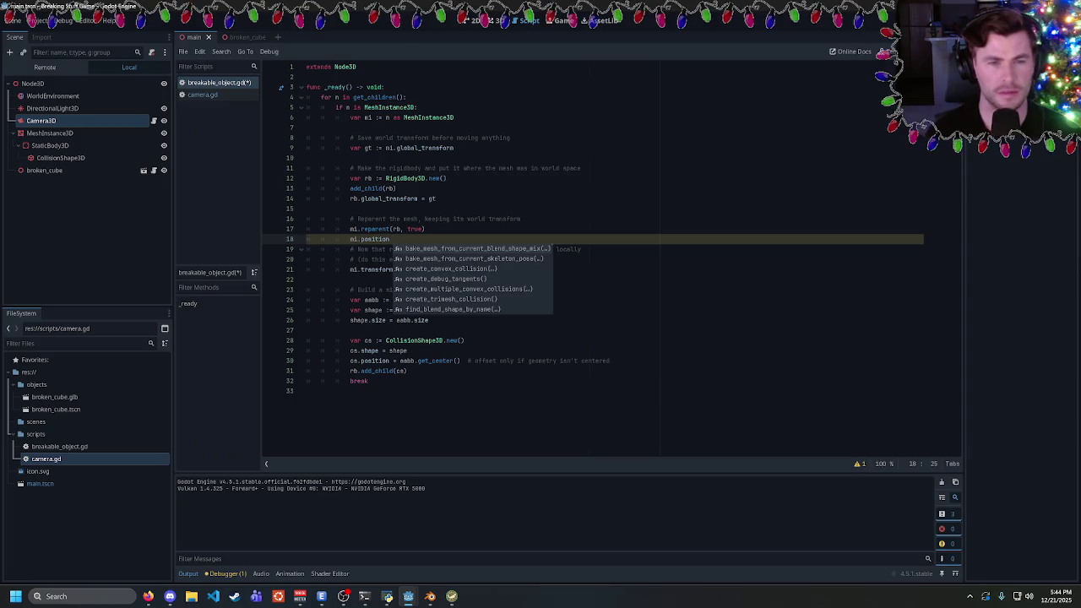
left_click(358, 269)
key("shift+Up")
key("shift+Up")
key("shift+Up")
key("BackSpace")
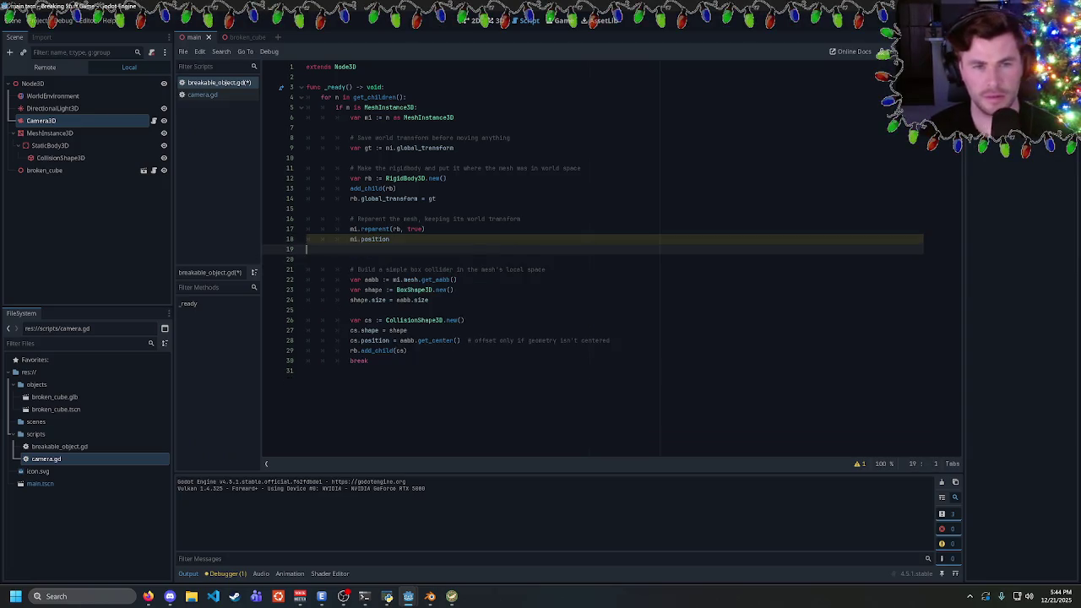
type(" = c")
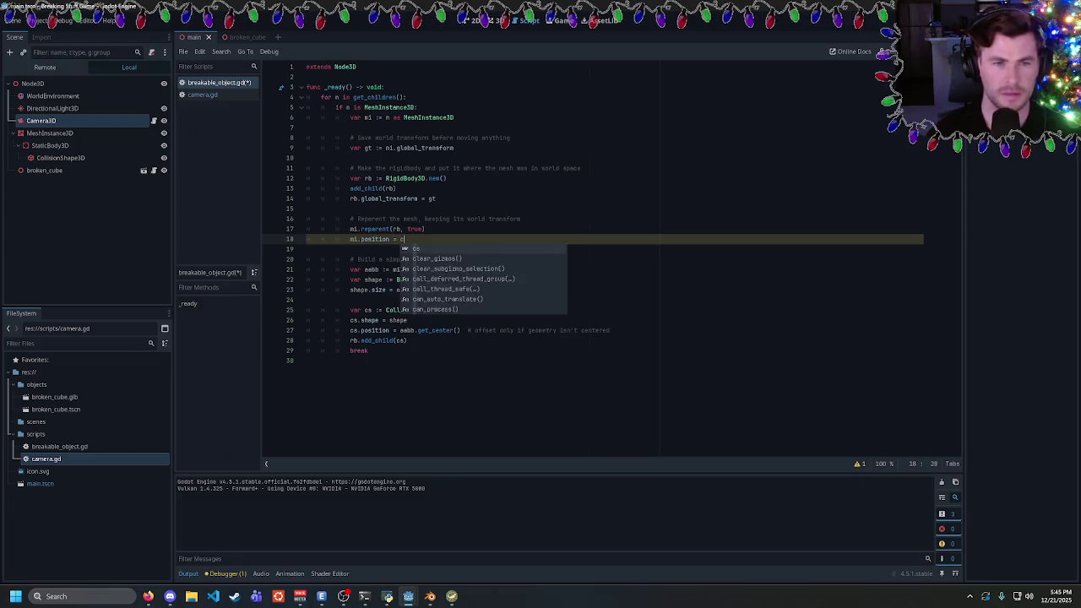
key("BackSpace")
type("mi.")
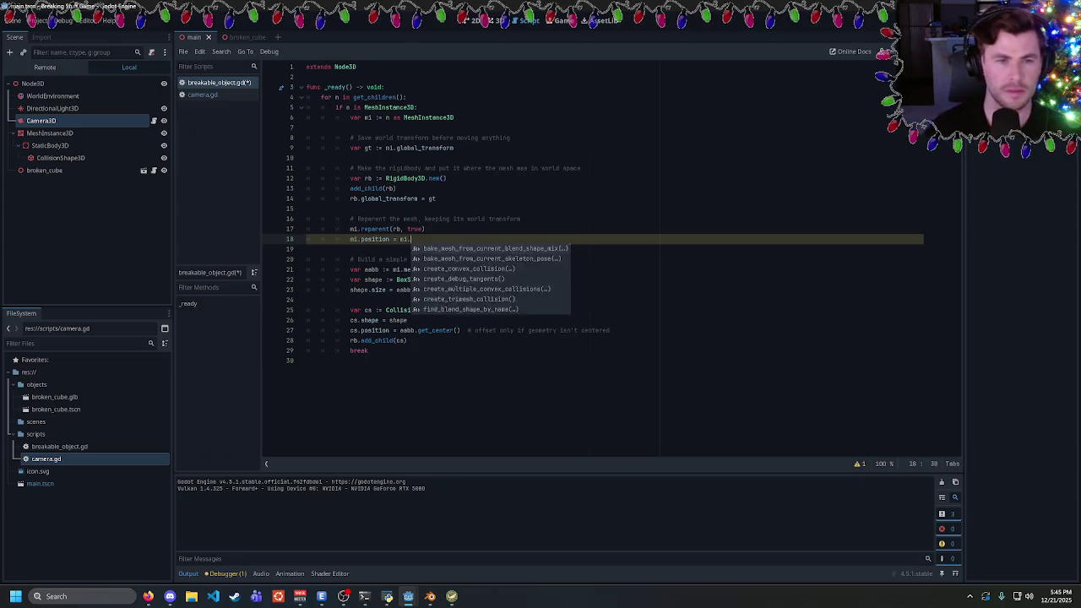
left_click_drag(457, 269, 393, 269)
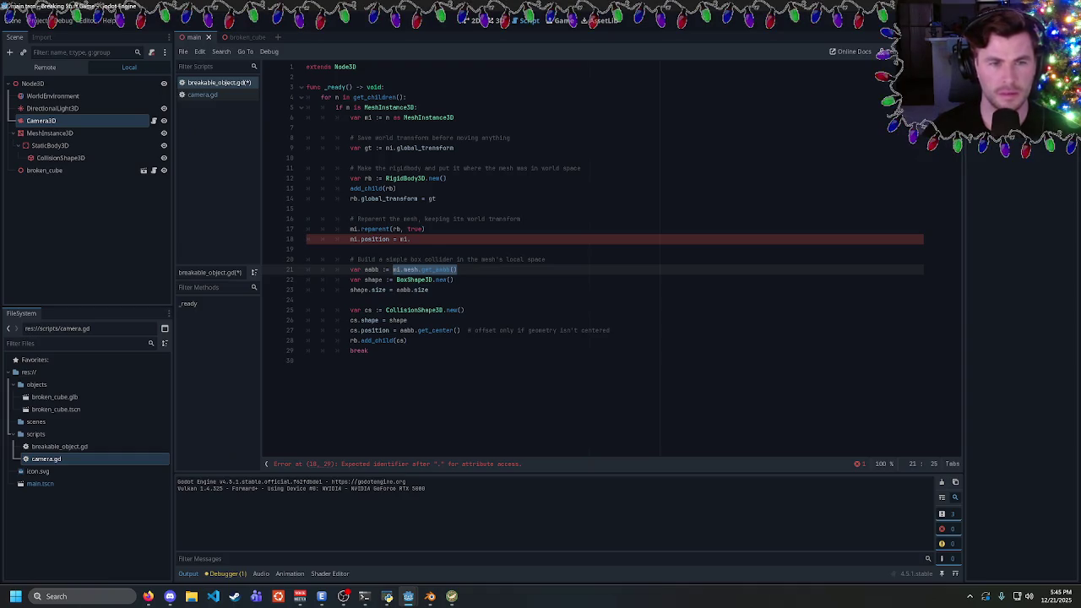
left_click(335, 239)
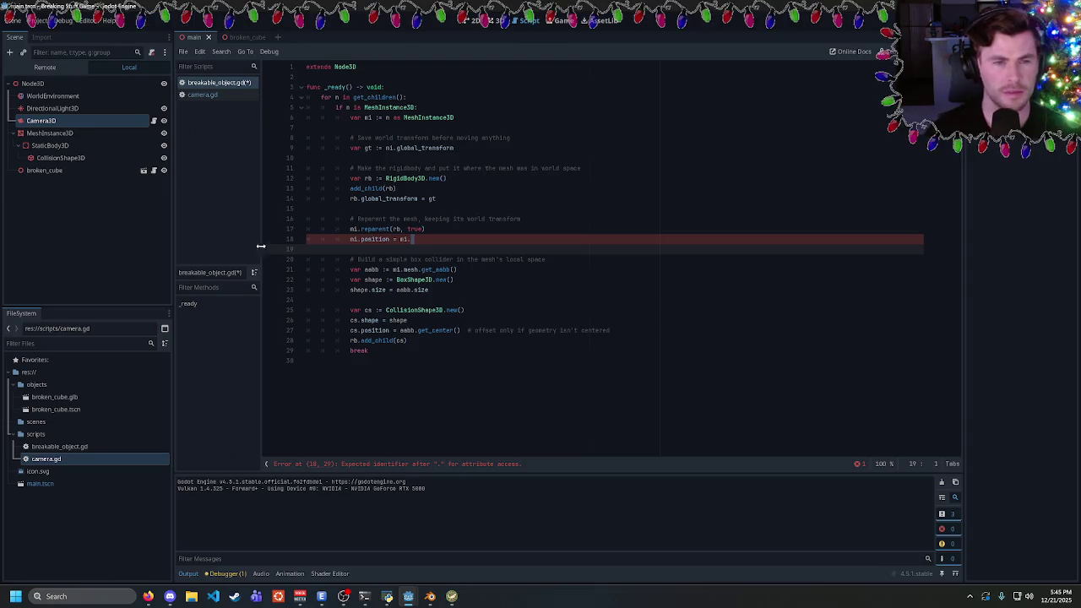
key("shift+Down")
key("ctrl+c")
key("BackSpace")
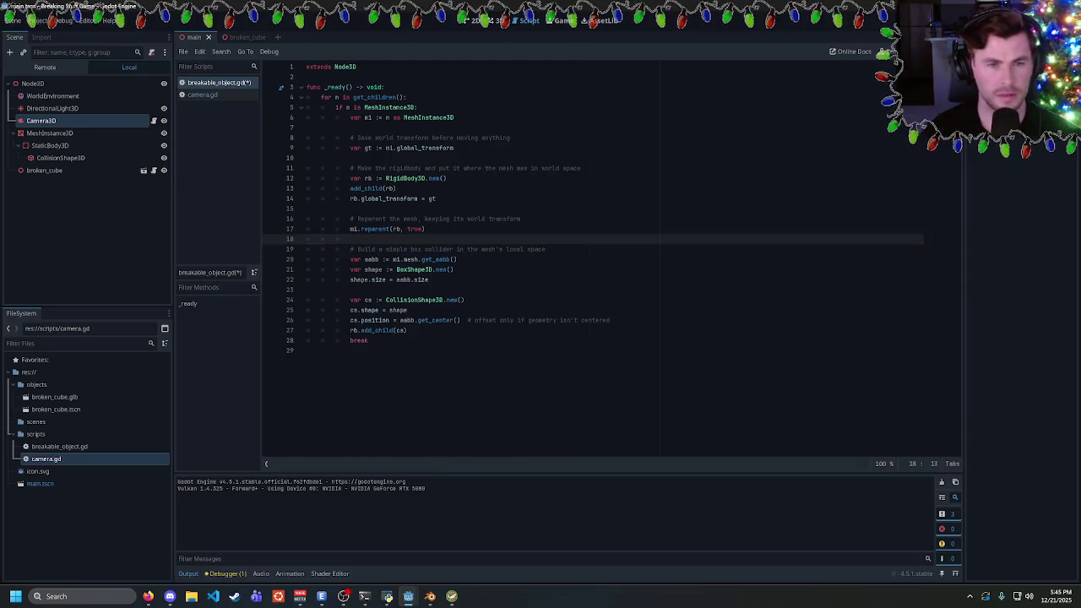
Add 'mi.position = aabb.get_center()' below shape.size and run the game to test
left_click(407, 330)
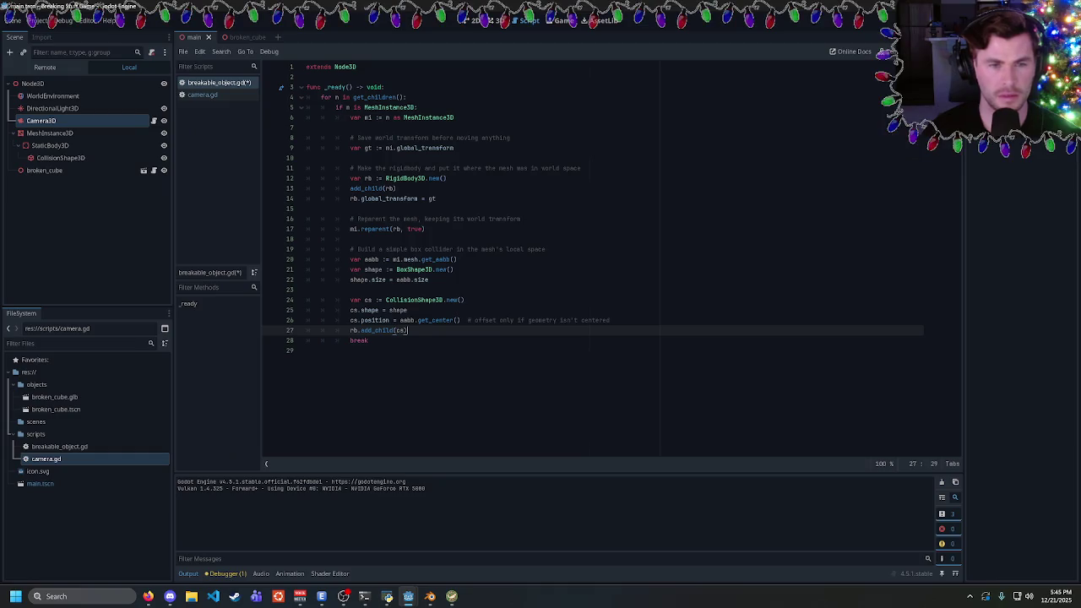
left_click(321, 290)
key("Return")
key("ctrl+v")
left_click(410, 300)
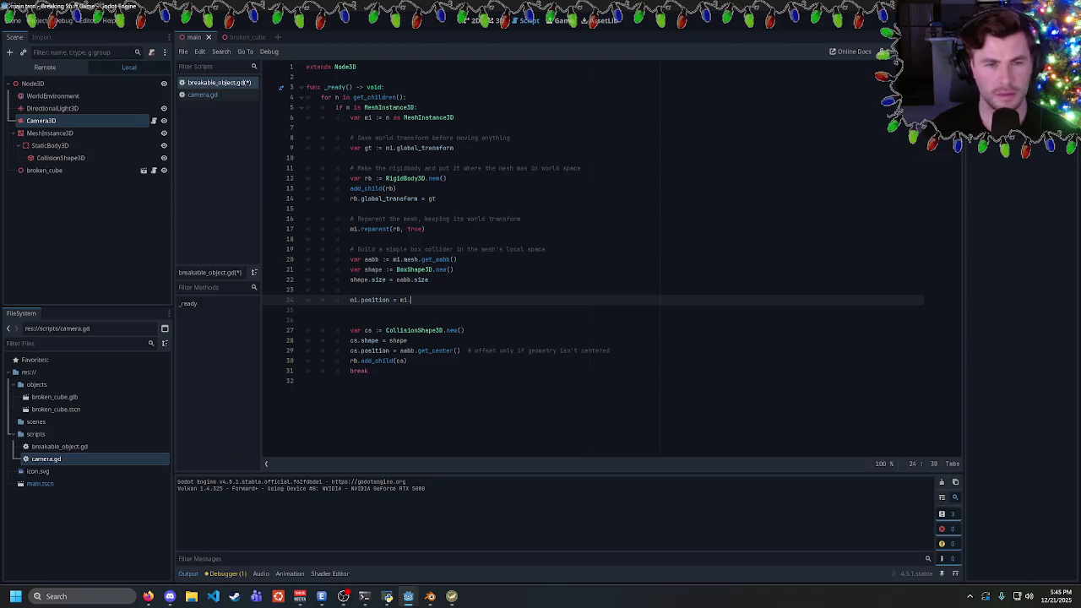
left_click_drag(460, 351, 400, 350)
key("ctrl+c")
double_click(403, 300)
key("ctrl+v")
key("F5")
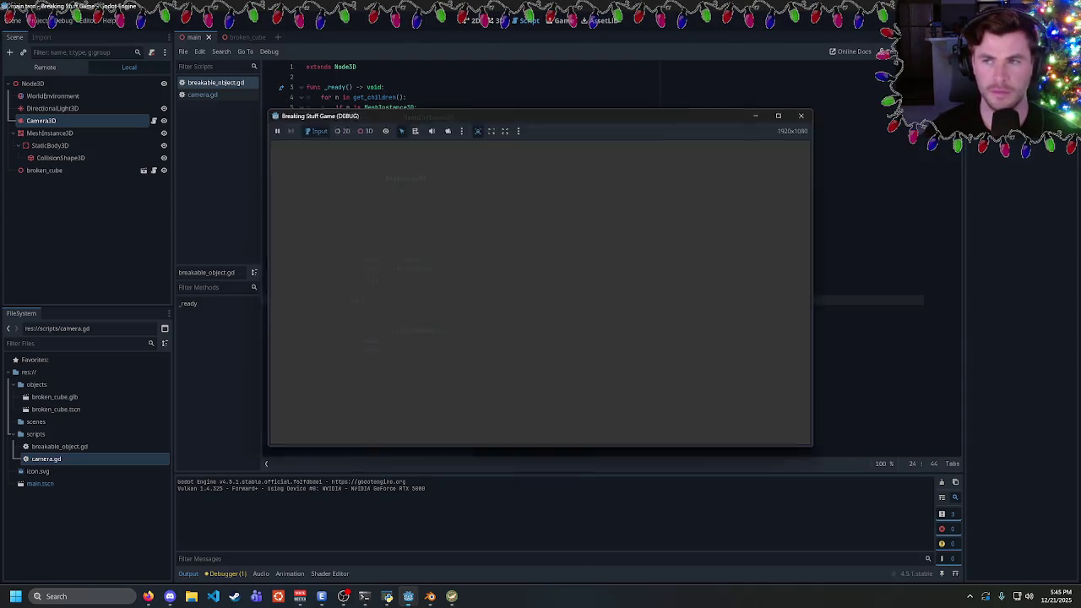